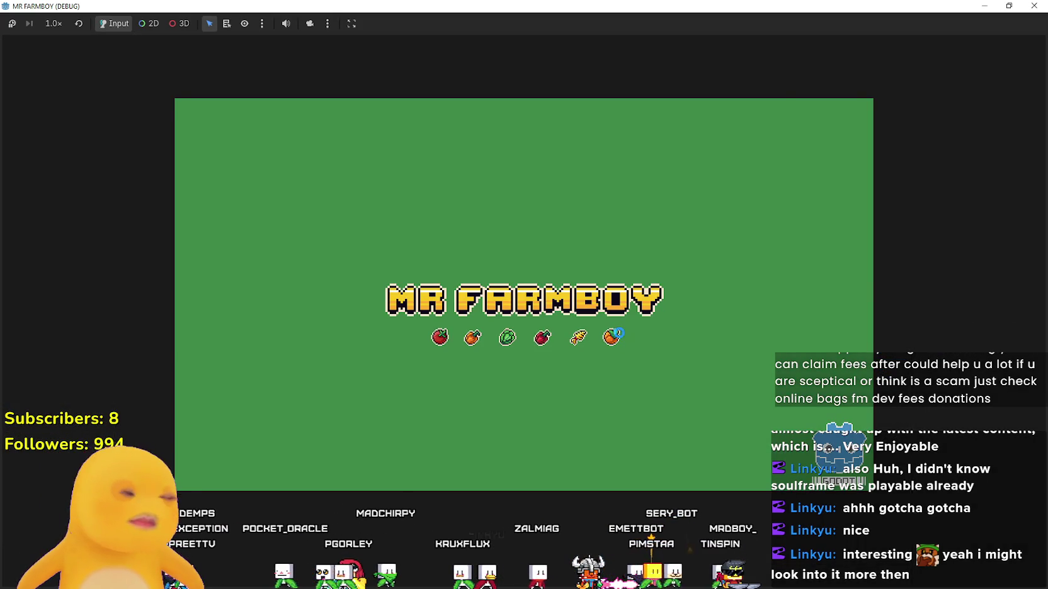
Continue past the title screen and load Save 2 from the saved-games list.
{"action": "left_click", "coordinate": [1034, 6]}
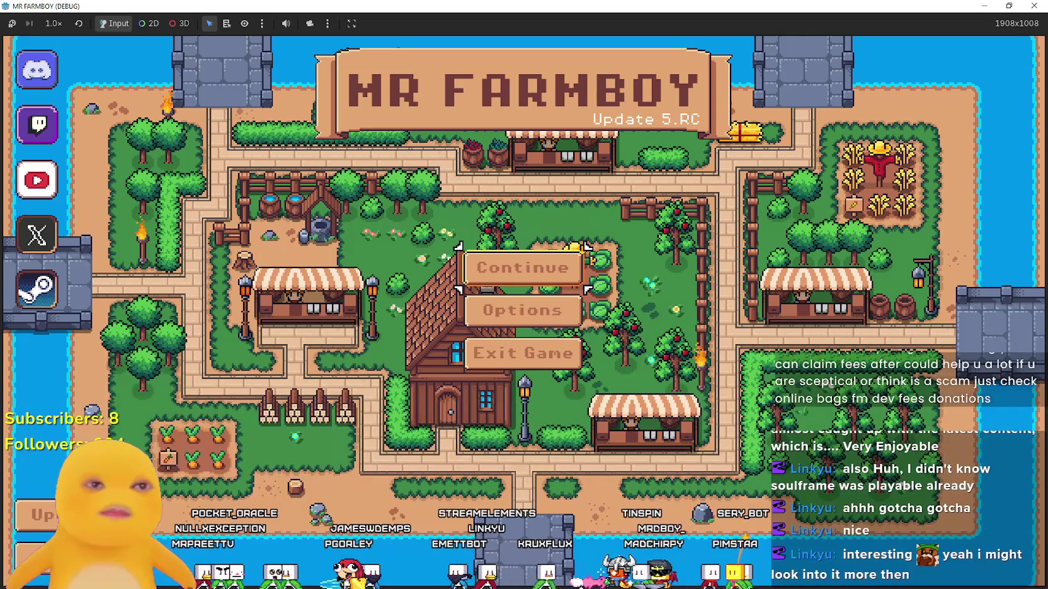
{"action": "left_click", "coordinate": [522, 268]}
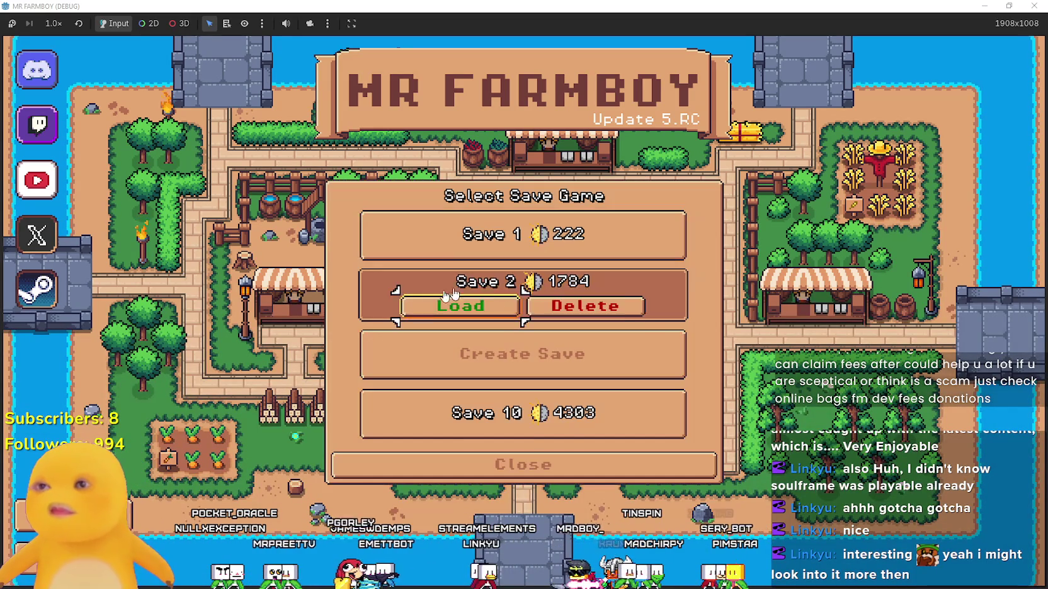
{"action": "left_click", "coordinate": [435, 293]}
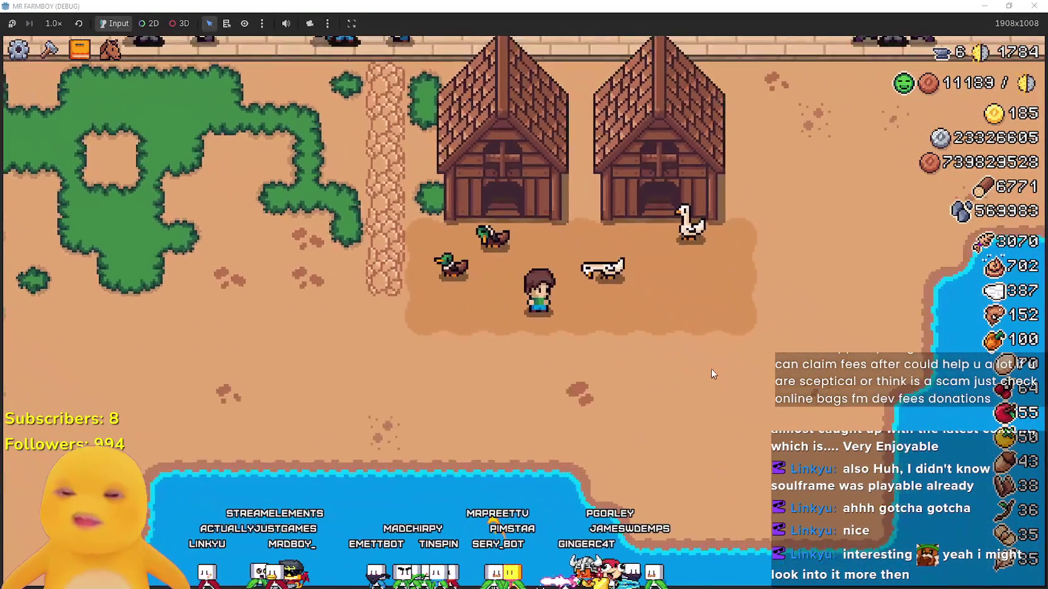
{"action": "key", "text": "a"}
{"action": "key", "text": "a"}
{"action": "key", "text": "a"}
{"action": "left_click", "coordinate": [296, 144]}
{"action": "left_click", "coordinate": [375, 155]}
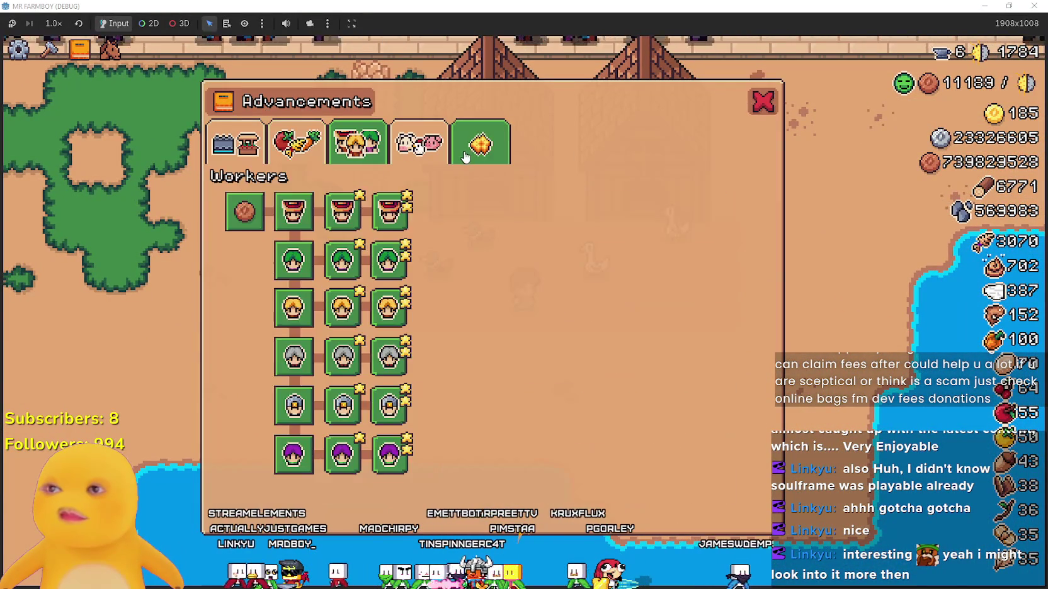
{"action": "left_click", "coordinate": [481, 144]}
{"action": "left_click", "coordinate": [357, 144]}
{"action": "left_click", "coordinate": [267, 157]}
{"action": "left_click", "coordinate": [262, 157]}
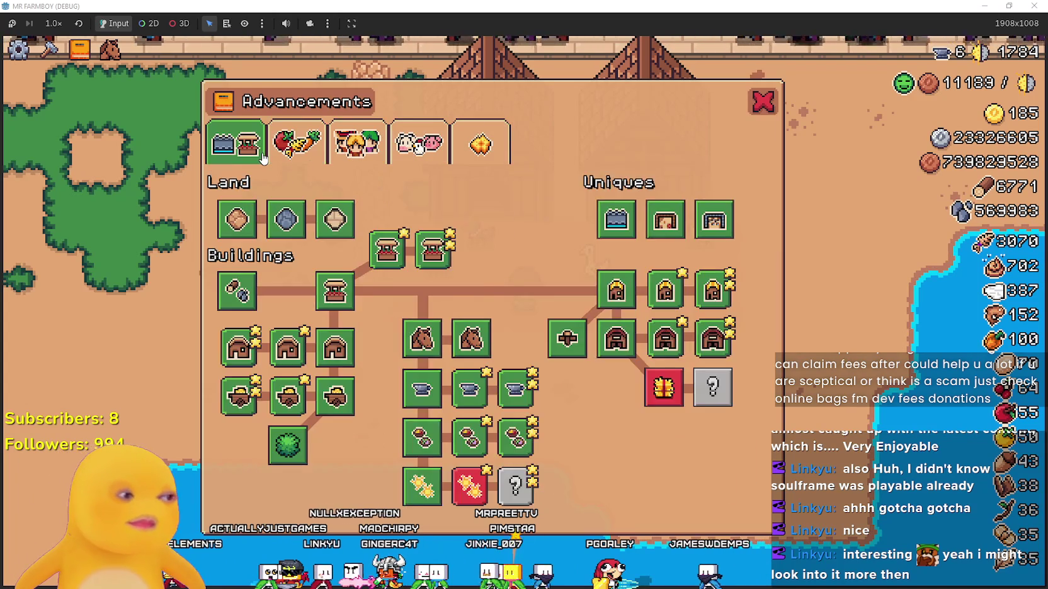
{"action": "key", "text": "a"}
{"action": "key", "text": "d"}
{"action": "key", "text": "a"}
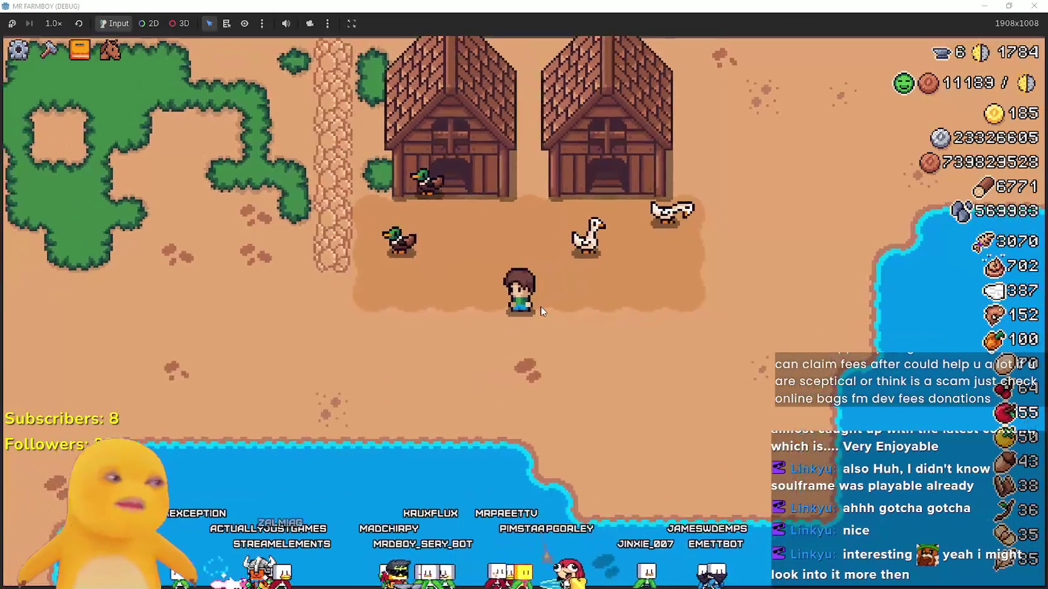
{"action": "key", "text": "d"}
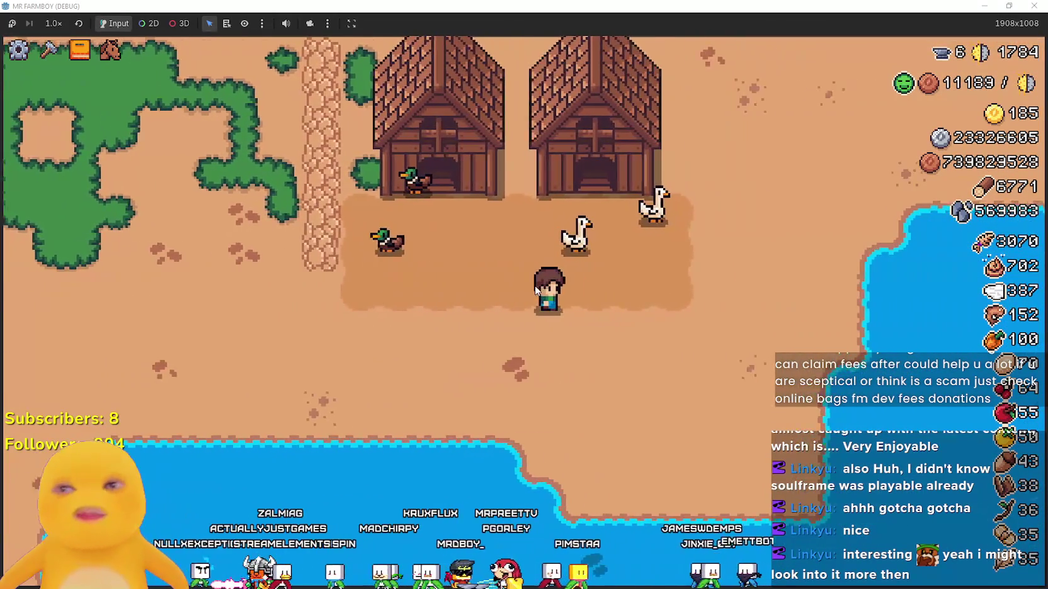
{"action": "key", "text": "w"}
{"action": "key", "text": "d"}
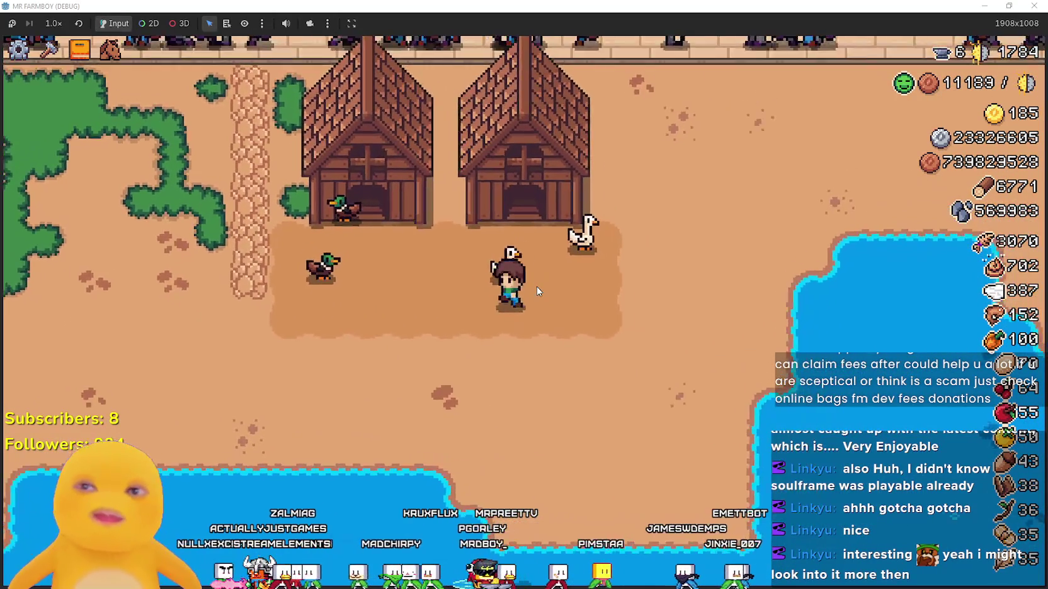
{"action": "key", "text": "a"}
{"action": "key", "text": "d"}
{"action": "key", "text": "d"}
{"action": "key", "text": "a"}
{"action": "scroll", "coordinate": [538, 286], "scroll_direction": "up", "scroll_amount": 3}
{"action": "key", "text": "d"}
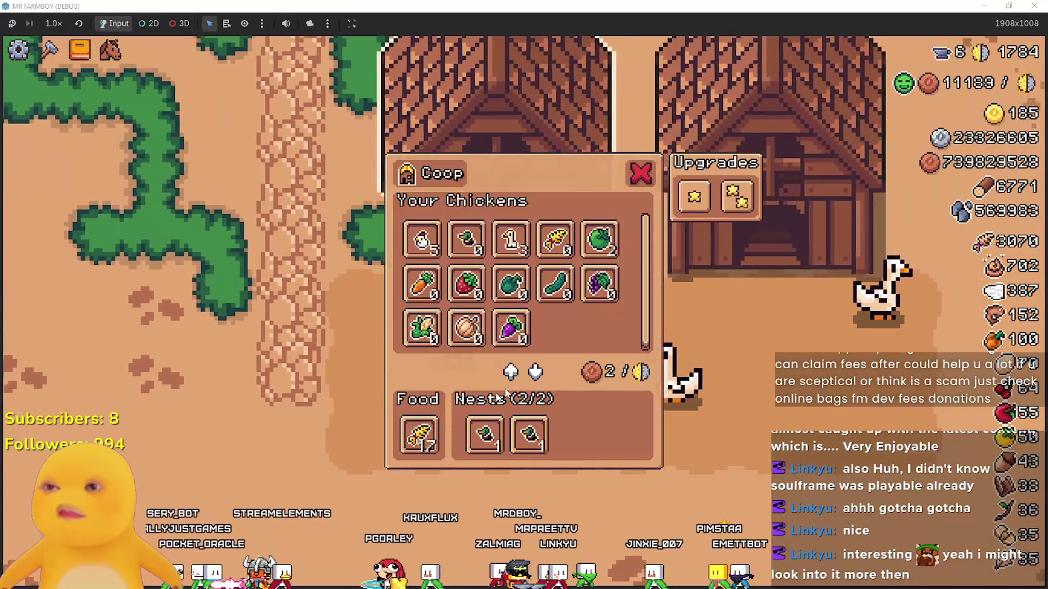
{"action": "key", "text": "s"}
{"action": "scroll", "coordinate": [563, 369], "scroll_direction": "down", "scroll_amount": 5}
{"action": "key", "text": "d"}
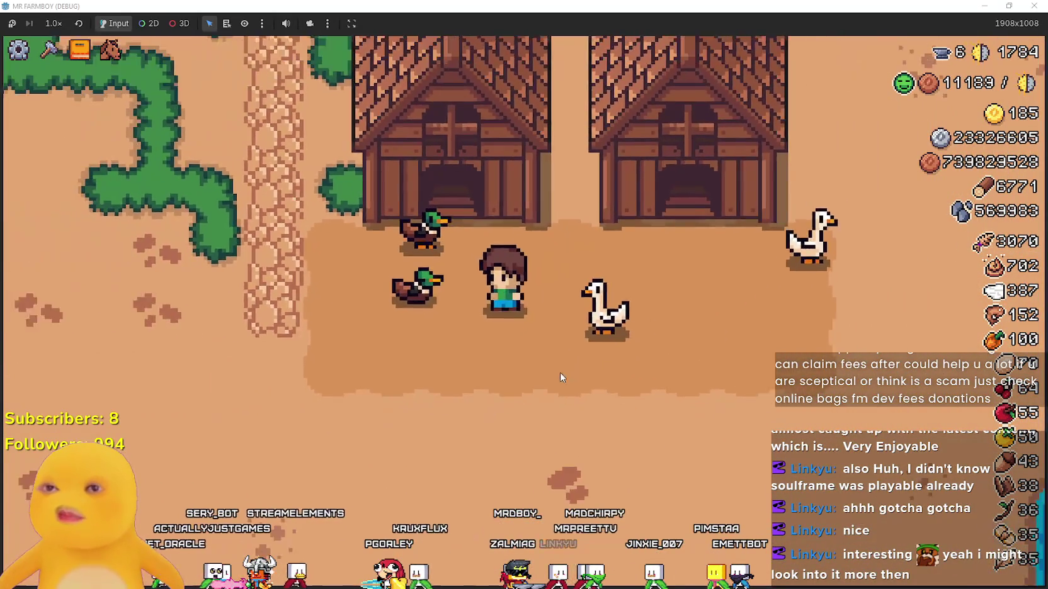
{"action": "key", "text": "s"}
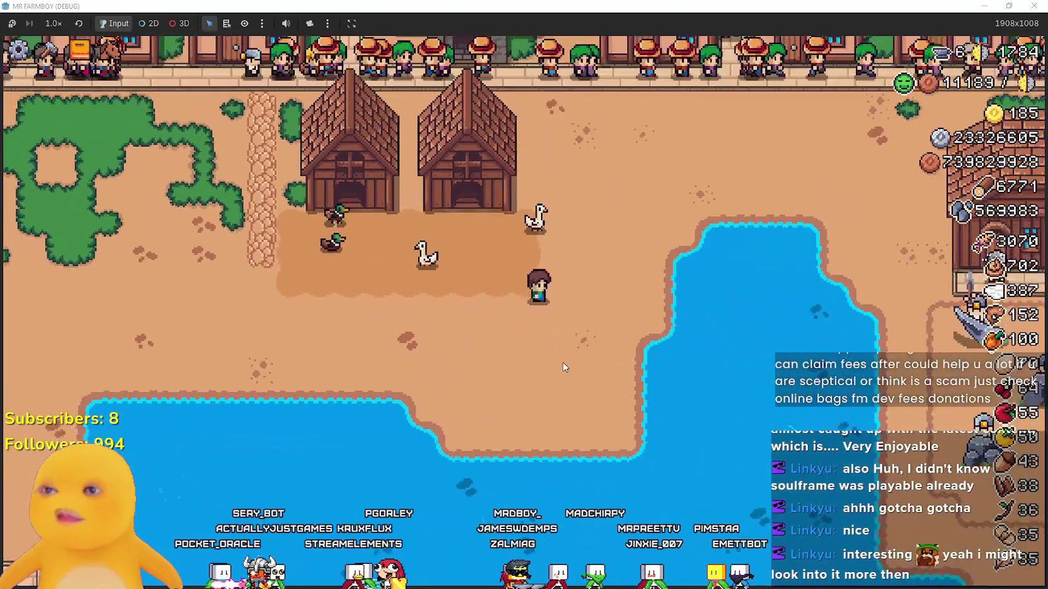
{"action": "scroll", "coordinate": [564, 367], "scroll_direction": "down", "scroll_amount": 5}
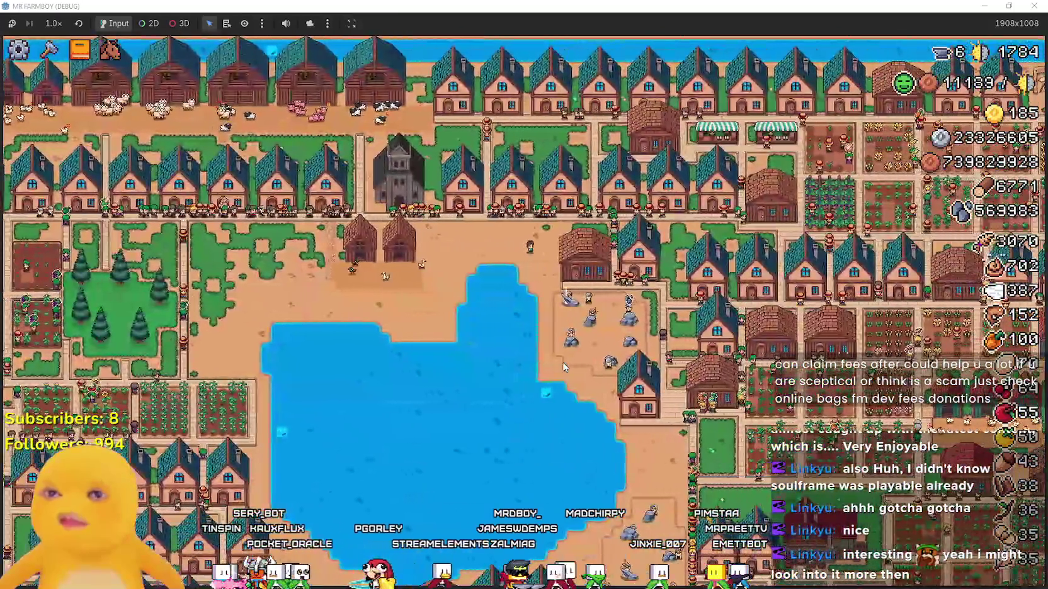
{"action": "key", "text": "a"}
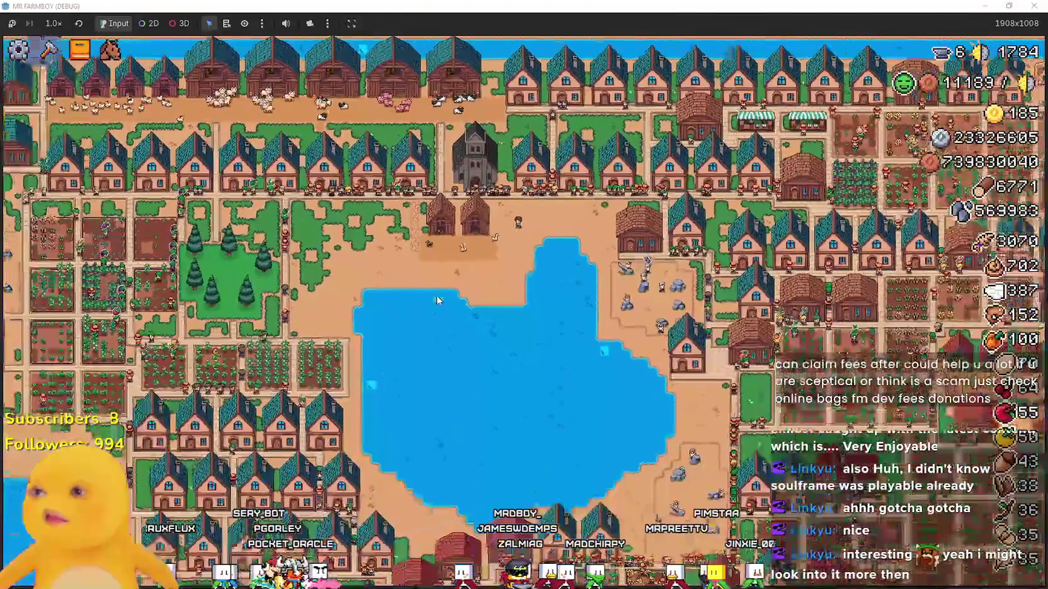
{"action": "scroll", "coordinate": [439, 301], "scroll_direction": "down", "scroll_amount": 3}
{"action": "scroll", "coordinate": [439, 301], "scroll_direction": "up", "scroll_amount": 6}
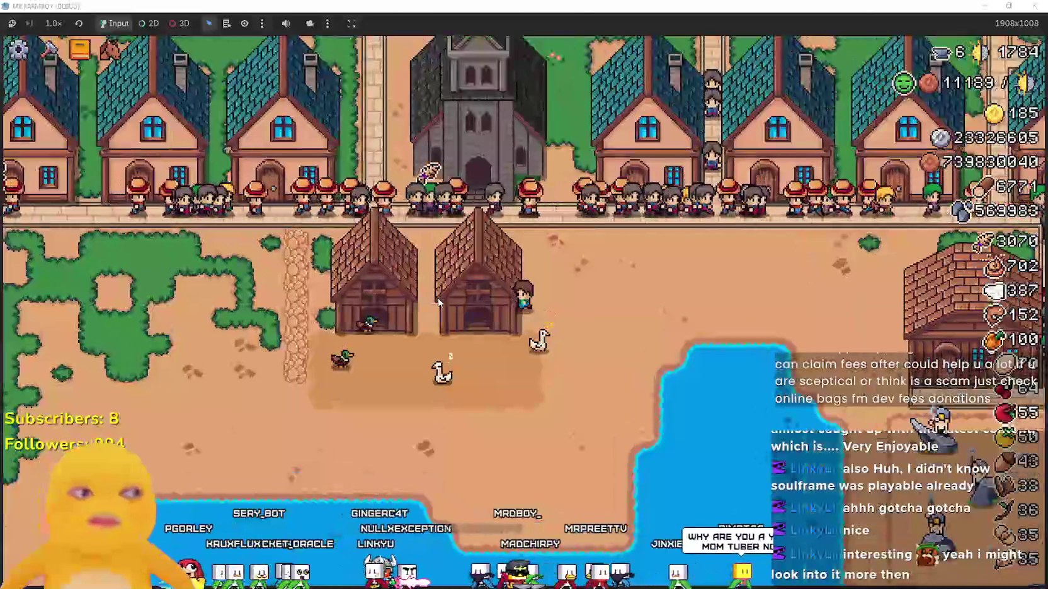
{"action": "scroll", "coordinate": [438, 299], "scroll_direction": "up", "scroll_amount": 2}
{"action": "key", "text": "a"}
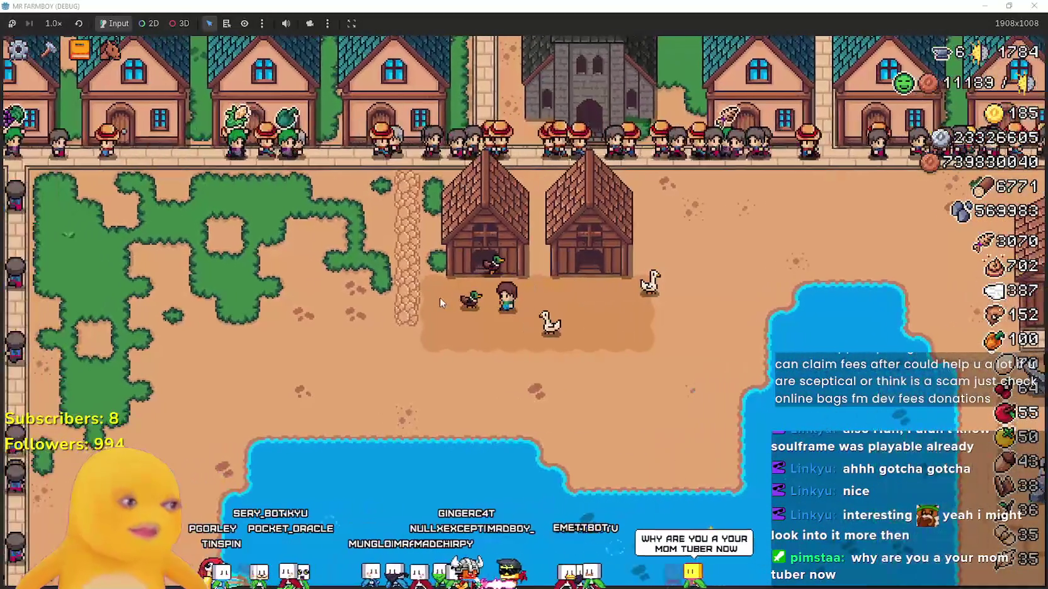
{"action": "key", "text": "w"}
{"action": "key", "text": "s"}
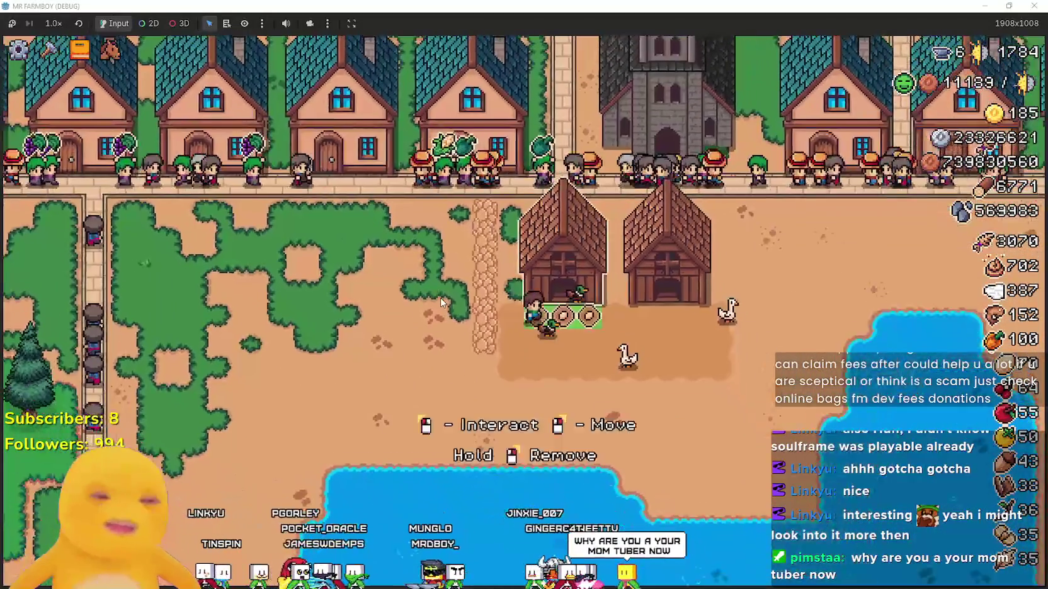
{"action": "scroll", "coordinate": [443, 296], "scroll_direction": "up", "scroll_amount": 3}
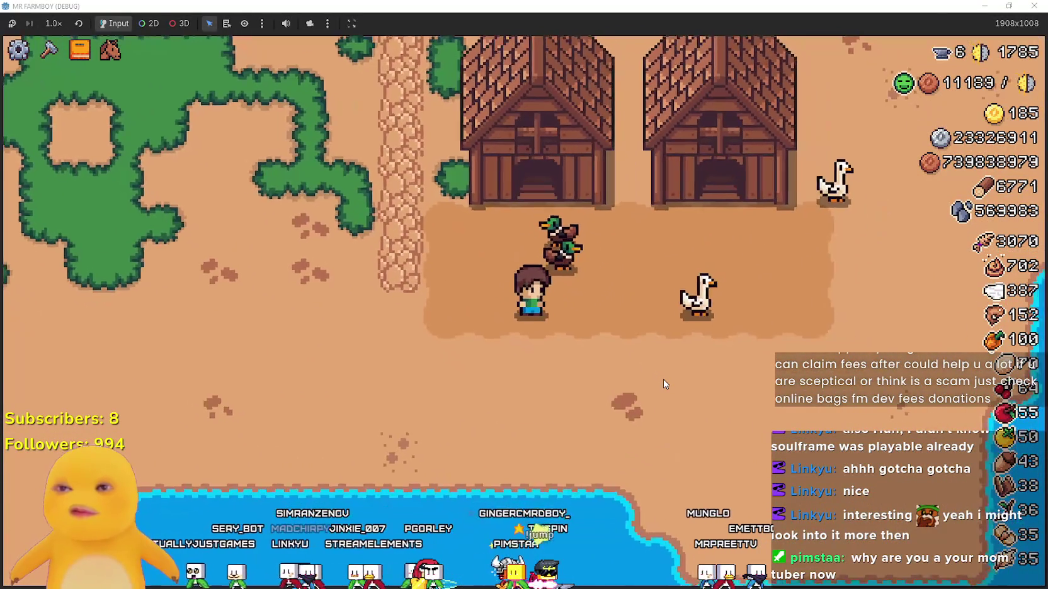
Pause the game to show the Stats panel, then return to animalNPC.gd in Godot.
{"action": "key", "text": "Escape"}
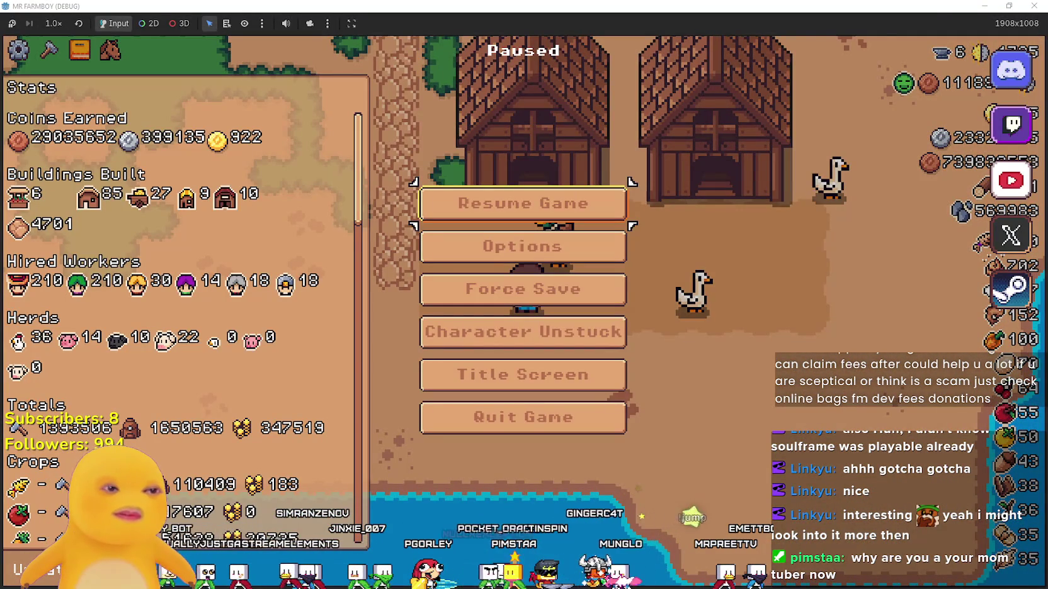
{"action": "key", "text": "alt+Tab"}
{"action": "left_click", "coordinate": [662, 277]}
{"action": "scroll", "coordinate": [662, 283], "scroll_direction": "up", "scroll_amount": 2}
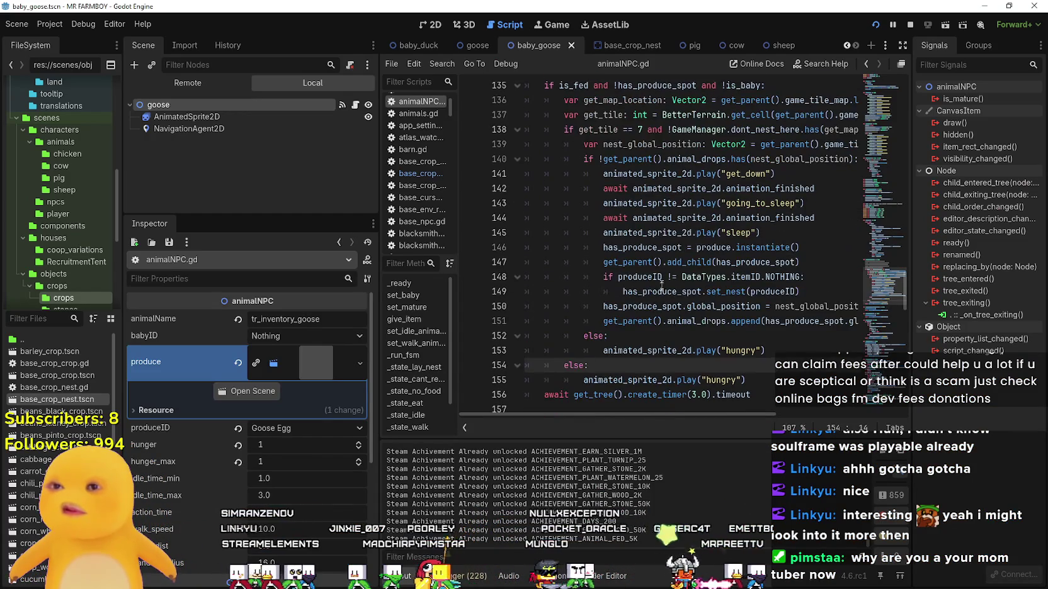
Jump to set_nest in base_crop_nest.gd, review its match, then show the goose scene in 2D.
{"action": "right_click", "coordinate": [716, 288]}
{"action": "left_click", "coordinate": [755, 460]}
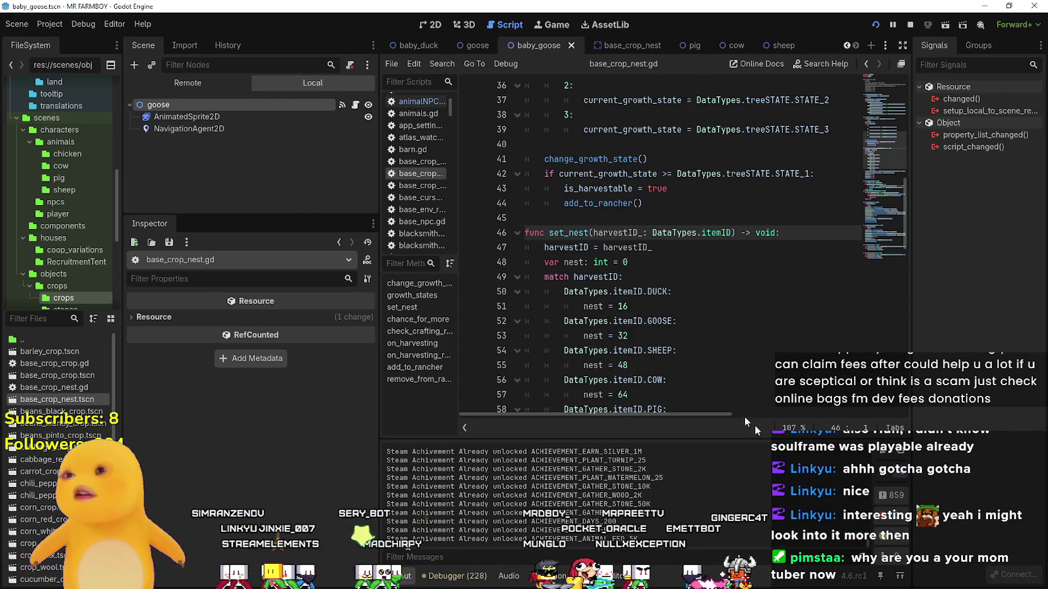
{"action": "left_click", "coordinate": [642, 216]}
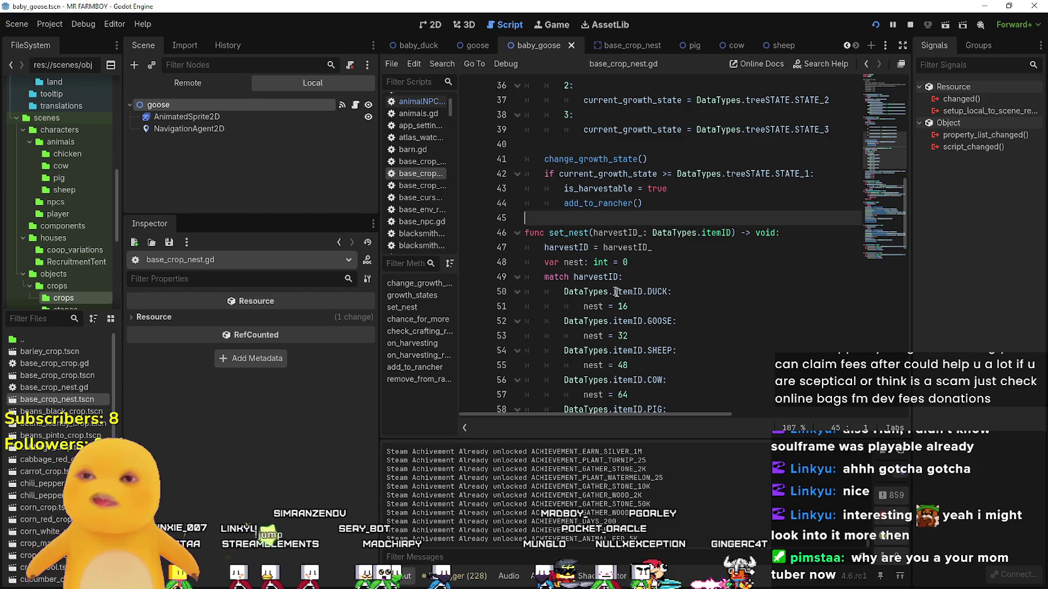
{"action": "scroll", "coordinate": [636, 318], "scroll_direction": "down", "scroll_amount": 1}
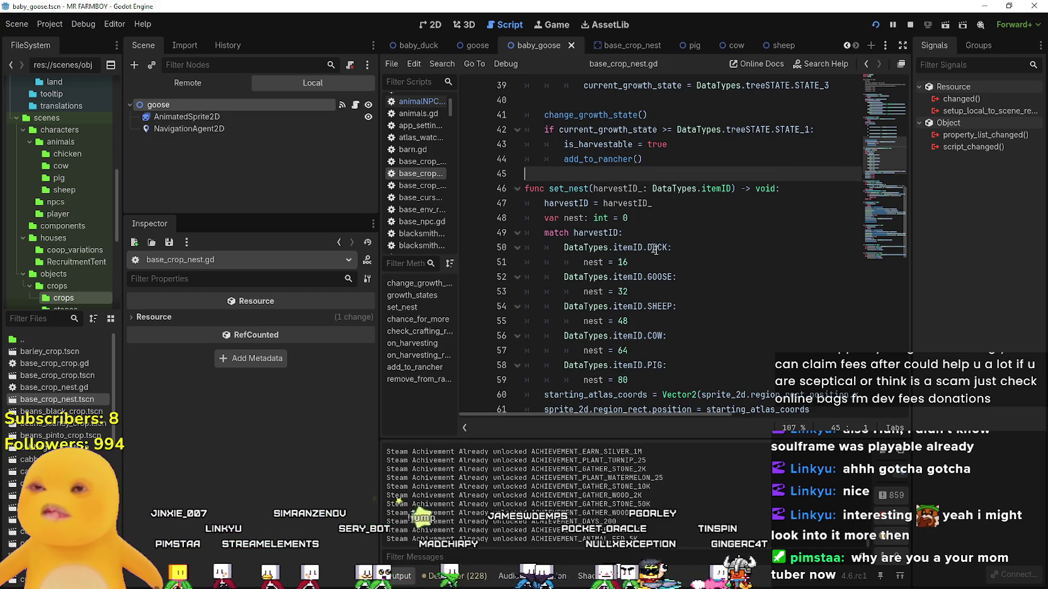
{"action": "scroll", "coordinate": [659, 268], "scroll_direction": "down", "scroll_amount": 2}
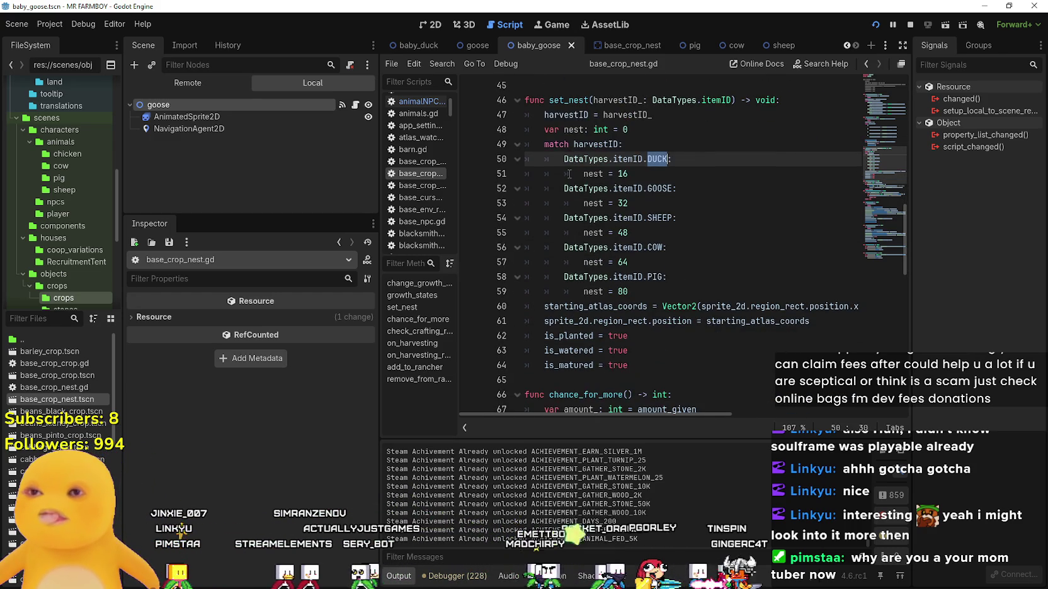
{"action": "left_click", "coordinate": [583, 174]}
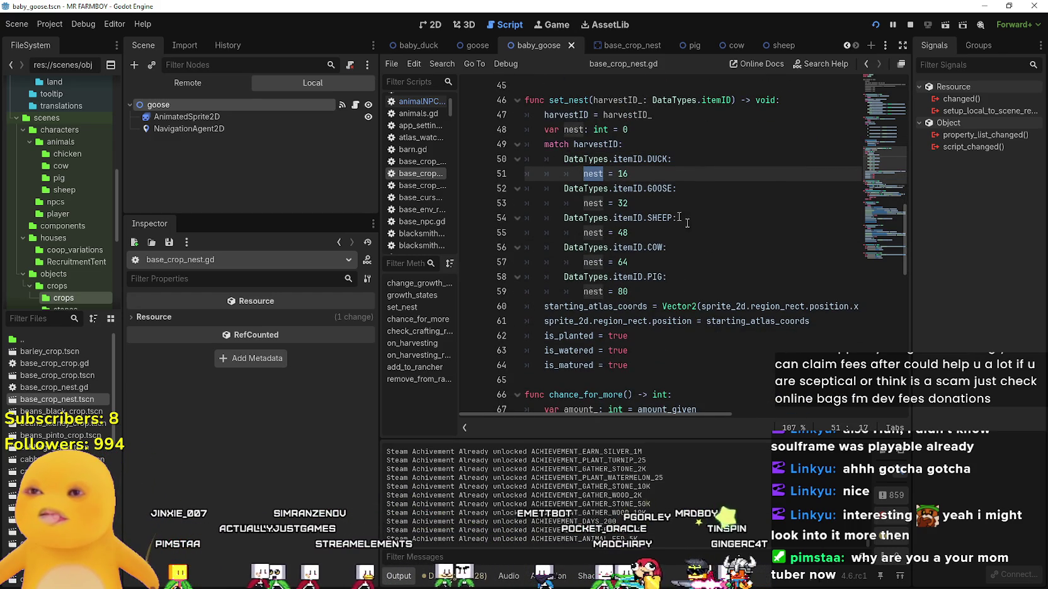
{"action": "left_click", "coordinate": [422, 25]}
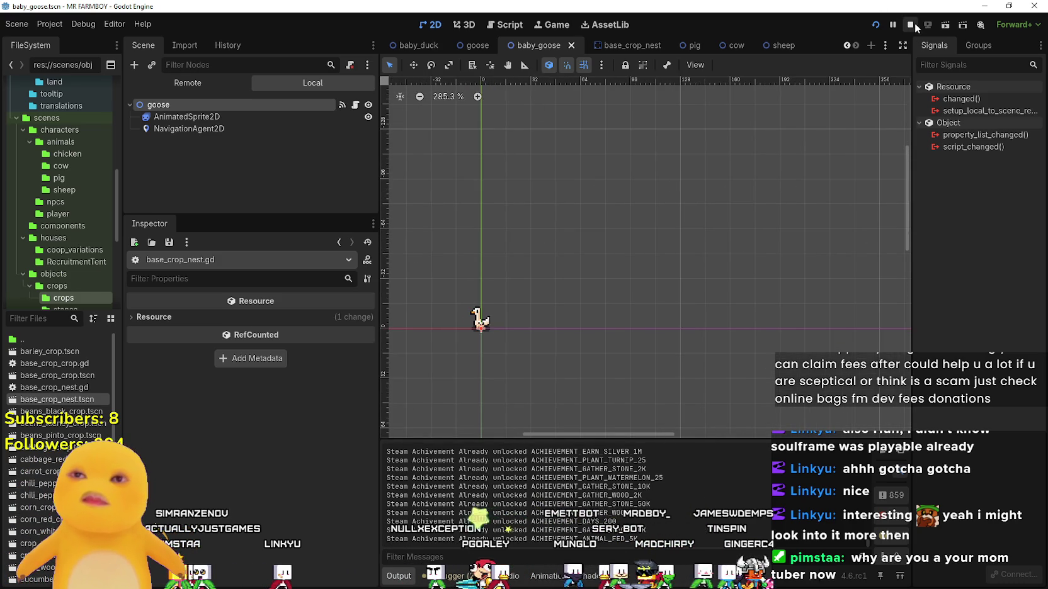
Set the base_crop_nest Sprite2D region to a single crop tile and save the scene.
{"action": "left_click", "coordinate": [636, 44]}
{"action": "scroll", "coordinate": [467, 129], "scroll_direction": "up", "scroll_amount": 4}
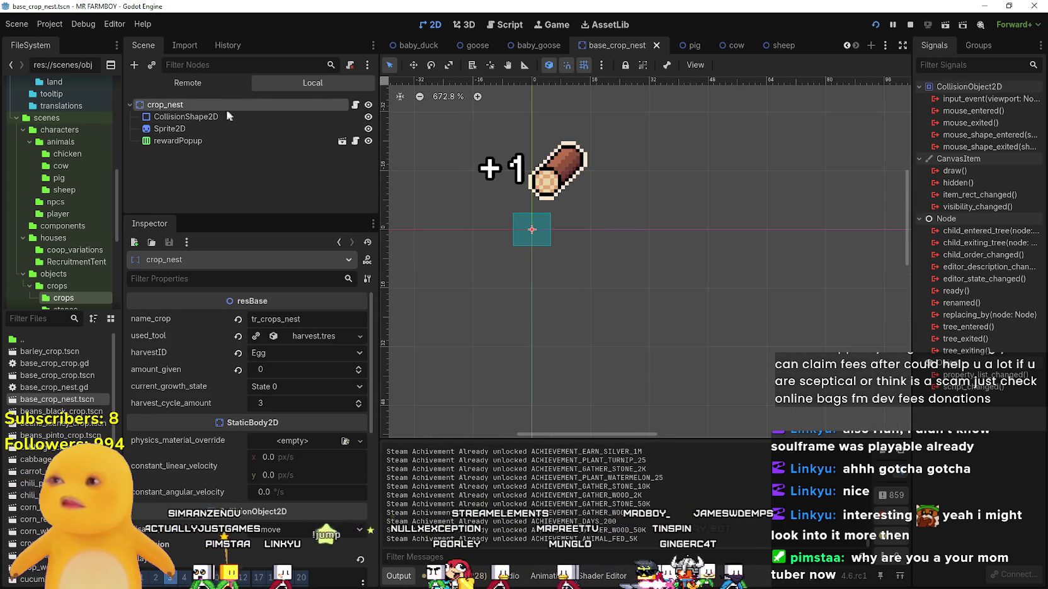
{"action": "left_click", "coordinate": [217, 128]}
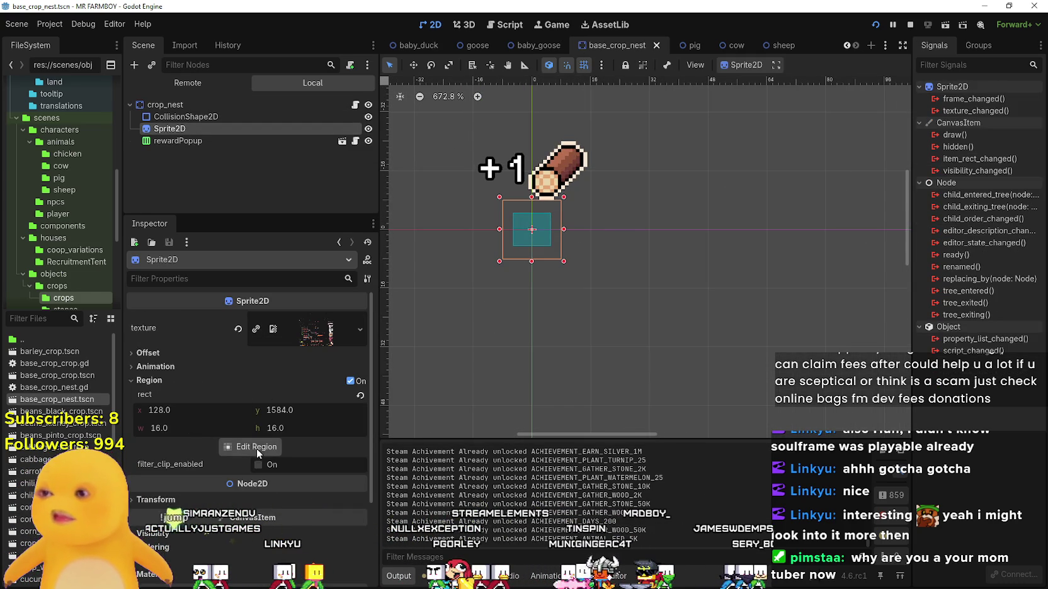
{"action": "left_click", "coordinate": [260, 448]}
{"action": "scroll", "coordinate": [434, 265], "scroll_direction": "down", "scroll_amount": 5}
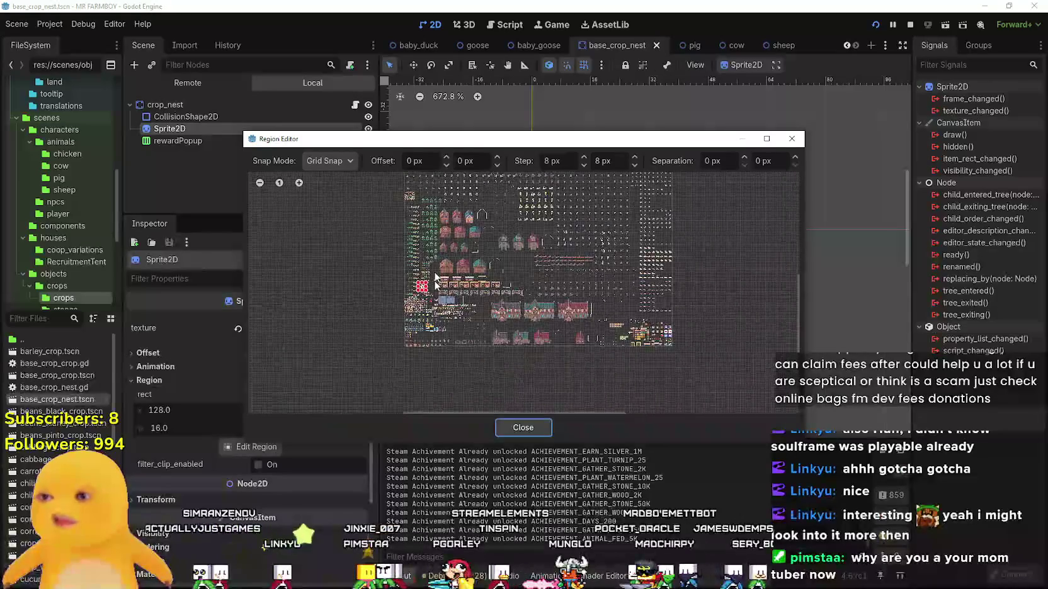
{"action": "scroll", "coordinate": [435, 266], "scroll_direction": "up", "scroll_amount": 8}
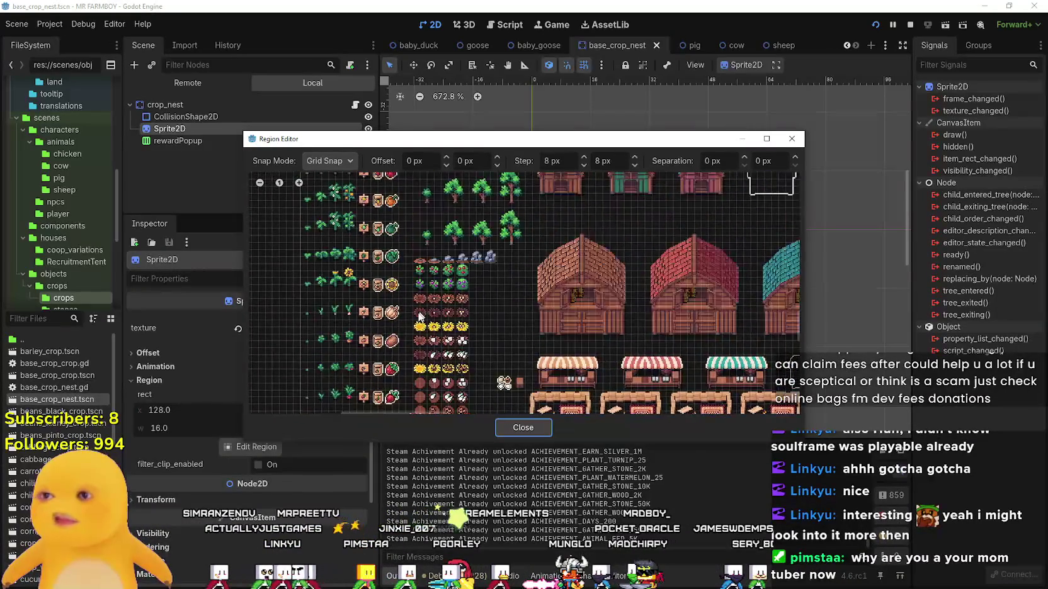
{"action": "scroll", "coordinate": [422, 314], "scroll_direction": "up", "scroll_amount": 3}
{"action": "left_click_drag", "start_coordinate": [413, 281], "coordinate": [423, 289]}
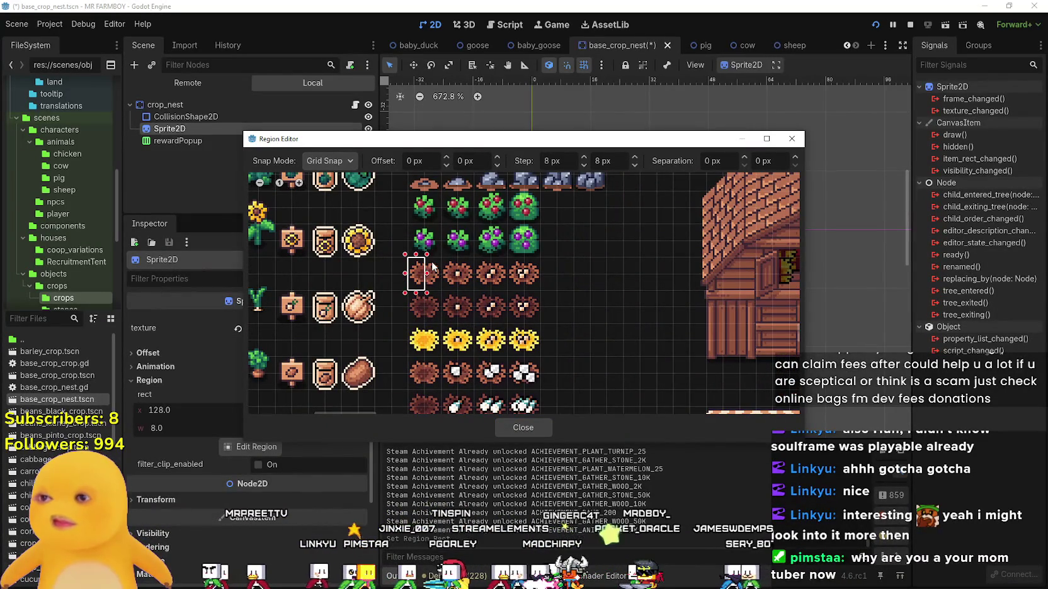
{"action": "left_click", "coordinate": [542, 432]}
{"action": "key", "text": "ctrl+s"}
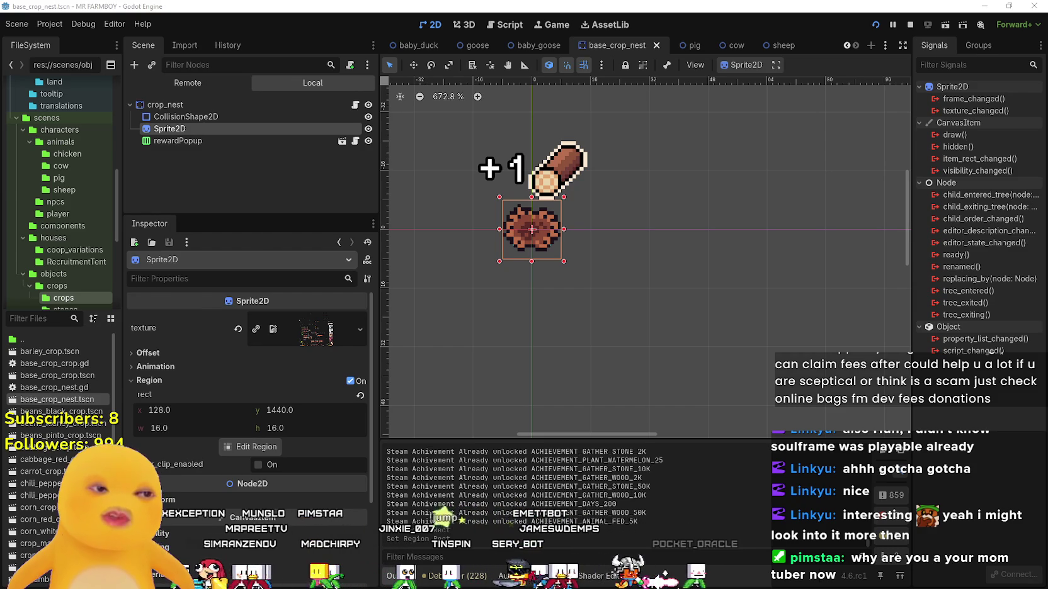
Unpause and re-pause the game, then stop the debug run with F8.
{"action": "key", "text": "Escape"}
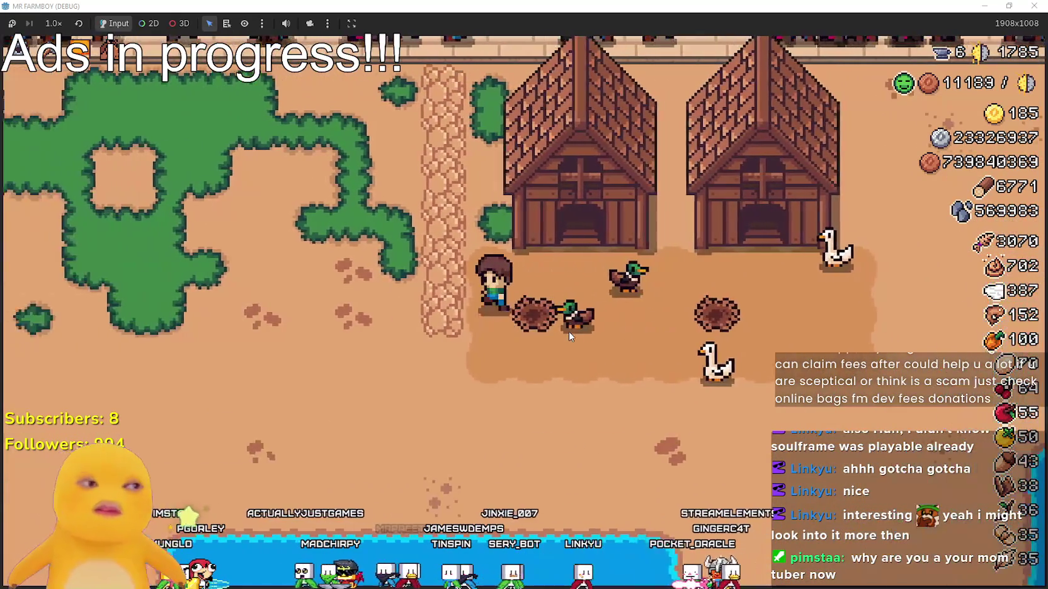
{"action": "key", "text": "Escape"}
{"action": "key", "text": "Escape"}
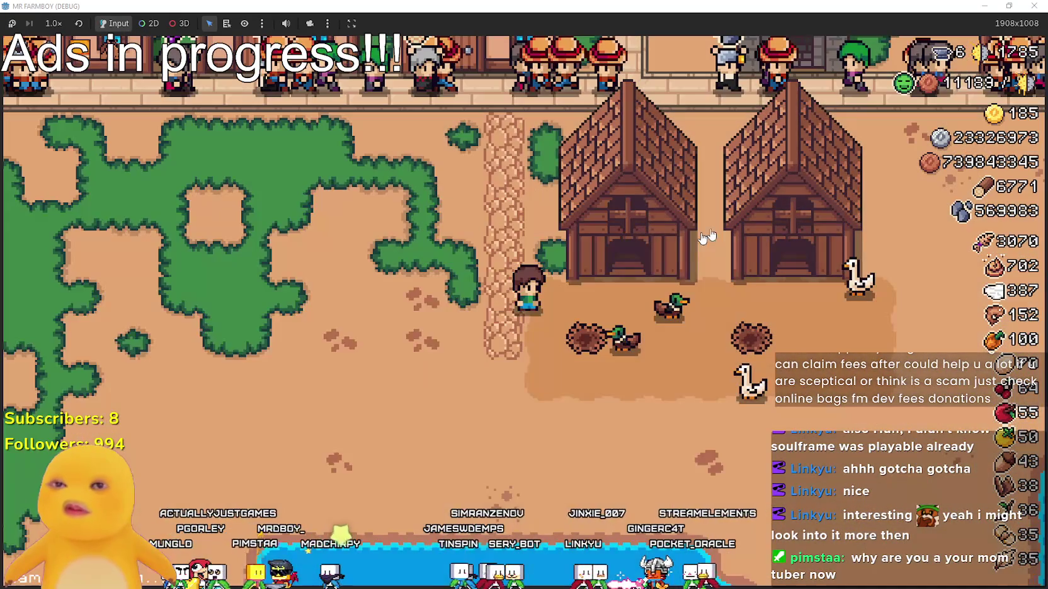
{"action": "key", "text": "F8"}
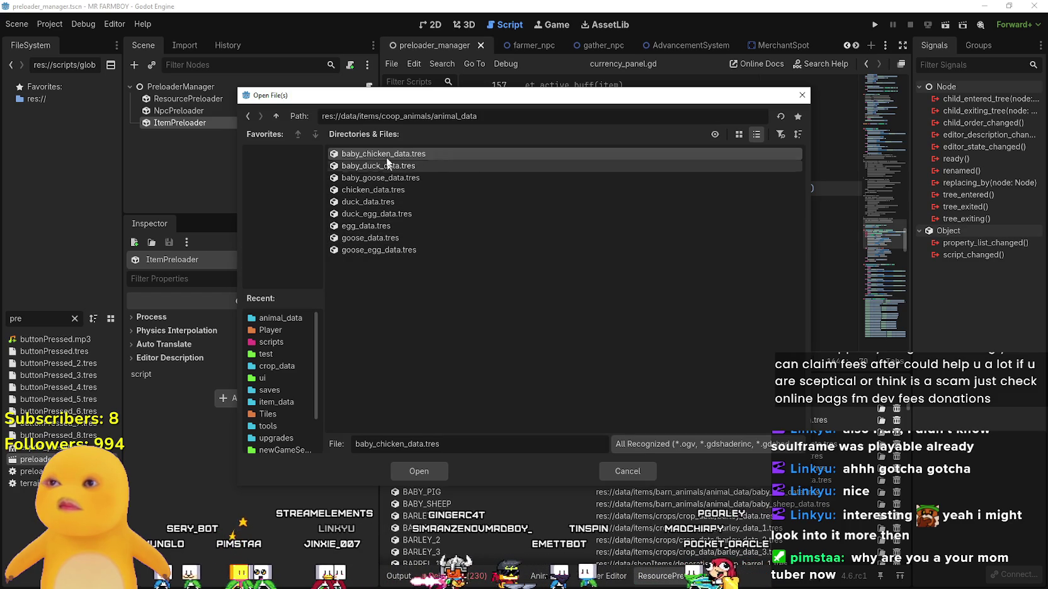
Load duck_egg_data.tres and goose_egg_data.tres into the item preloader.
{"action": "left_click", "coordinate": [377, 213]}
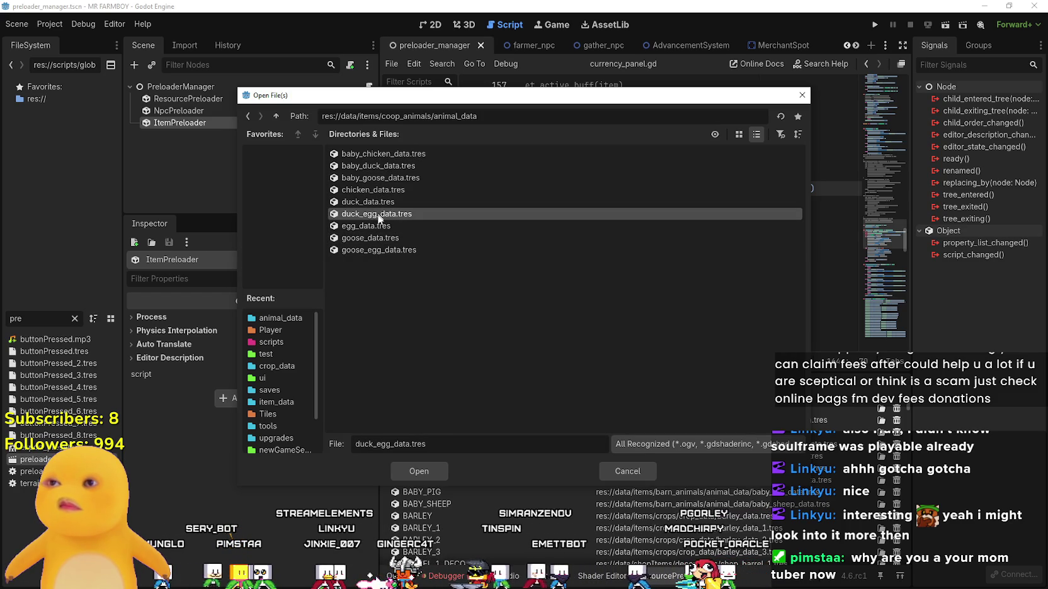
{"action": "left_click", "coordinate": [377, 251], "text": "ctrl"}
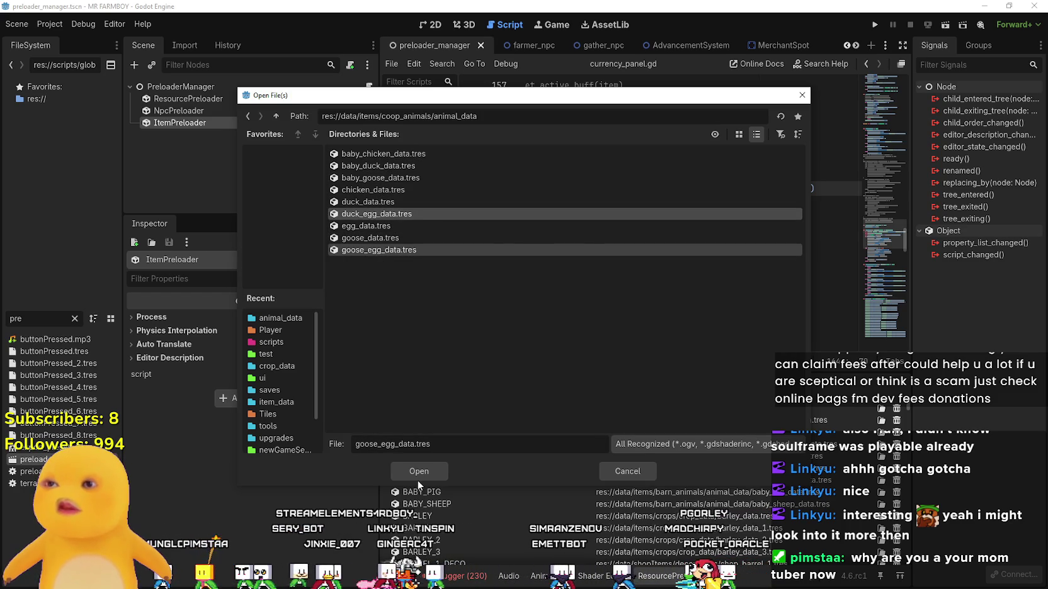
{"action": "left_click", "coordinate": [419, 472]}
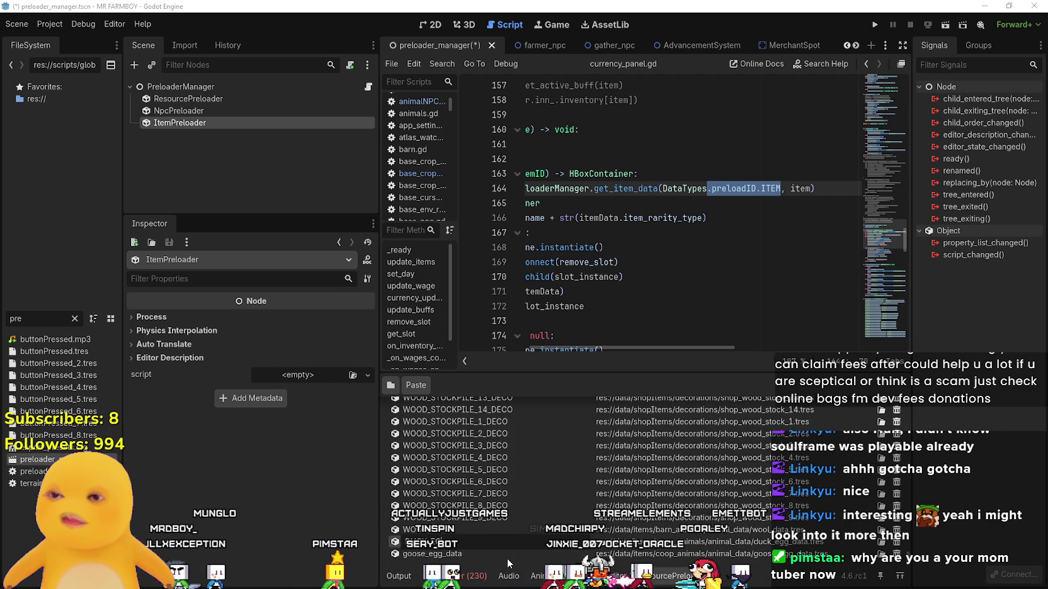
Rename the goose egg entry to GOOSE_EGG and save the preloader_manager scene.
{"action": "double_click", "coordinate": [472, 553]}
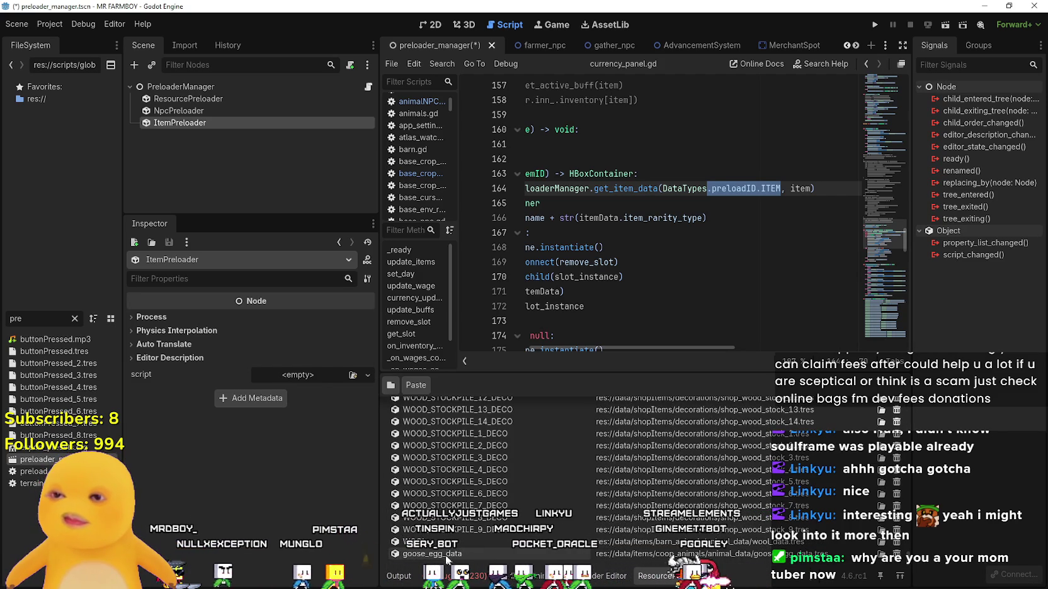
{"action": "type", "text": "GOOSE_EGG"}
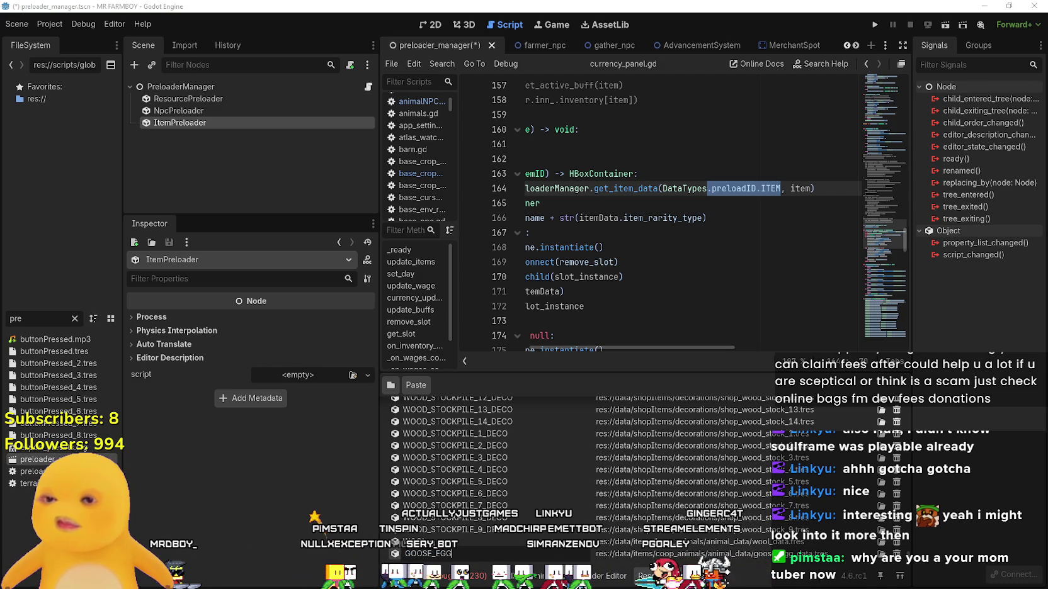
{"action": "key", "text": "Return"}
{"action": "key", "text": "ctrl+s"}
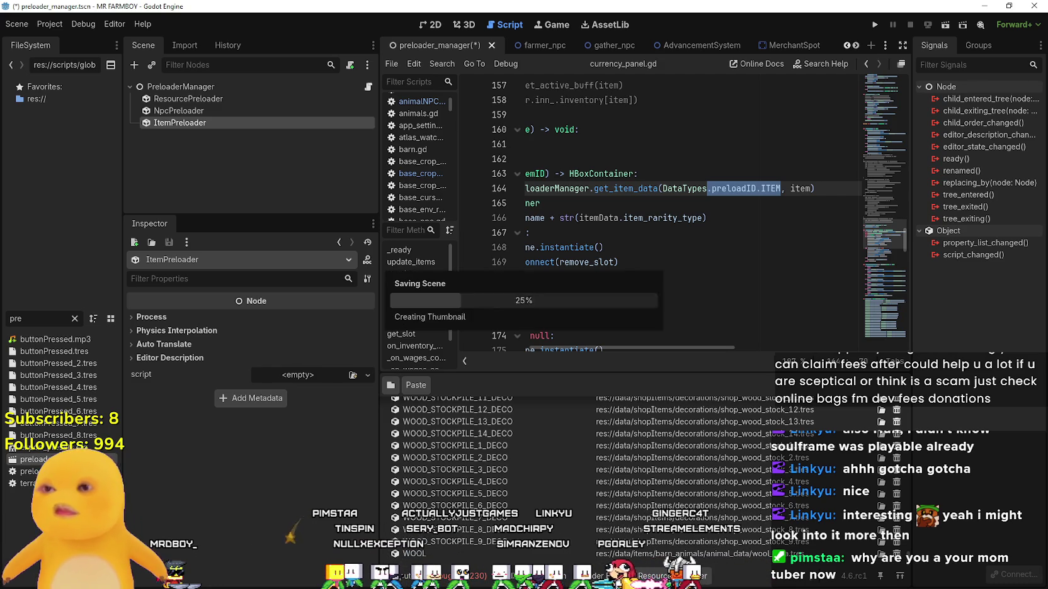
{"action": "left_click", "coordinate": [567, 159]}
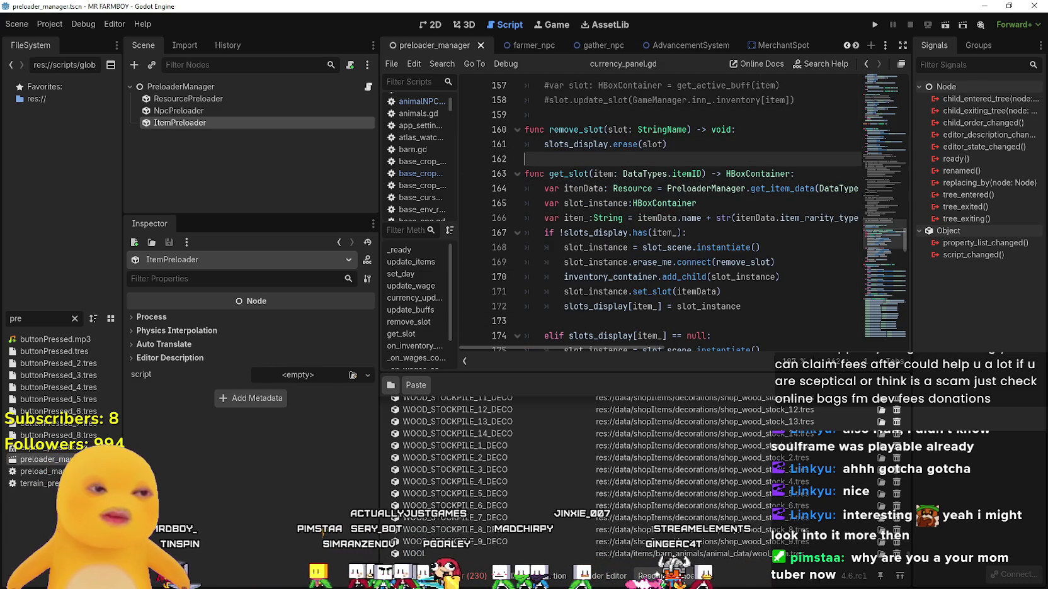
{"action": "key", "text": "alt+Tab"}
Zoom in and marquee-select a straw nest tile on the Player.png sprite sheet.
{"action": "scroll", "coordinate": [502, 211], "scroll_direction": "up", "scroll_amount": 3}
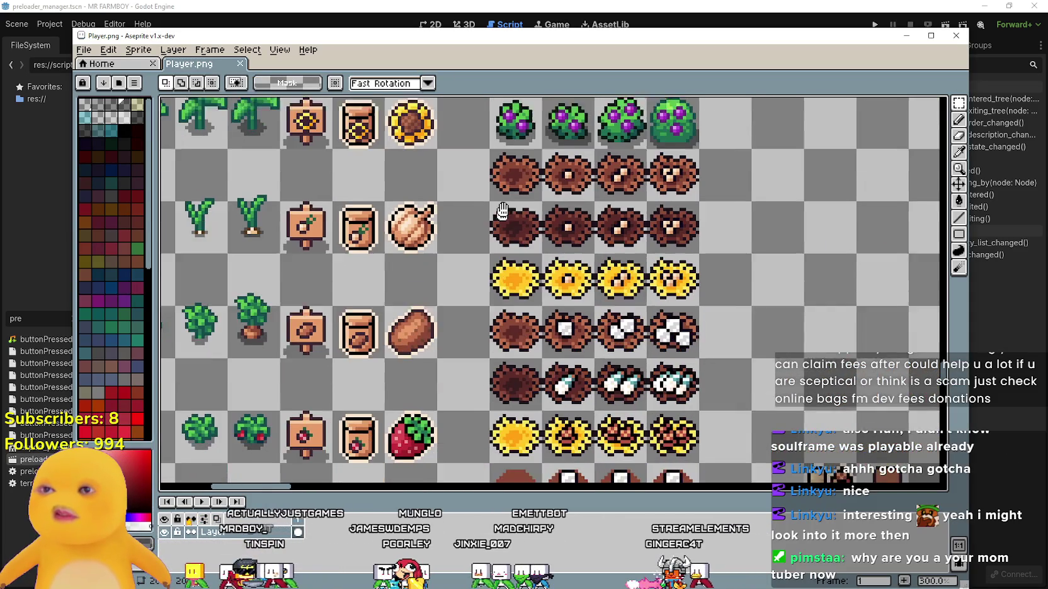
{"action": "left_click_drag", "start_coordinate": [502, 211], "coordinate": [508, 195]}
{"action": "left_click_drag", "start_coordinate": [495, 132], "coordinate": [551, 188]}
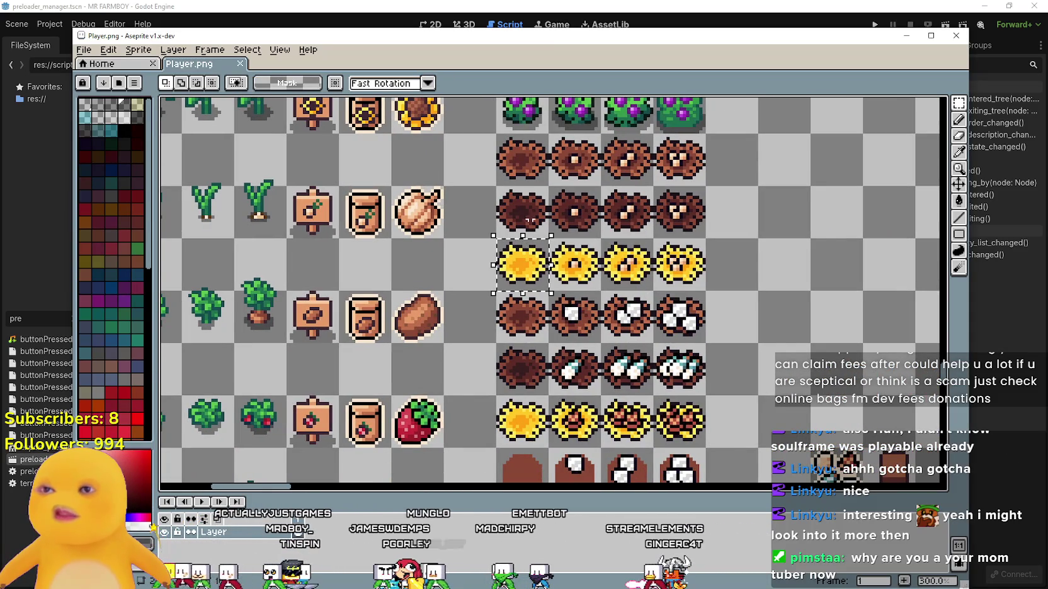
Clear Godot's FileSystem filter, copy the nest tile, and go to line 167 of the script.
{"action": "key", "text": "alt+Tab"}
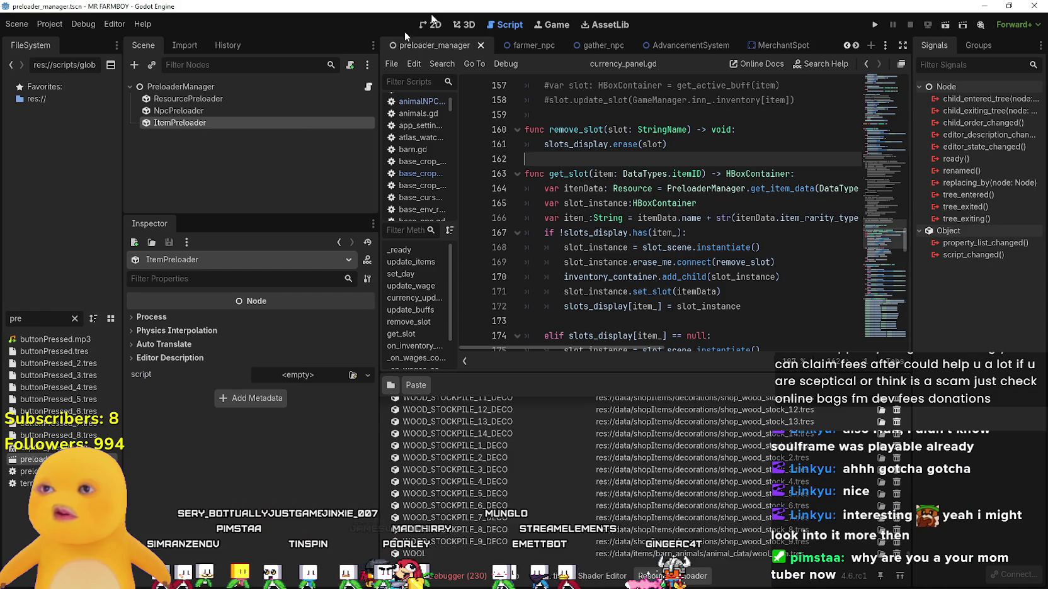
{"action": "left_click", "coordinate": [74, 319]}
{"action": "key", "text": "alt+Tab"}
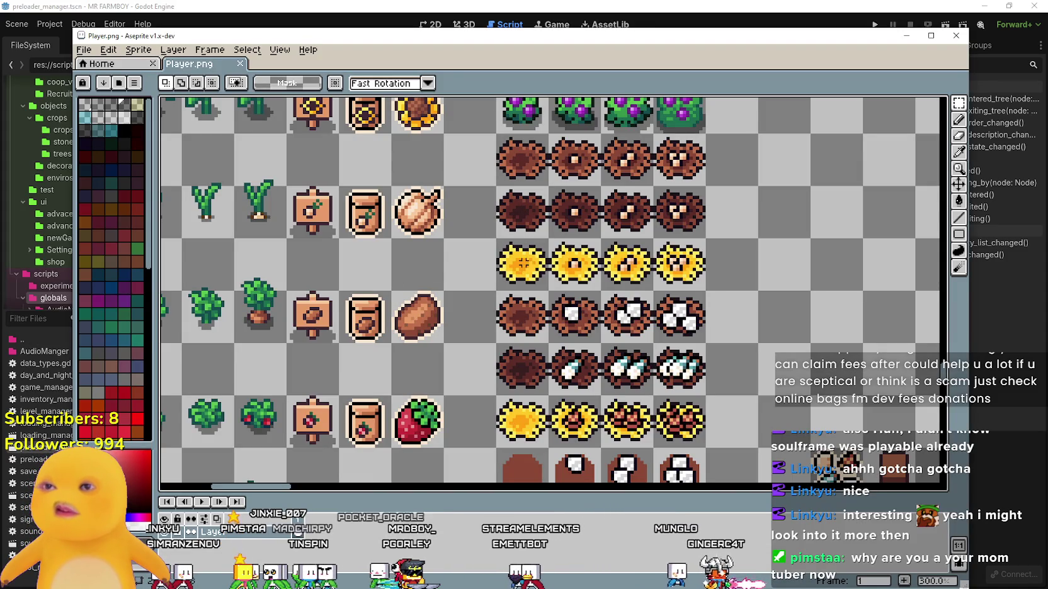
{"action": "key", "text": "ctrl+c"}
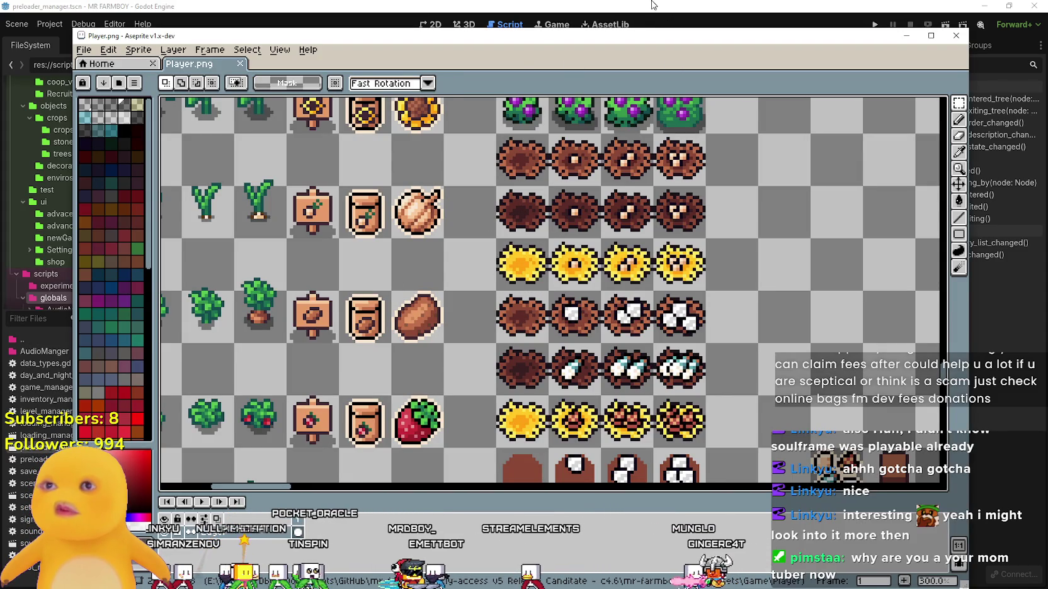
{"action": "left_click", "coordinate": [651, 5]}
{"action": "left_click", "coordinate": [619, 237]}
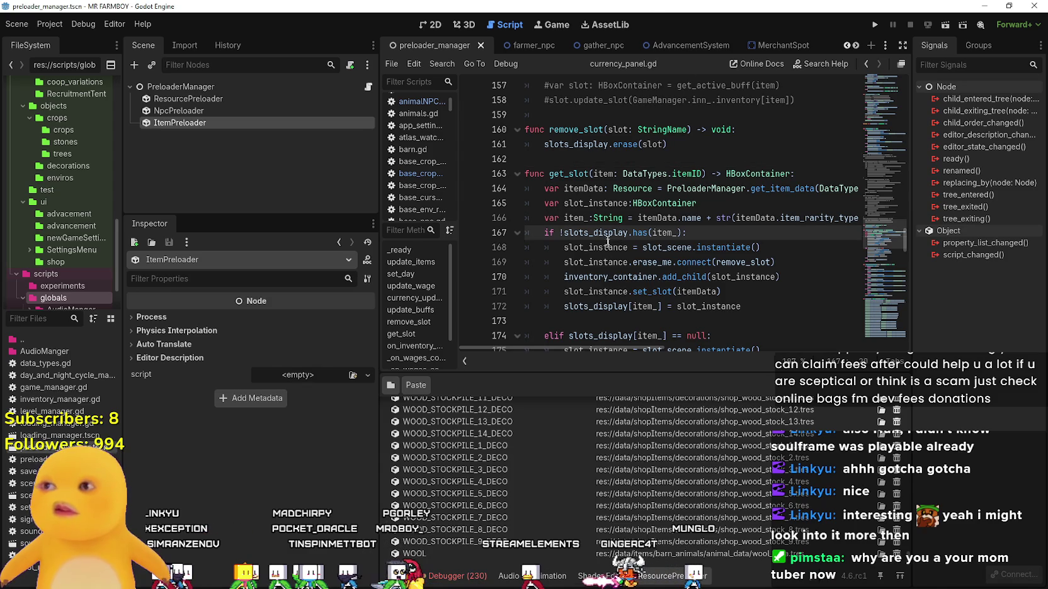
Filter the FileSystem for 'nest' and open base_crop_nest.tscn.
{"action": "scroll", "coordinate": [610, 251], "scroll_direction": "down", "scroll_amount": 3}
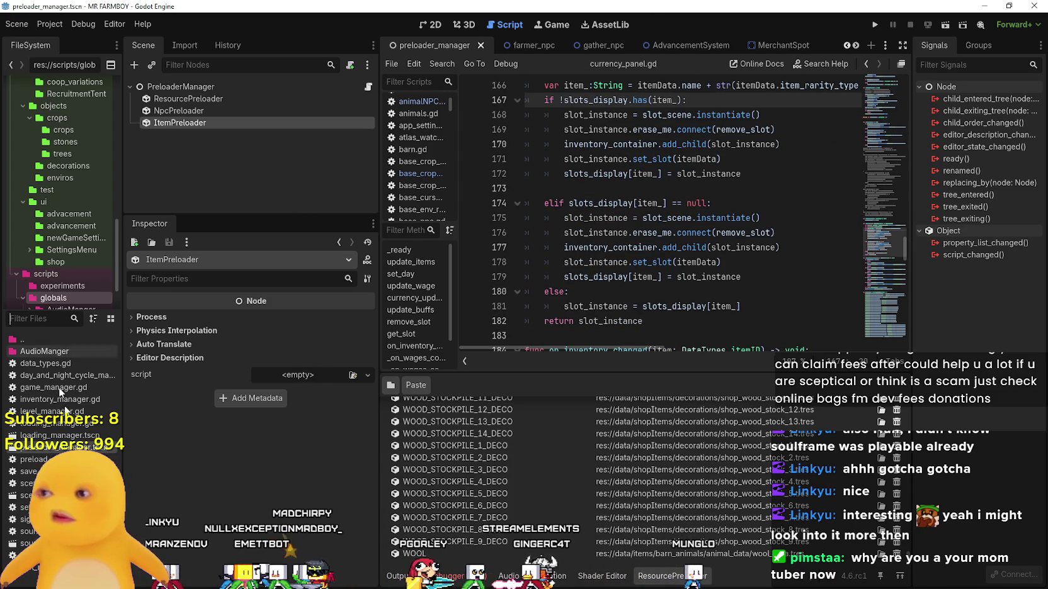
{"action": "key", "text": "ctrl+alt+p"}
{"action": "type", "text": "nest"}
{"action": "double_click", "coordinate": [71, 352]}
Open base_crop_nest.gd and place the caret at the end of the PIG case in set_nest.
{"action": "scroll", "coordinate": [677, 265], "scroll_direction": "down", "scroll_amount": 15}
{"action": "scroll", "coordinate": [677, 264], "scroll_direction": "down", "scroll_amount": 3}
{"action": "scroll", "coordinate": [677, 290], "scroll_direction": "up", "scroll_amount": 7}
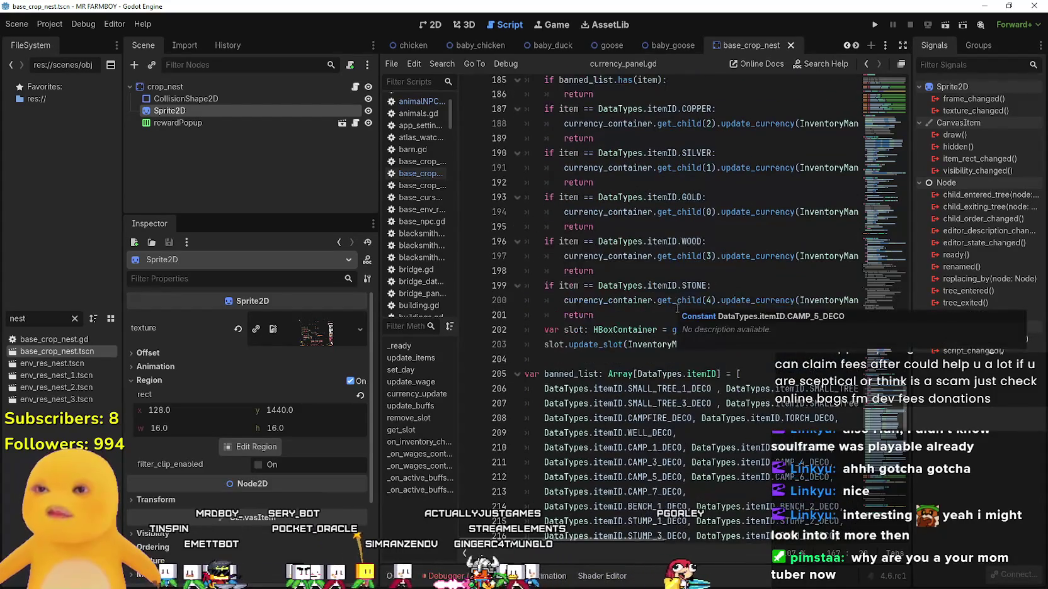
{"action": "scroll", "coordinate": [660, 386], "scroll_direction": "up", "scroll_amount": 4}
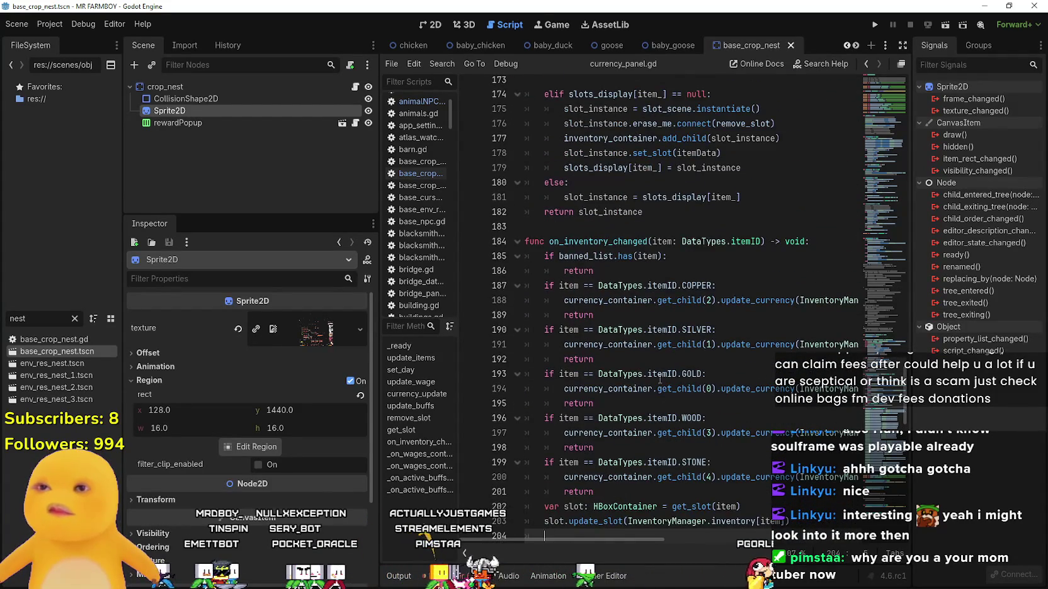
{"action": "scroll", "coordinate": [660, 381], "scroll_direction": "up", "scroll_amount": 10}
{"action": "scroll", "coordinate": [657, 364], "scroll_direction": "up", "scroll_amount": 5}
{"action": "left_click_drag", "start_coordinate": [873, 227], "coordinate": [857, 51]}
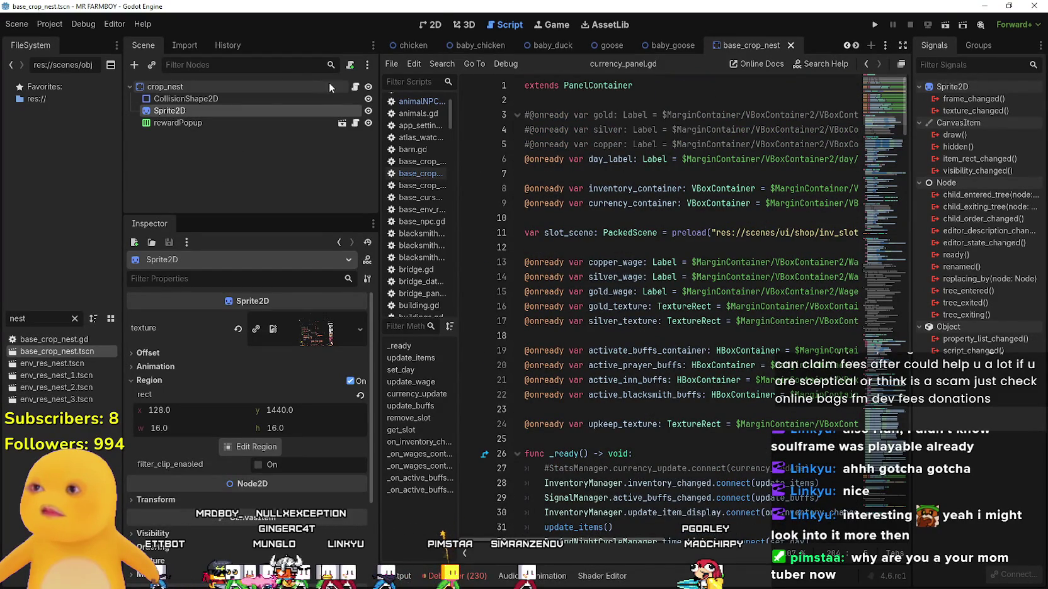
{"action": "left_click", "coordinate": [355, 87]}
{"action": "left_click", "coordinate": [685, 277]}
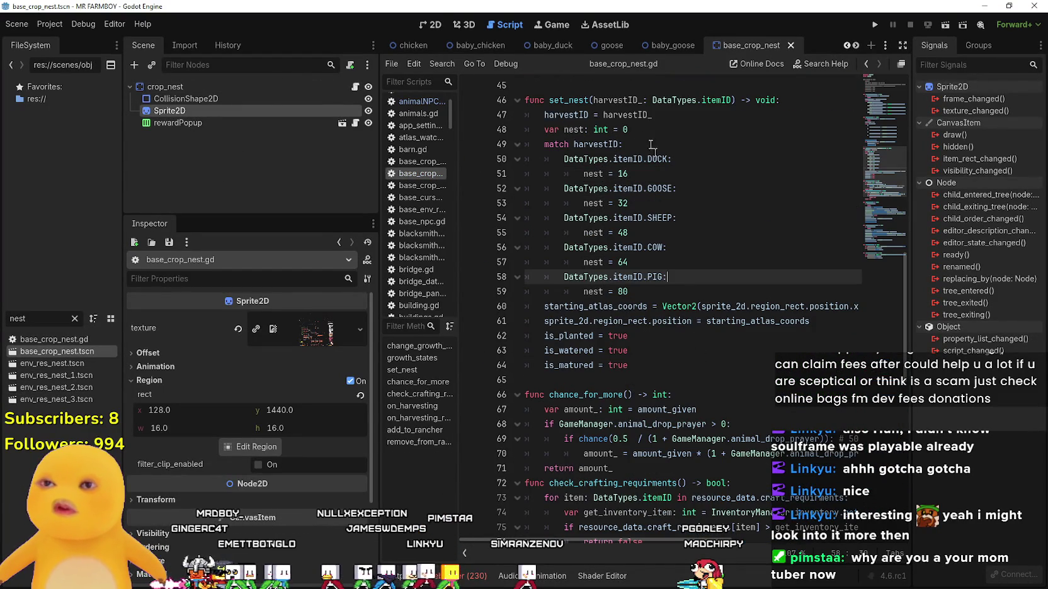
Review the set_nest match block and where starting_atlas_coords is used.
{"action": "mouse_move", "coordinate": [660, 538]}
{"action": "left_mouse_down"}
{"action": "mouse_move", "coordinate": [814, 531]}
{"action": "mouse_move", "coordinate": [547, 394]}
{"action": "left_mouse_up"}
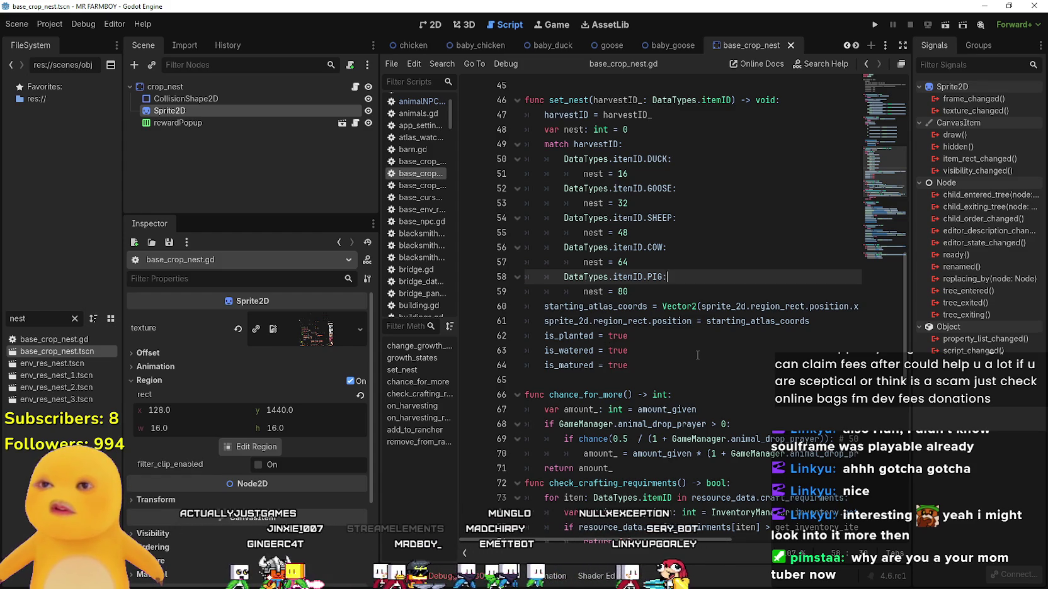
{"action": "left_click_drag", "start_coordinate": [636, 547], "coordinate": [850, 543]}
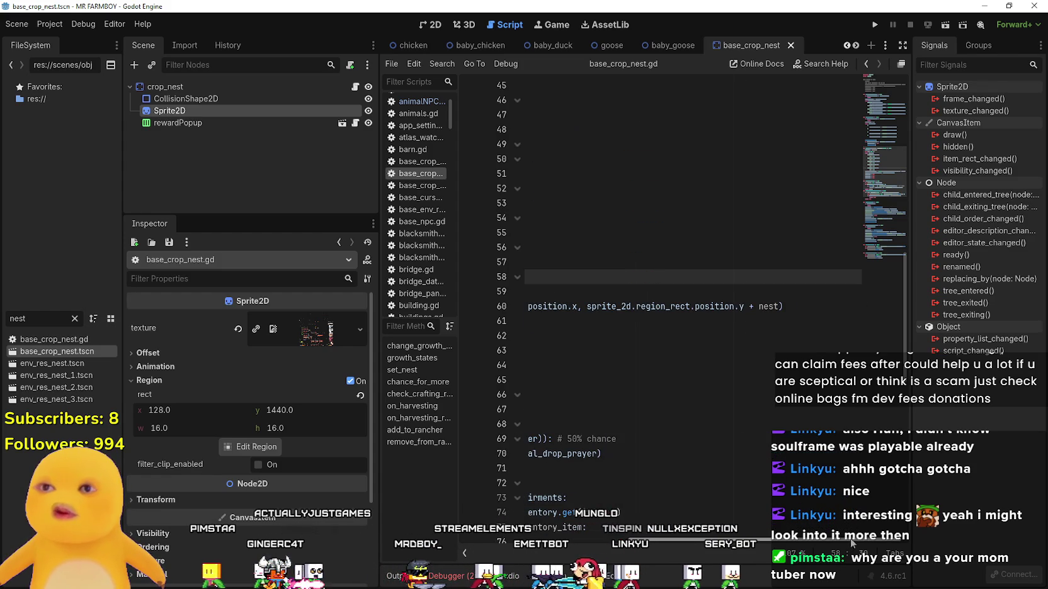
{"action": "scroll", "coordinate": [590, 473], "scroll_direction": "left", "scroll_amount": 10}
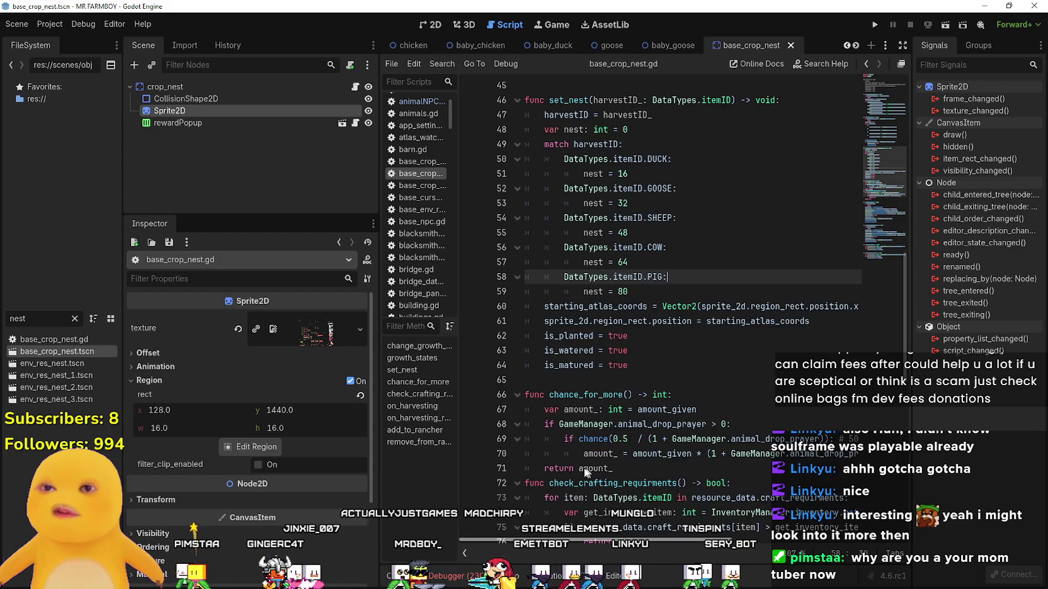
{"action": "double_click", "coordinate": [630, 309]}
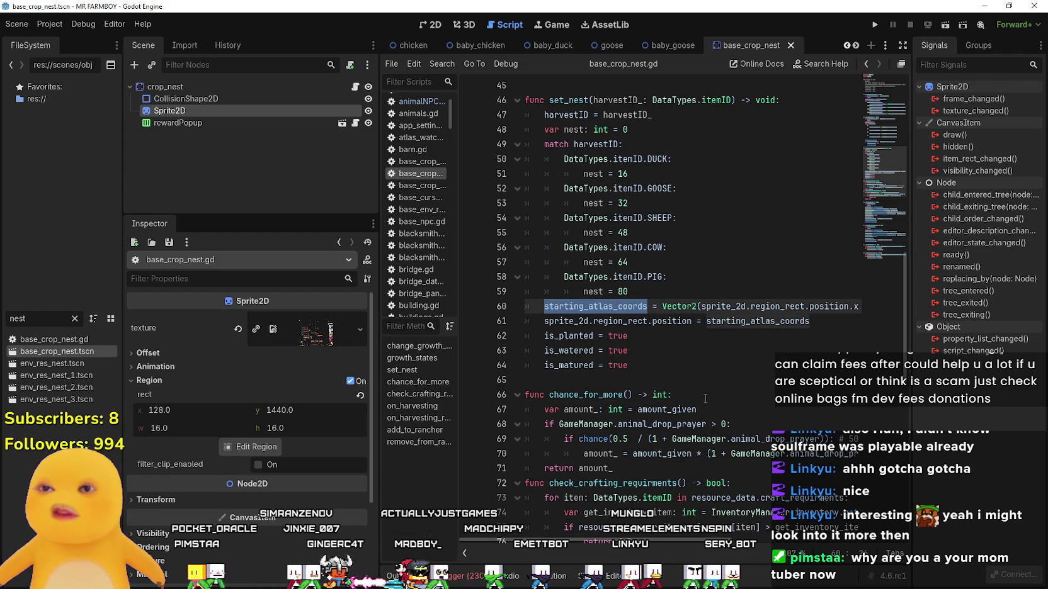
{"action": "mouse_move", "coordinate": [675, 547]}
{"action": "left_mouse_down"}
{"action": "mouse_move", "coordinate": [854, 565]}
{"action": "mouse_move", "coordinate": [630, 541]}
{"action": "mouse_move", "coordinate": [856, 548]}
{"action": "mouse_move", "coordinate": [603, 494]}
{"action": "left_mouse_up"}
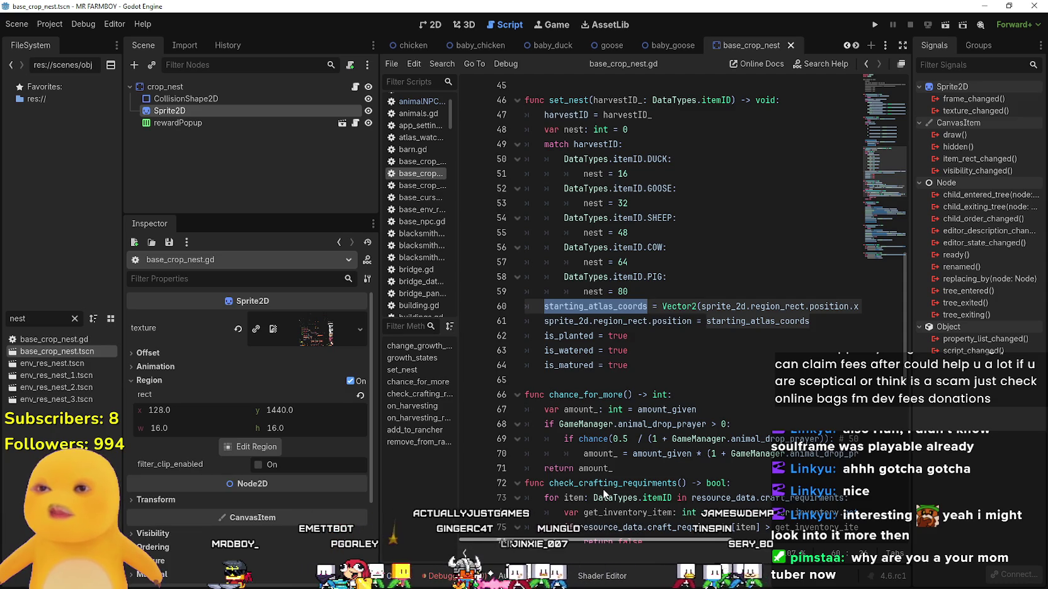
{"action": "scroll", "coordinate": [603, 488], "scroll_direction": "right", "scroll_amount": 5}
{"action": "scroll", "coordinate": [692, 315], "scroll_direction": "left", "scroll_amount": 5}
{"action": "mouse_move", "coordinate": [545, 144]}
{"action": "left_mouse_down"}
{"action": "mouse_move", "coordinate": [623, 149]}
{"action": "mouse_move", "coordinate": [761, 284]}
{"action": "left_mouse_up"}
{"action": "left_click", "coordinate": [759, 280]}
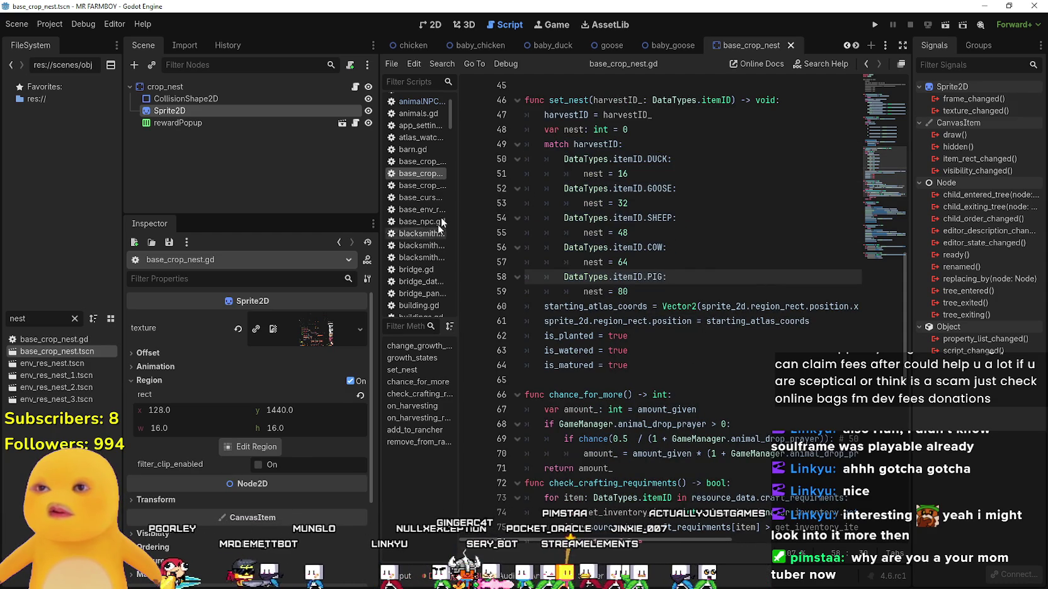
{"action": "left_click", "coordinate": [605, 145]}
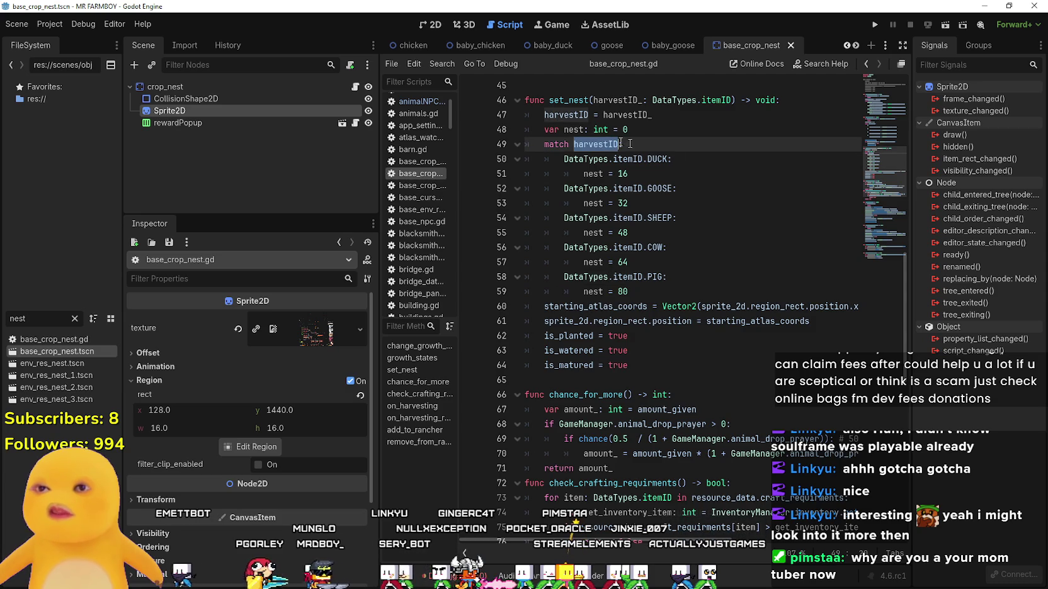
Change the cases to DUCK_EGG, GOOSE_EGG, WOOL, MILK and MANURE, then run with F5.
{"action": "mouse_move", "coordinate": [666, 160]}
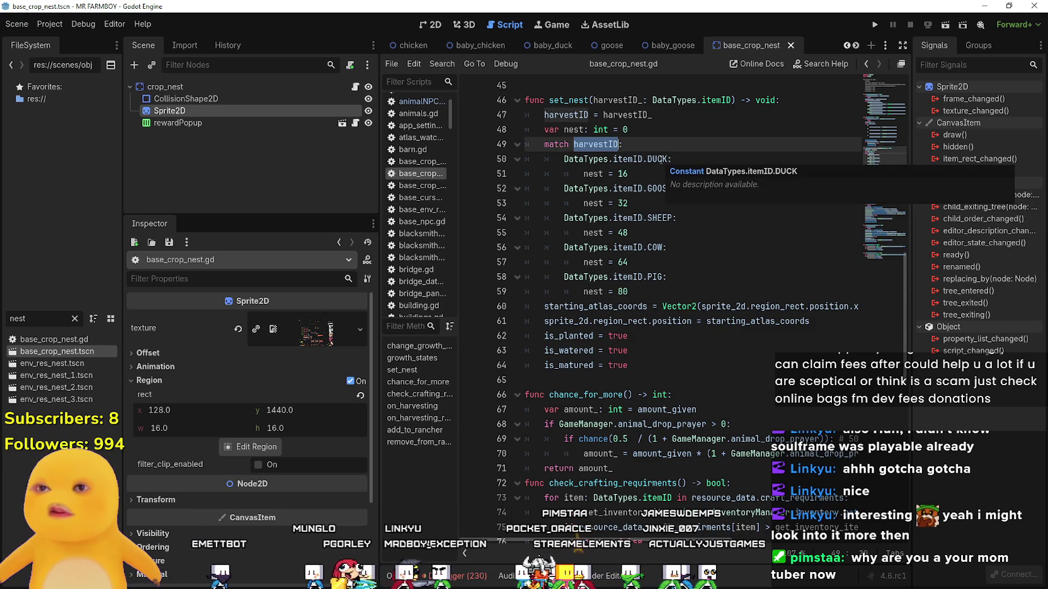
{"action": "double_click", "coordinate": [656, 159]}
{"action": "type", "text": "_EGG"}
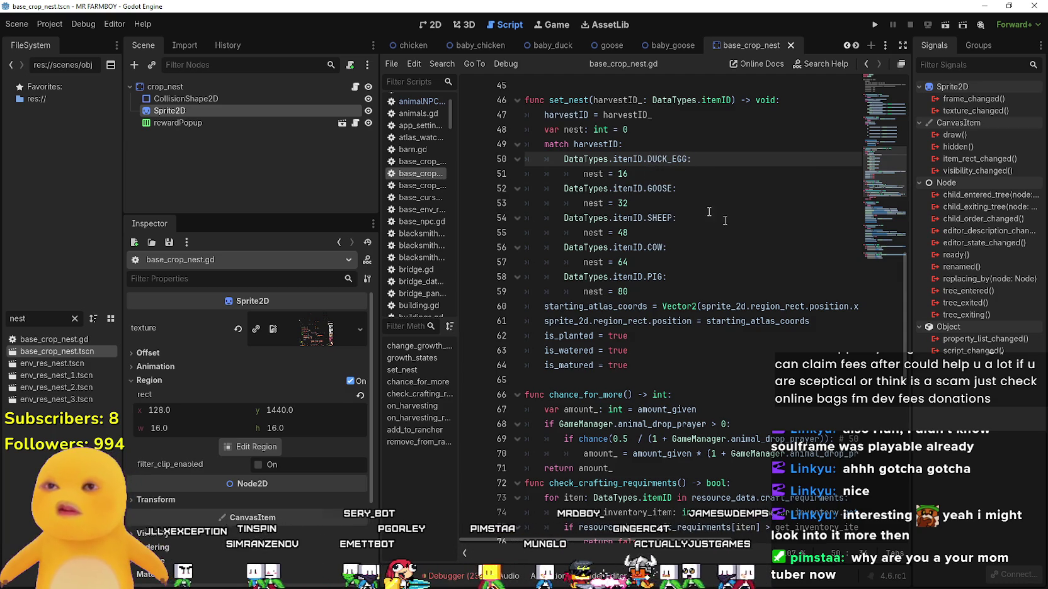
{"action": "left_click", "coordinate": [668, 189]}
{"action": "type", "text": "OO"}
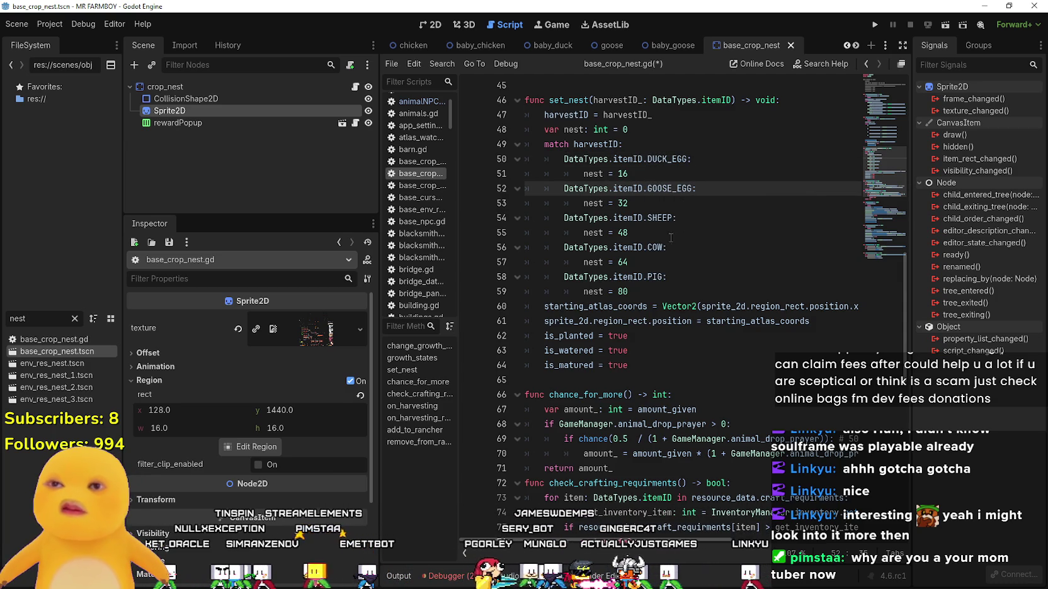
{"action": "double_click", "coordinate": [661, 217]}
{"action": "type", "text": "L"}
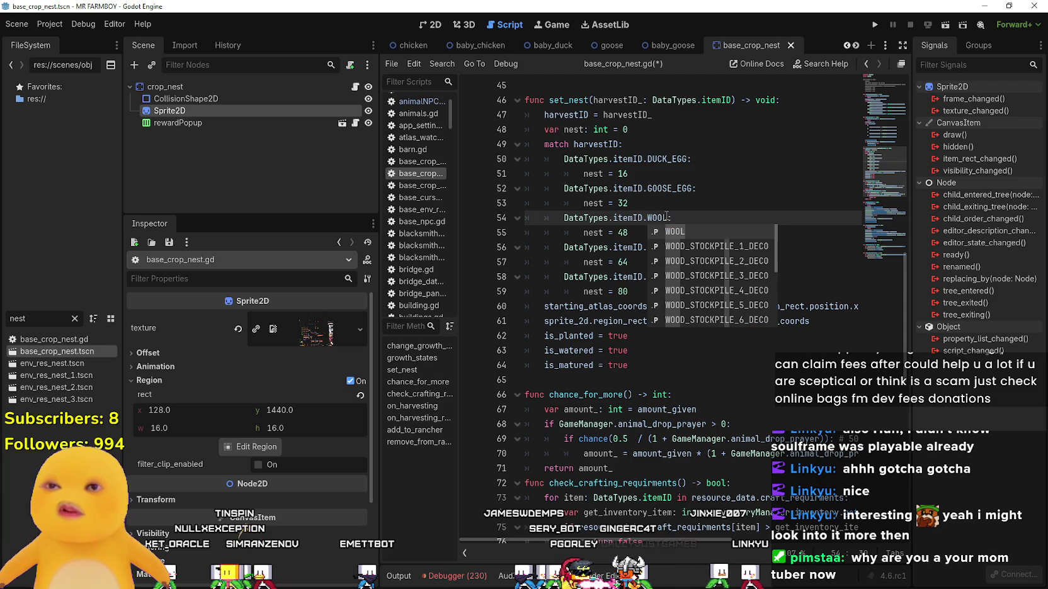
{"action": "key", "text": "Escape"}
{"action": "double_click", "coordinate": [651, 247]}
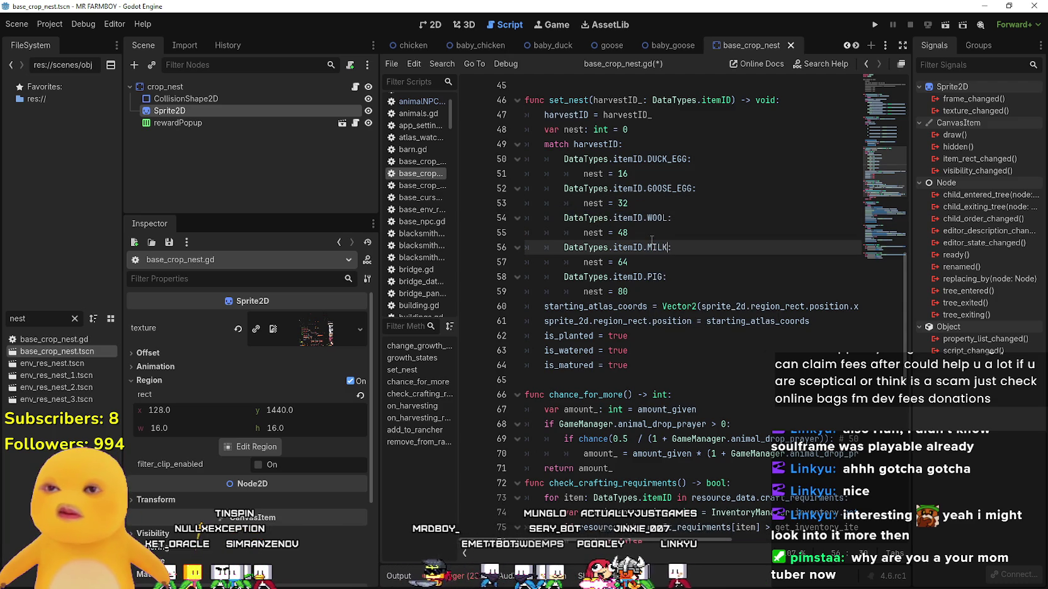
{"action": "left_click", "coordinate": [654, 277]}
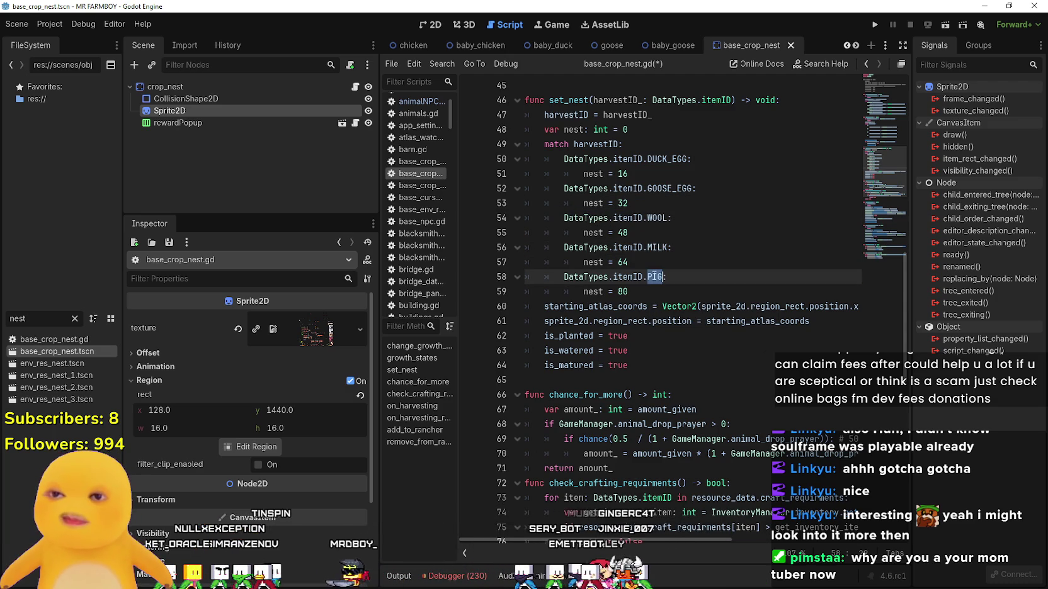
{"action": "type", "text": "M"}
{"action": "key", "text": "Return"}
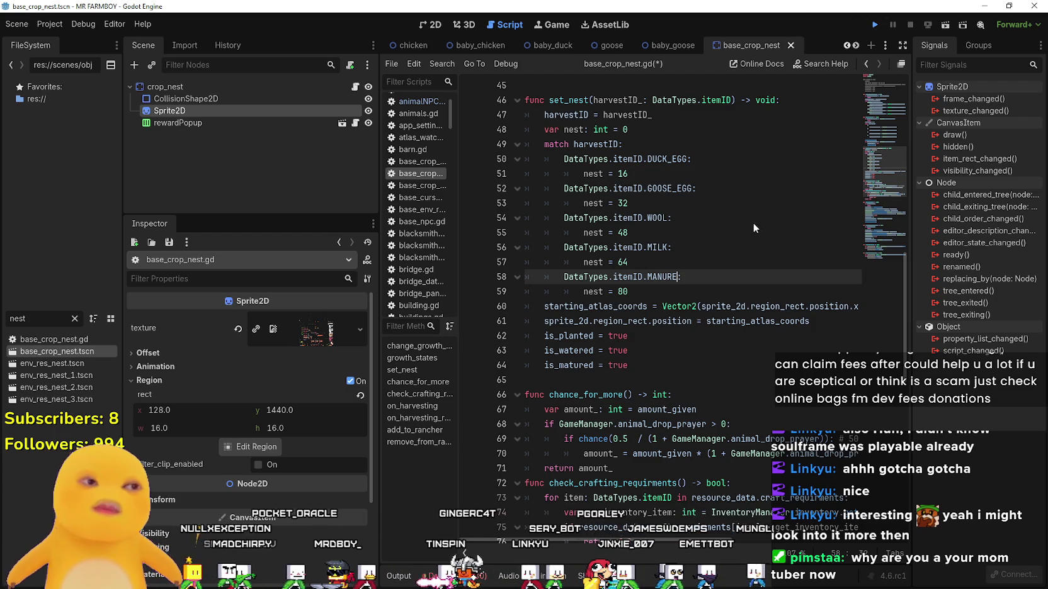
{"action": "key", "text": "F5"}
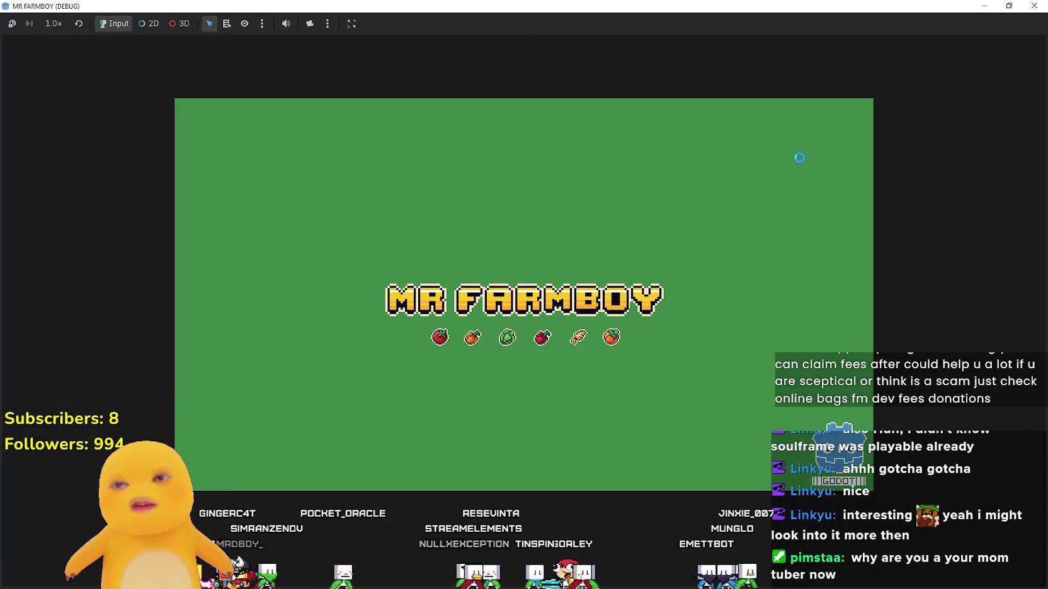
Continue from the title screen, pick the Save 2 slot and load it.
{"action": "left_click", "coordinate": [1034, 6]}
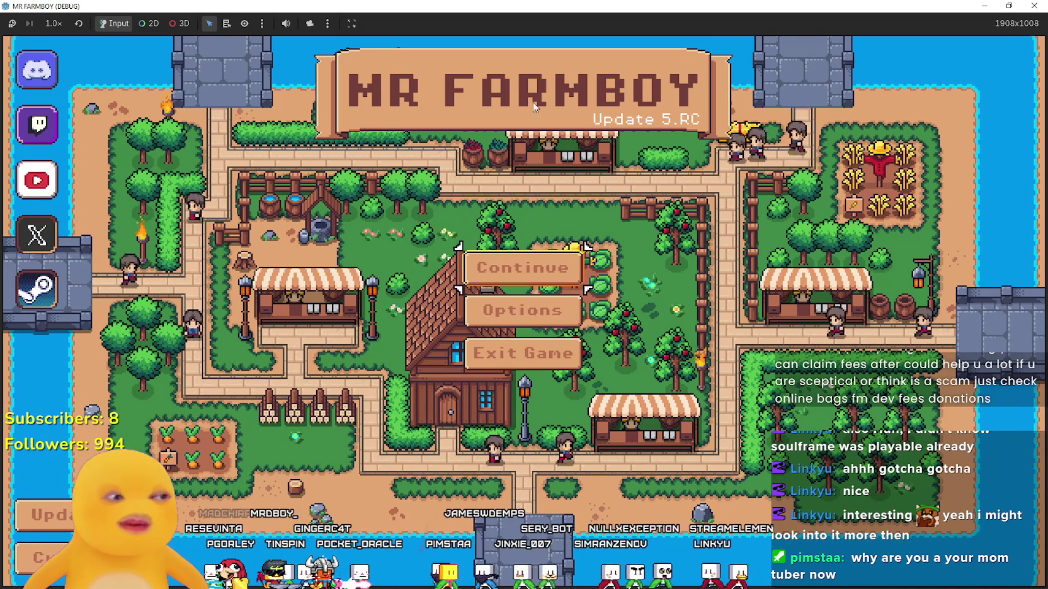
{"action": "left_click", "coordinate": [542, 267]}
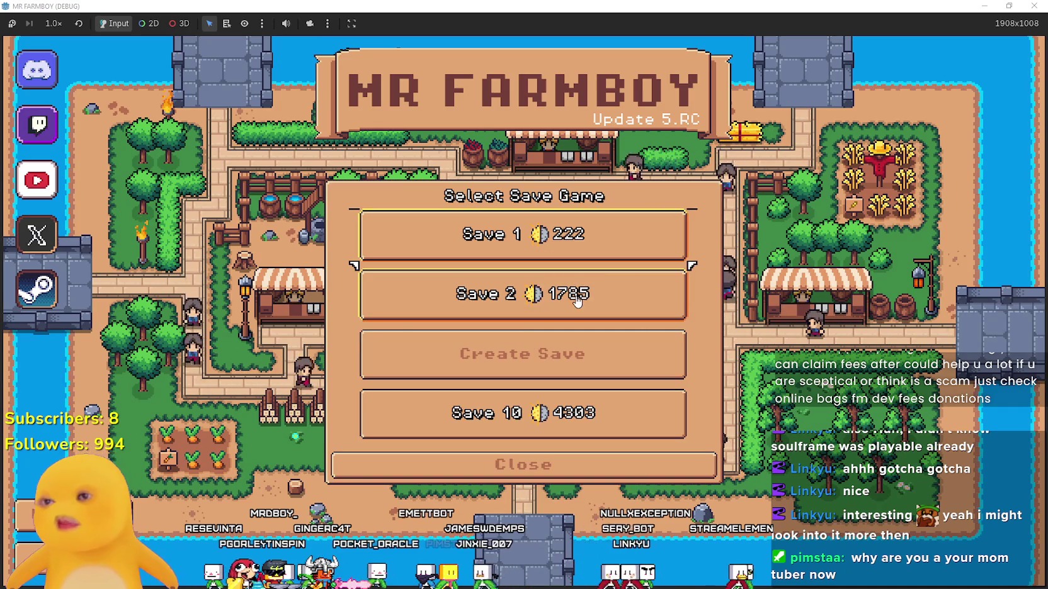
{"action": "left_click", "coordinate": [475, 309]}
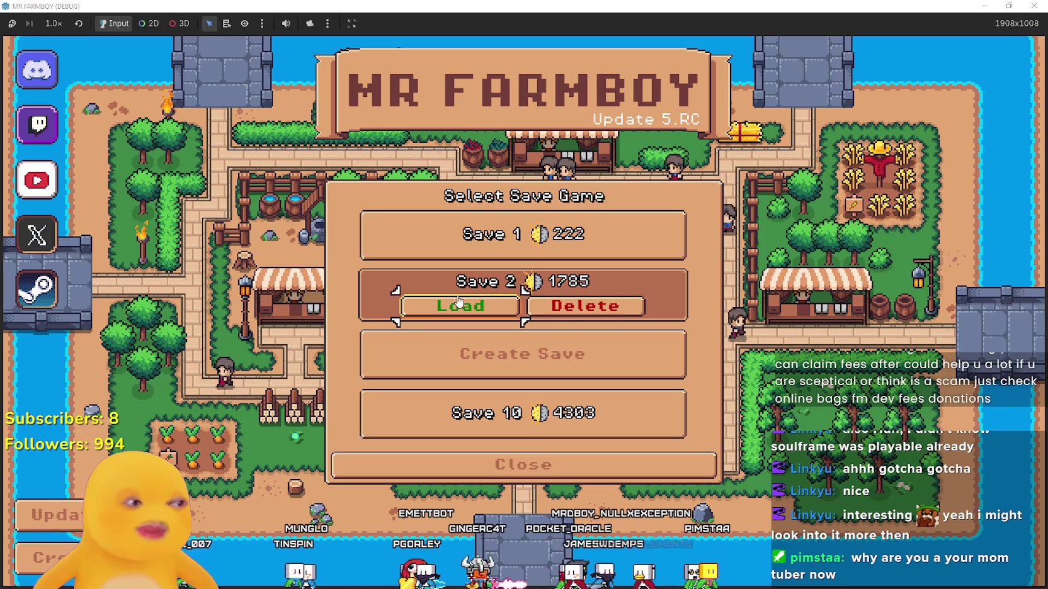
{"action": "left_click", "coordinate": [473, 312]}
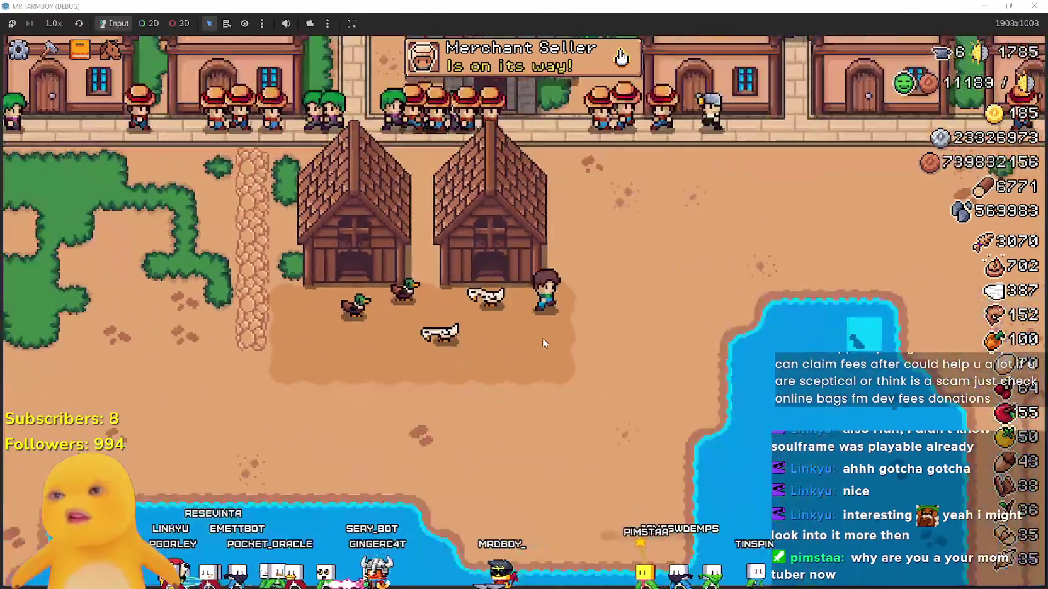
Bring up the Warehouse panel showing its inventory grid and stock slots.
{"action": "scroll", "coordinate": [633, 357], "scroll_direction": "up", "scroll_amount": 3}
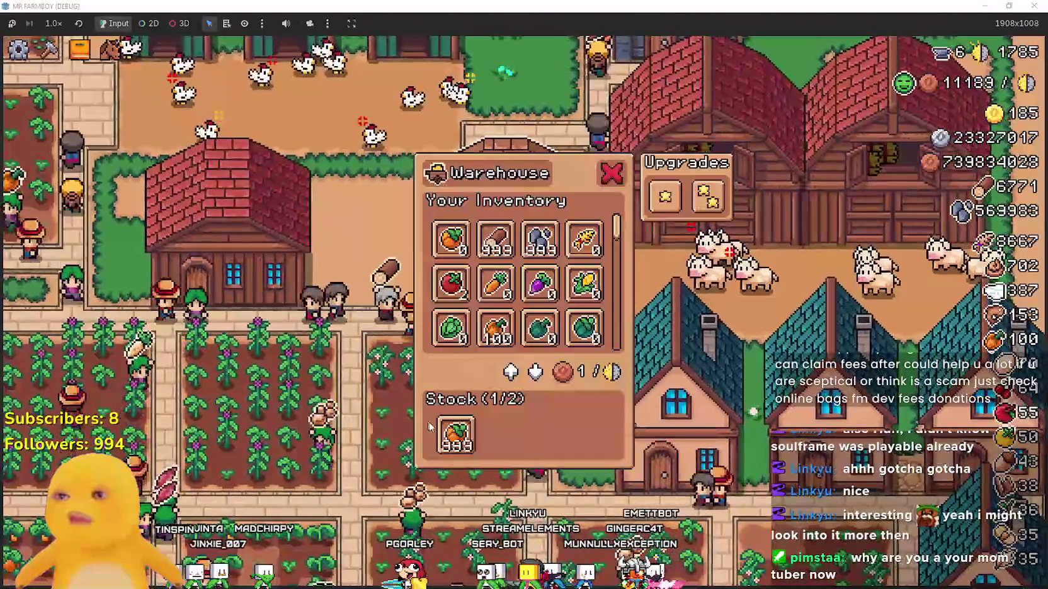
Toggle the Crops advancements and the Warehouse panel to check the 999-carrot stock.
{"action": "mouse_move", "coordinate": [458, 441]}
{"action": "key", "text": "b"}
{"action": "key", "text": "e"}
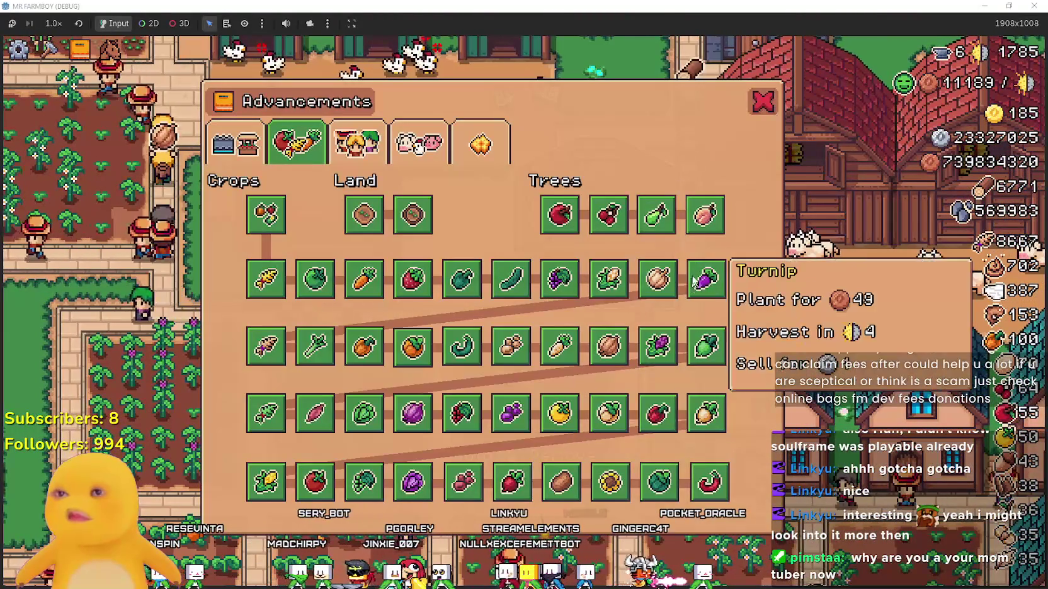
{"action": "left_click", "coordinate": [762, 101]}
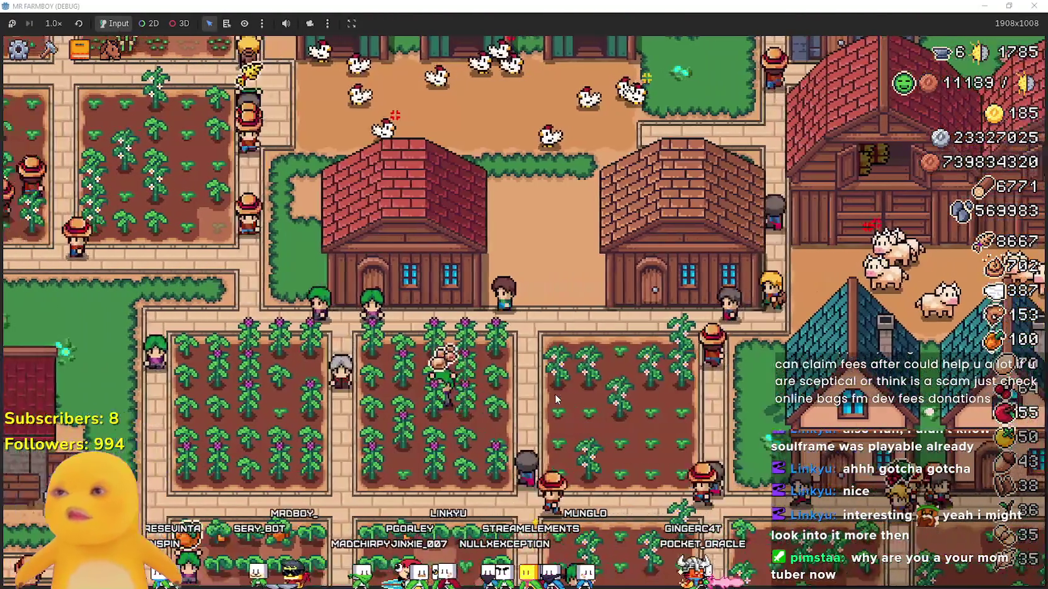
{"action": "key", "text": "w"}
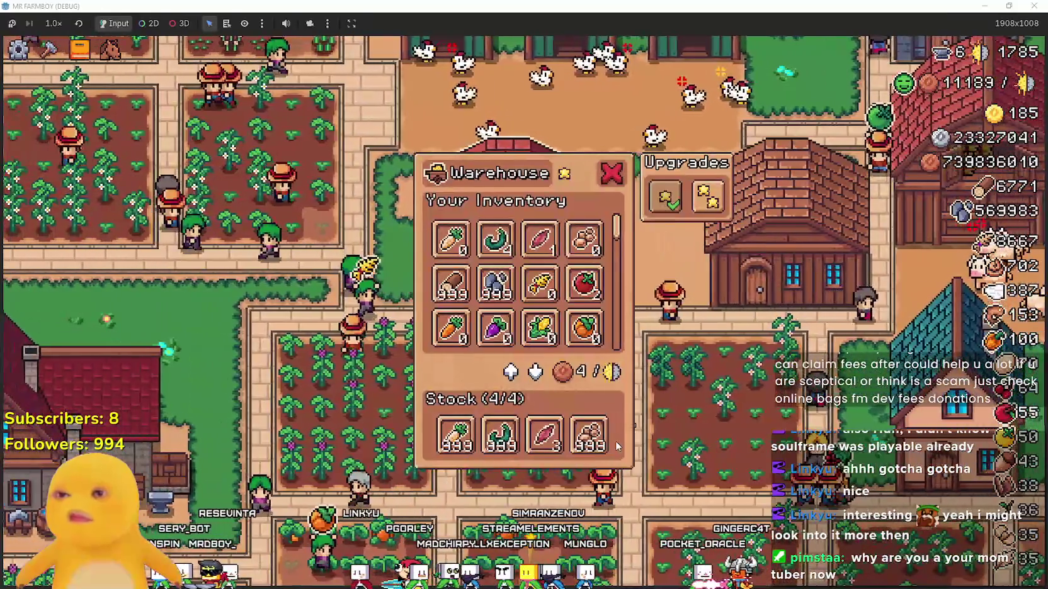
{"action": "key", "text": "b"}
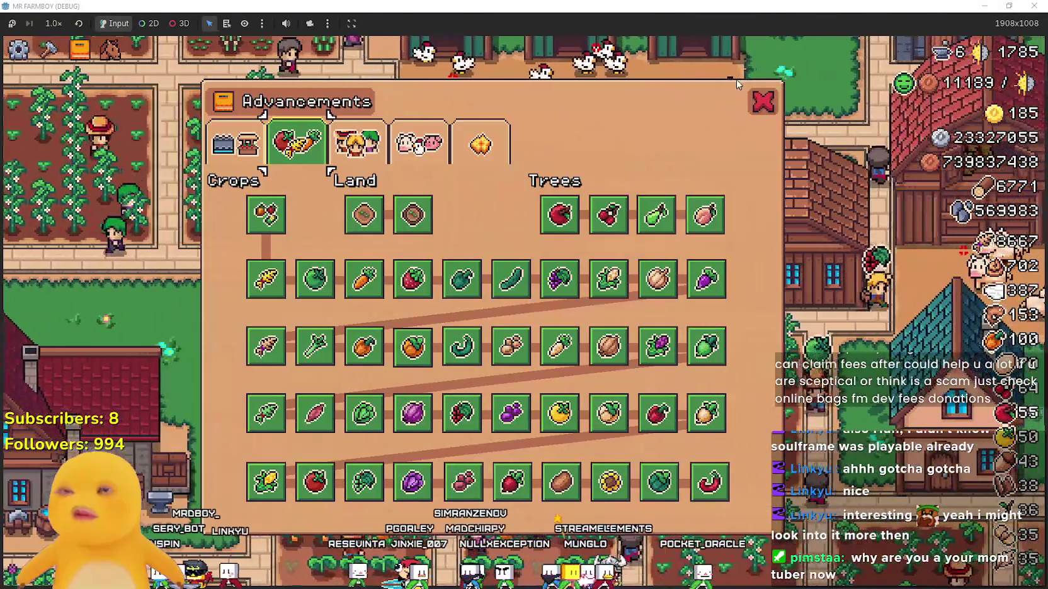
{"action": "key", "text": "w"}
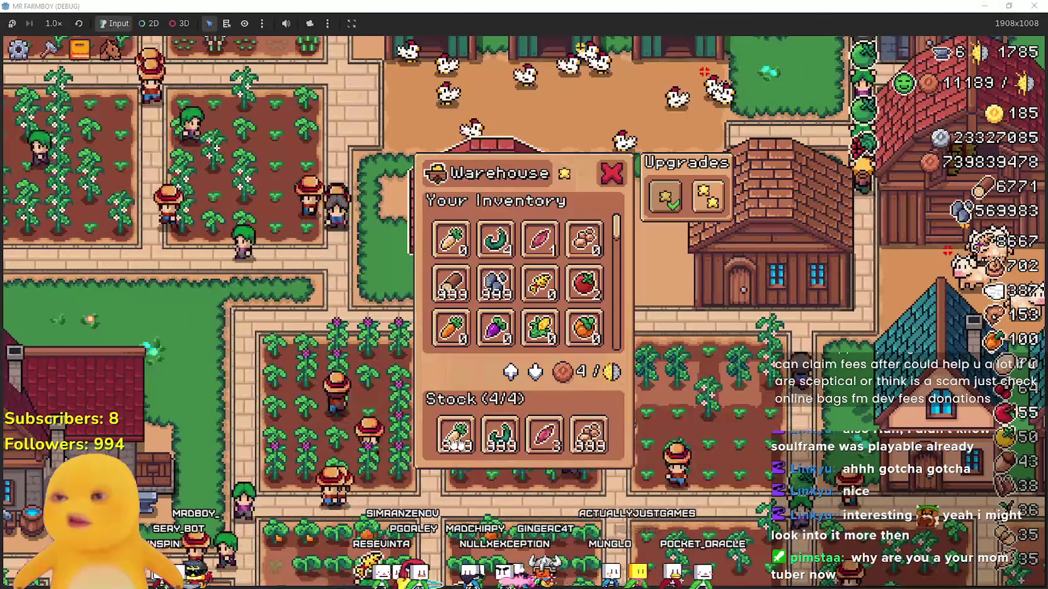
{"action": "key", "text": "w"}
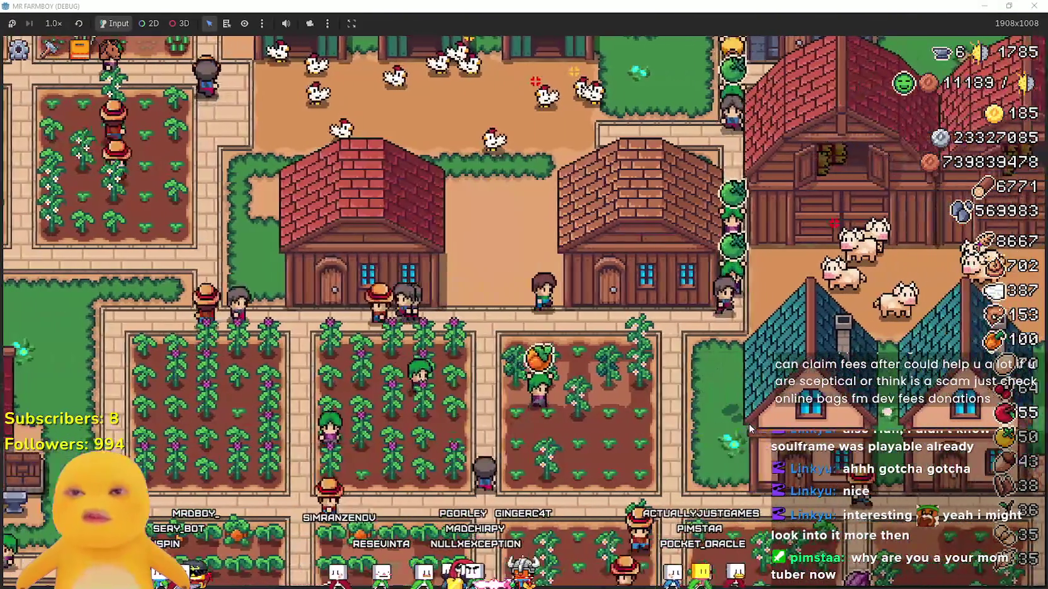
{"action": "key", "text": "w"}
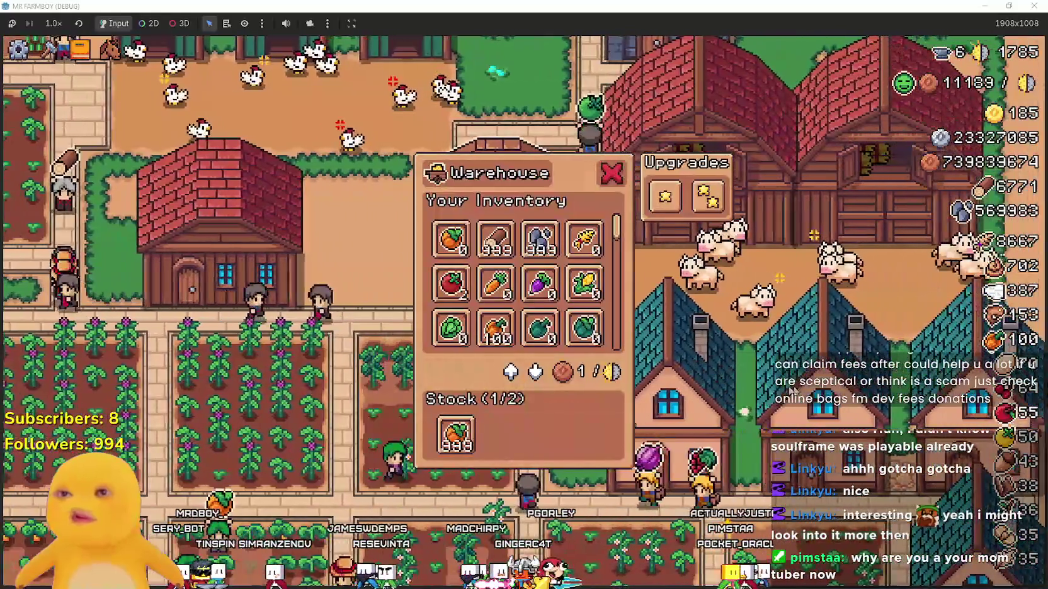
{"action": "key", "text": "w"}
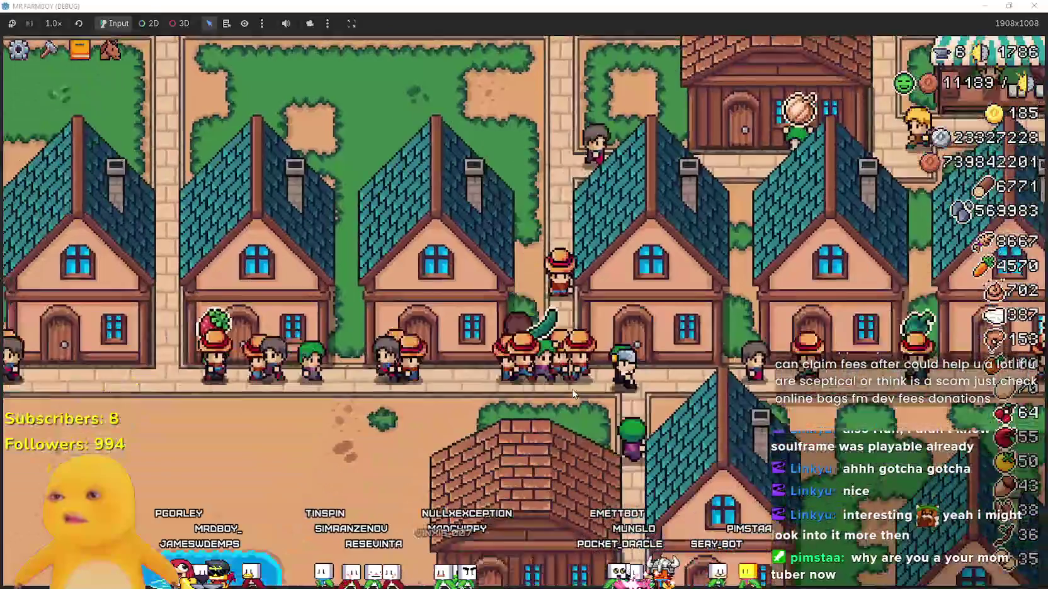
Walk to the barns and place a third barn from the Crafting menu.
{"action": "key", "text": "s"}
{"action": "key", "text": "a"}
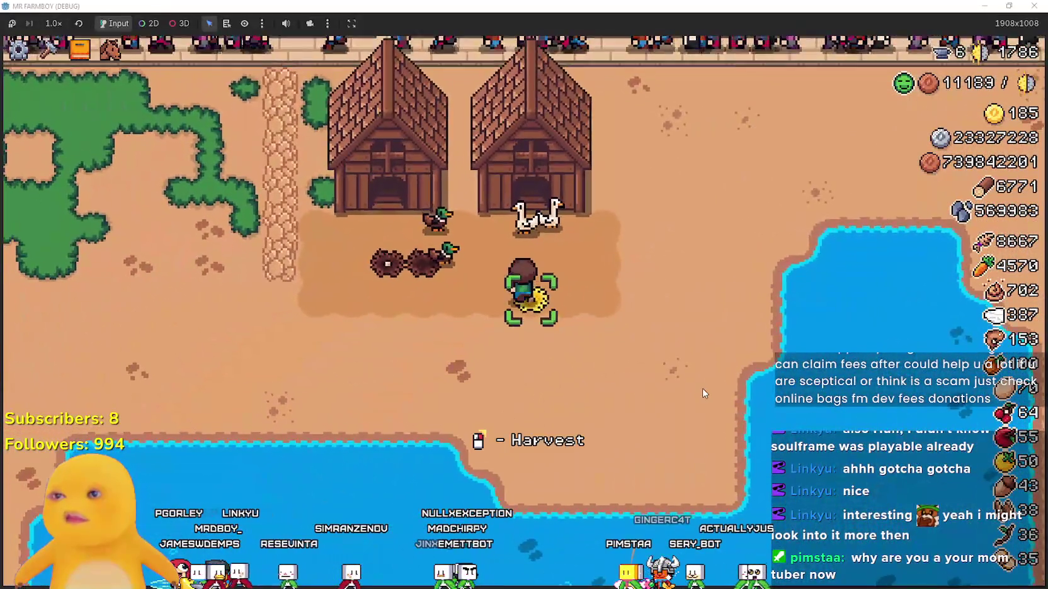
{"action": "left_click", "coordinate": [704, 394]}
{"action": "key", "text": "d"}
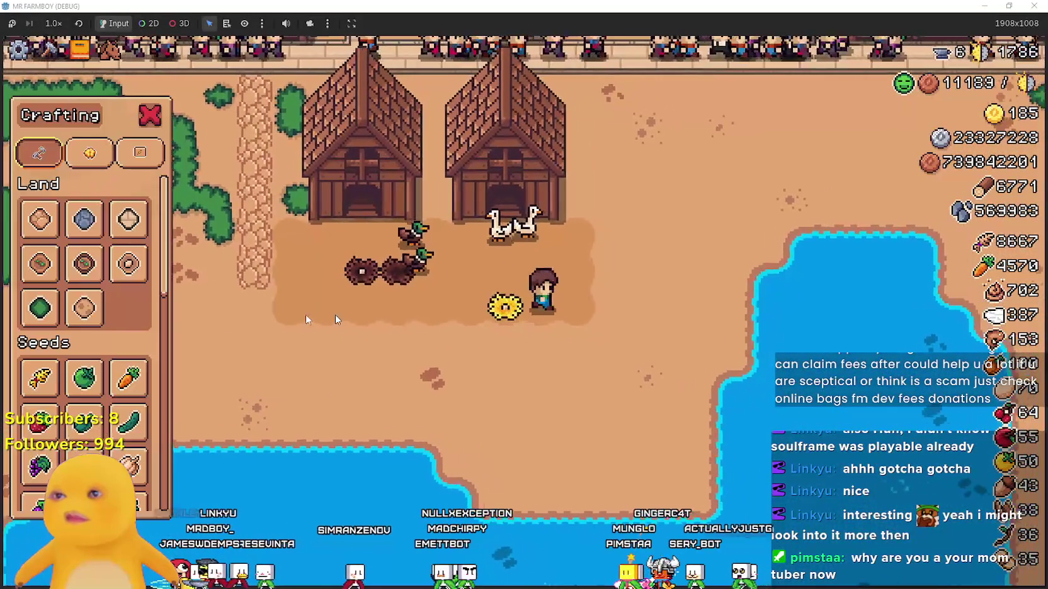
{"action": "key", "text": "c"}
{"action": "scroll", "coordinate": [106, 416], "scroll_direction": "down", "scroll_amount": 3}
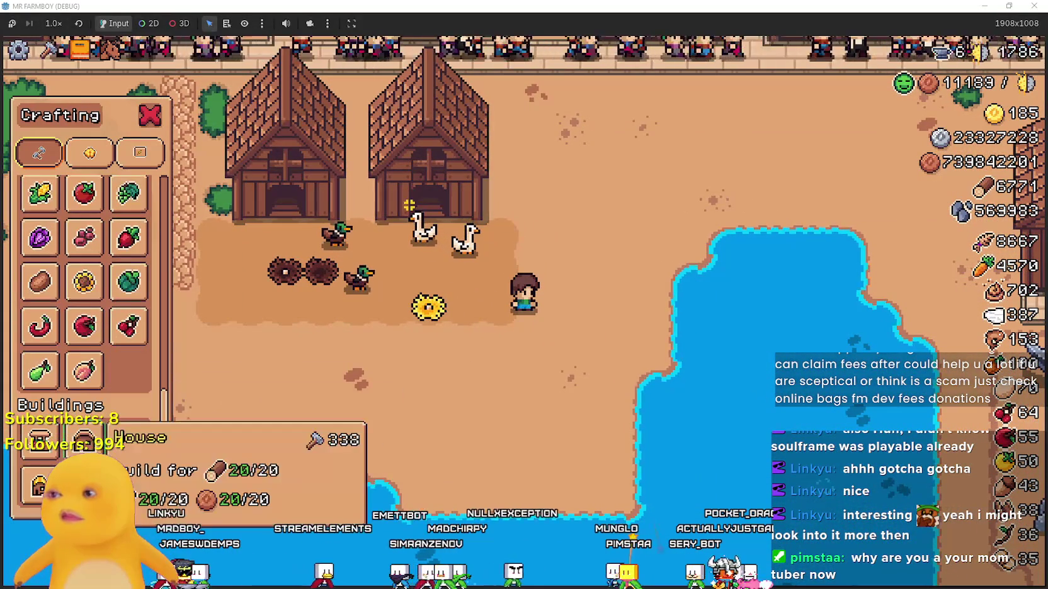
{"action": "left_click", "coordinate": [39, 485]}
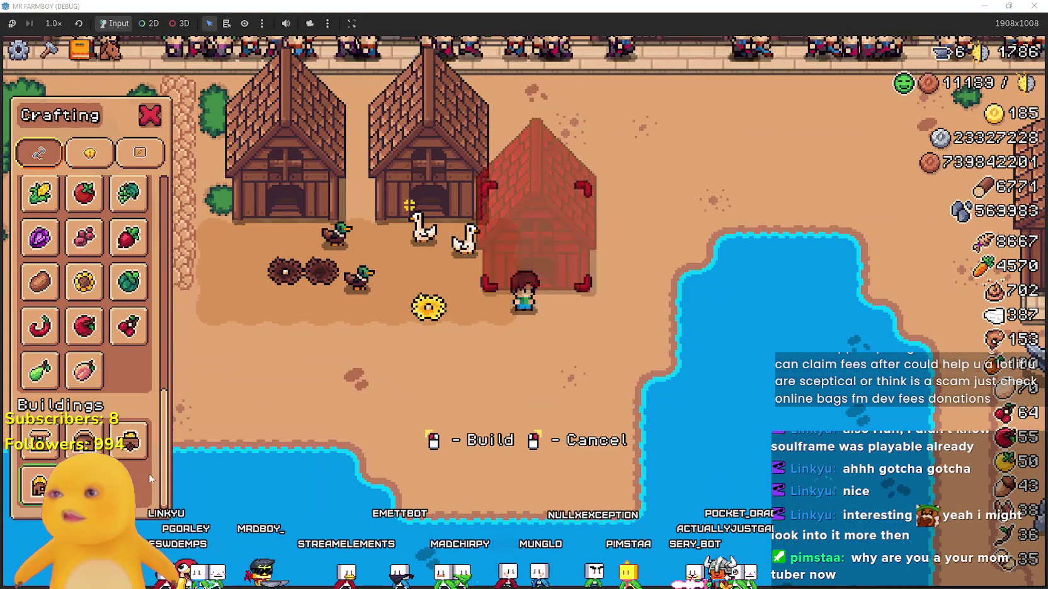
{"action": "key", "text": "w"}
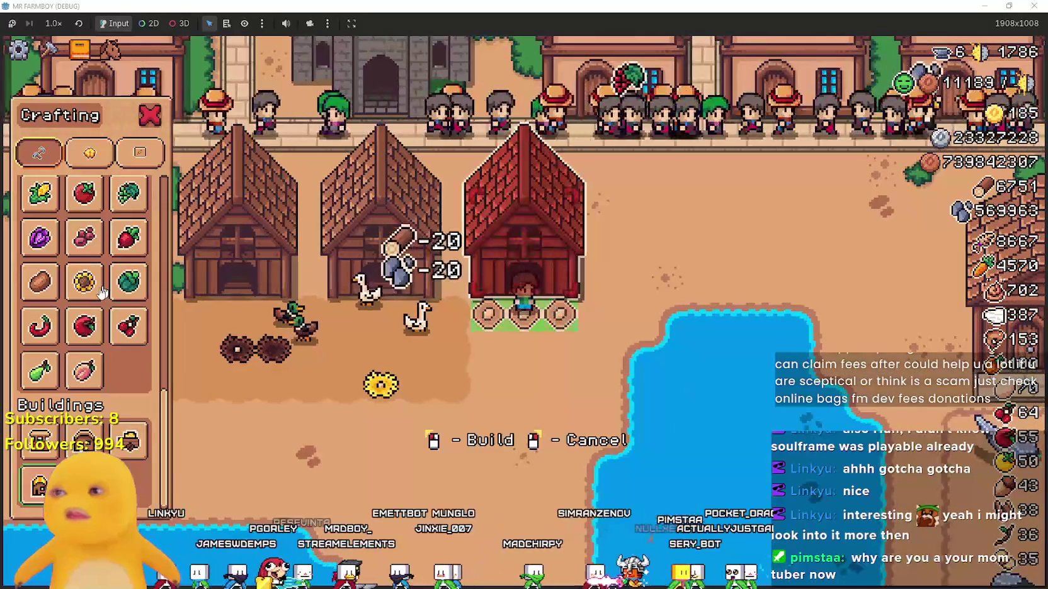
Lay Animal Tiles at the new barn's door, then cancel tile placement.
{"action": "scroll", "coordinate": [107, 248], "scroll_direction": "up", "scroll_amount": 5}
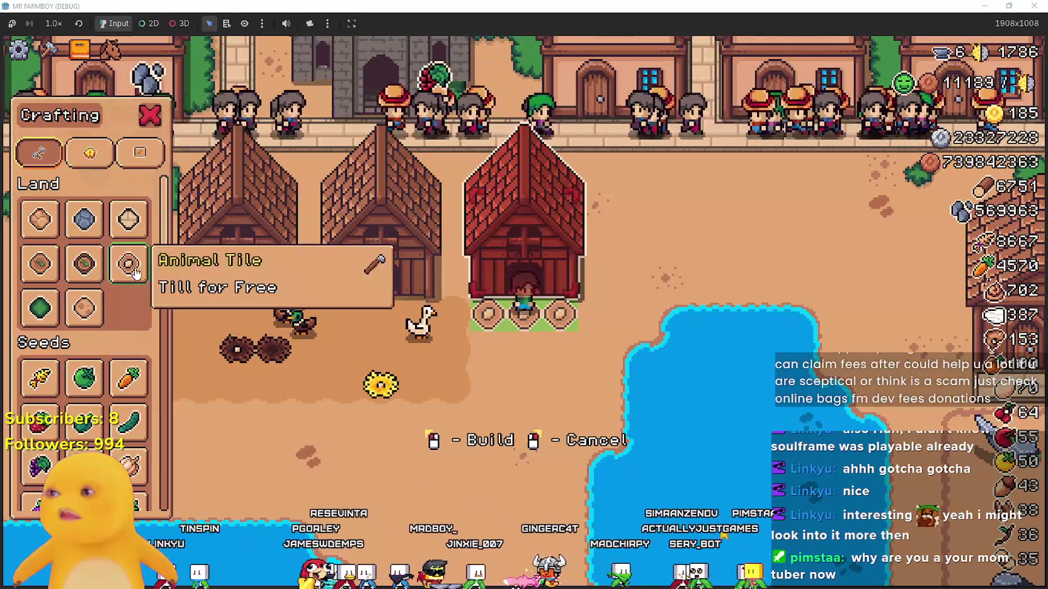
{"action": "left_click", "coordinate": [128, 264]}
{"action": "key", "text": "d"}
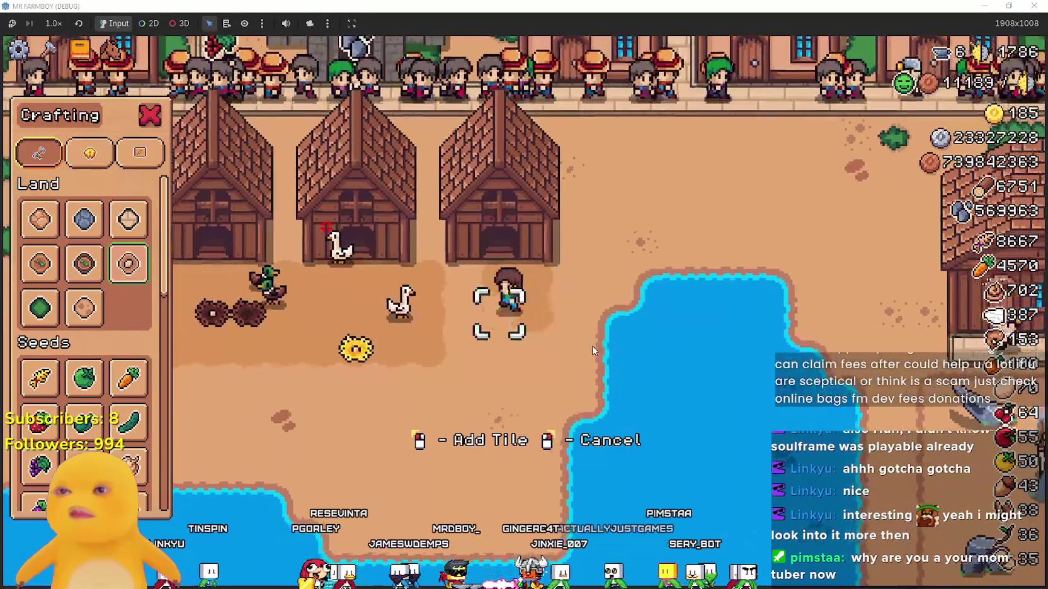
{"action": "left_click", "coordinate": [592, 345]}
{"action": "key", "text": "a"}
{"action": "left_click", "coordinate": [592, 345]}
{"action": "key", "text": "a"}
{"action": "key", "text": "s"}
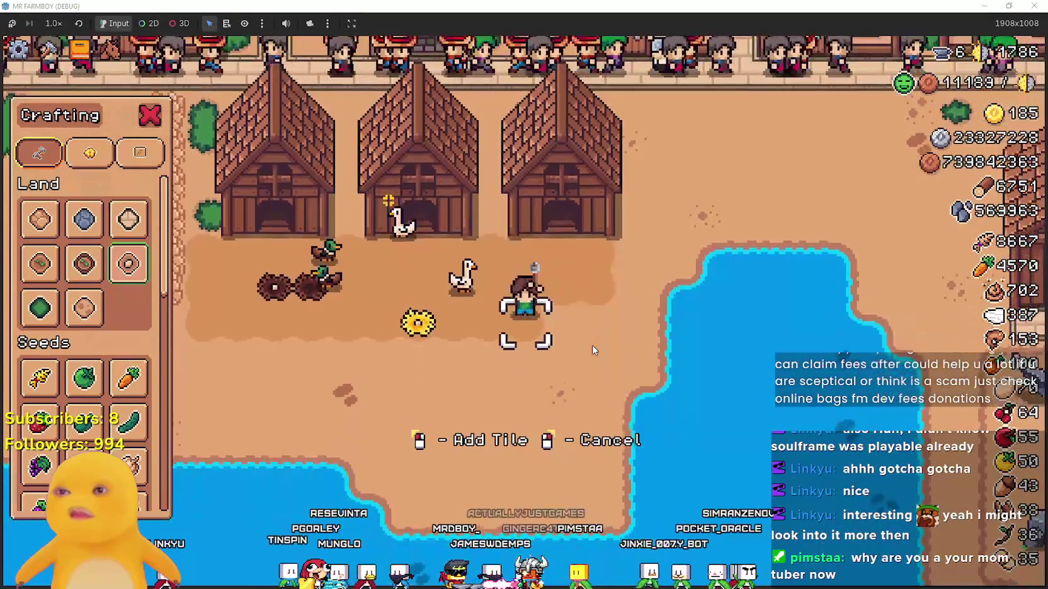
{"action": "key", "text": "d"}
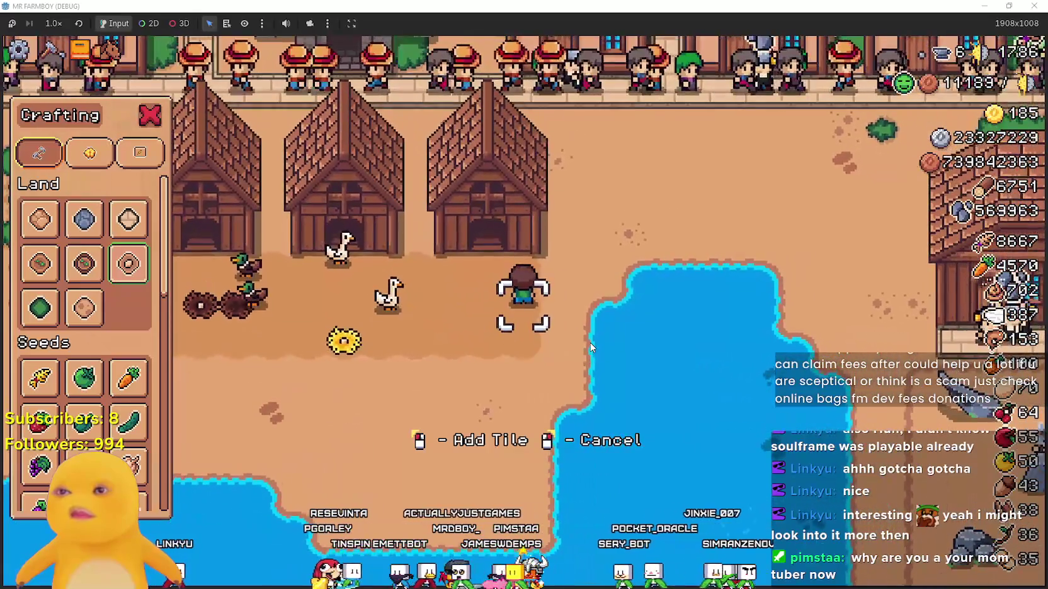
{"action": "key", "text": "s"}
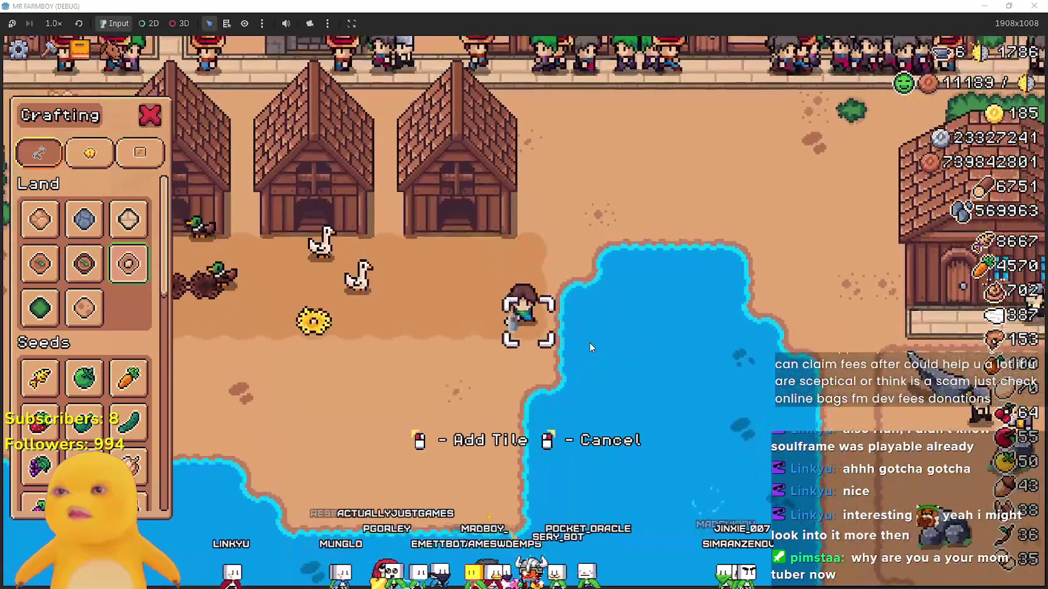
{"action": "right_click", "coordinate": [592, 344]}
Walk to the new coop and open its chickens and nests panel.
{"action": "key", "text": "w"}
{"action": "key", "text": "a"}
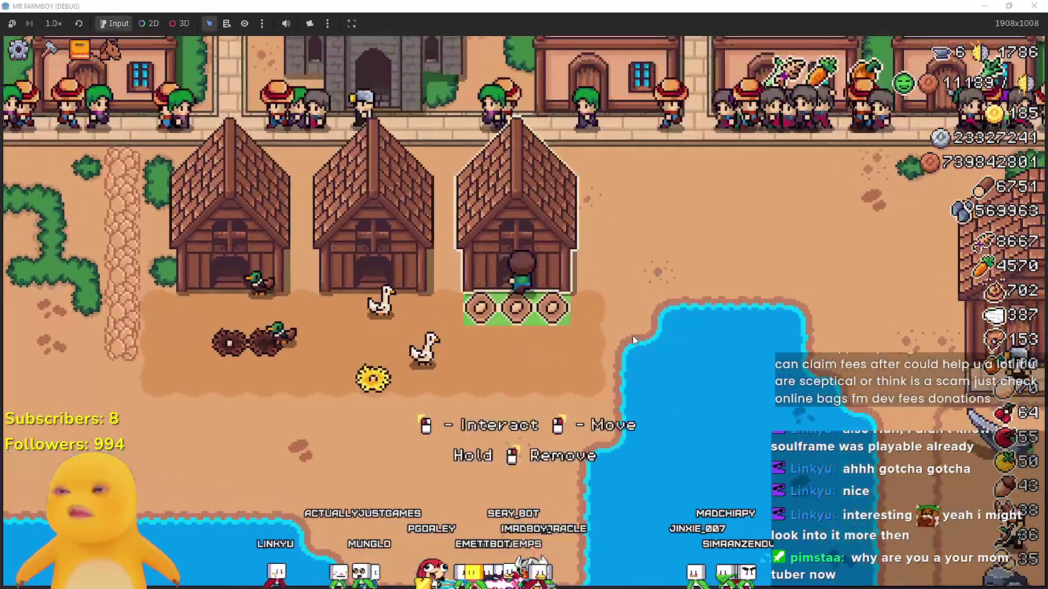
{"action": "left_click", "coordinate": [590, 340]}
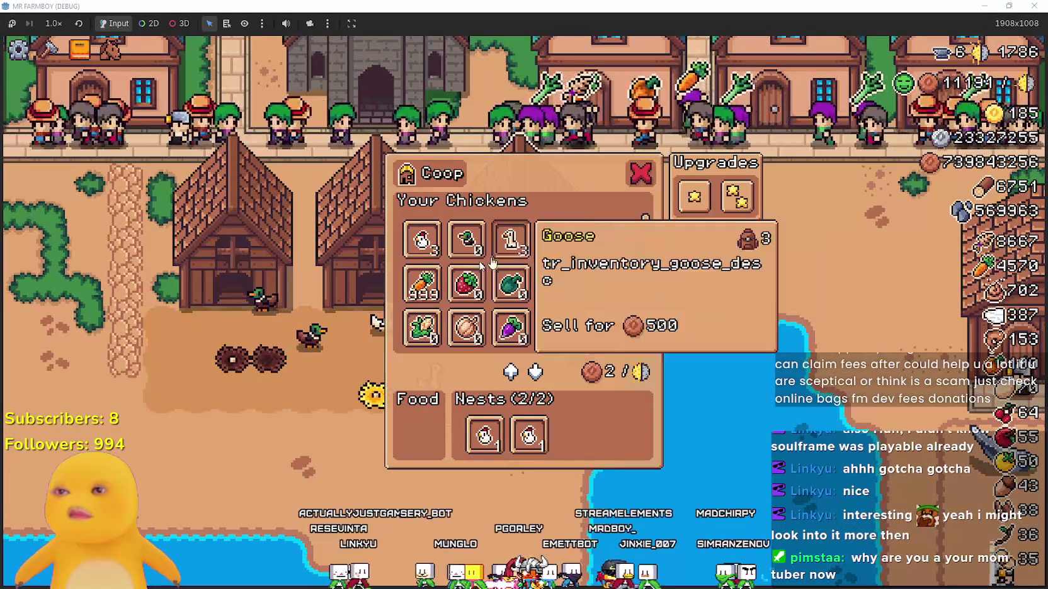
Feed the coop 200 carrots and close its panel.
{"action": "left_click", "coordinate": [422, 284]}
{"action": "left_click", "coordinate": [409, 283]}
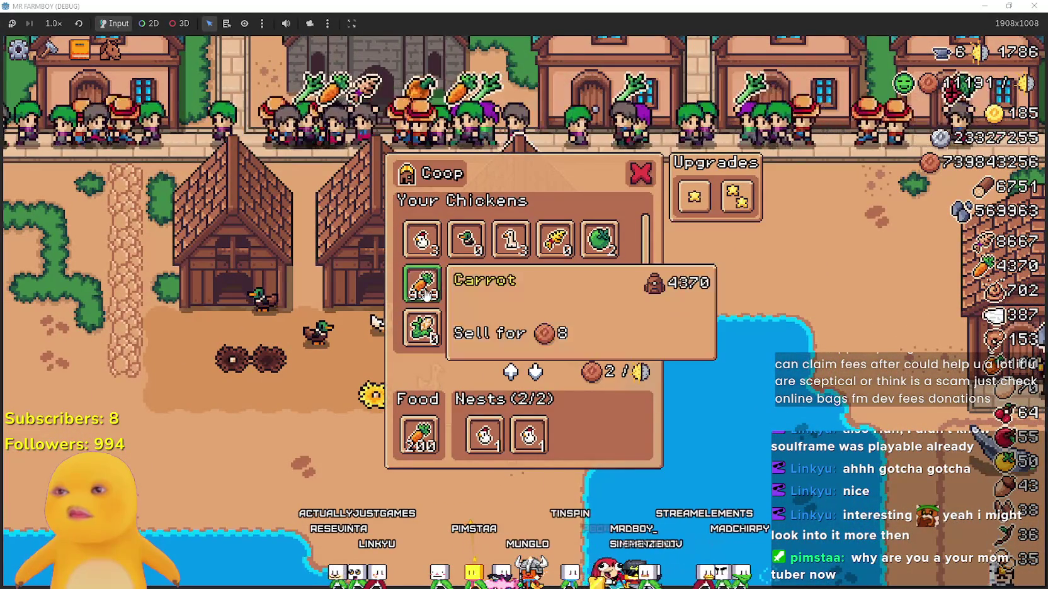
{"action": "key", "text": "a"}
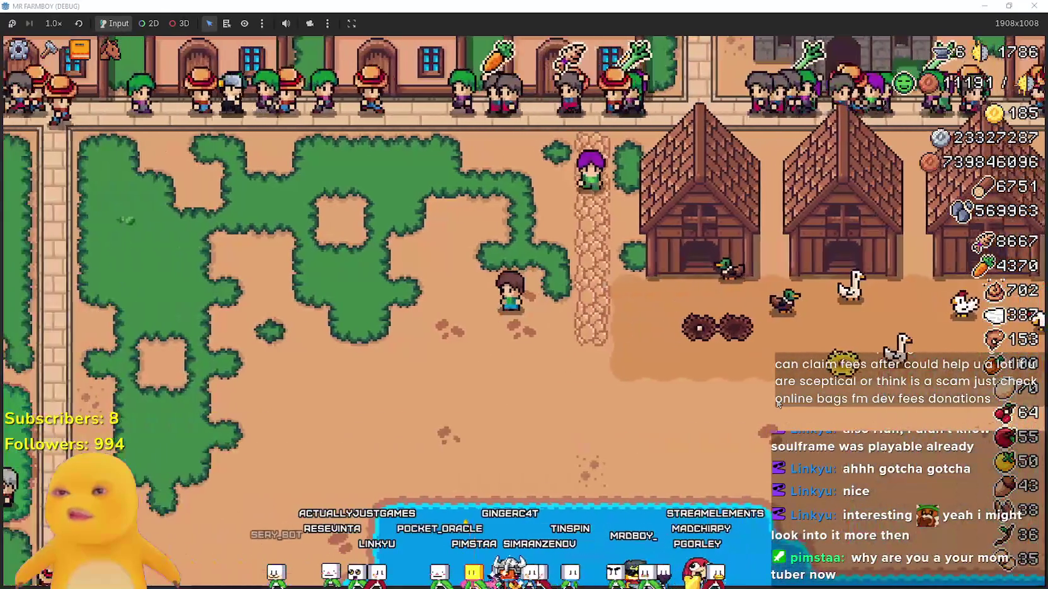
Walk along the barns and open each barn's animal panel.
{"action": "key", "text": "w"}
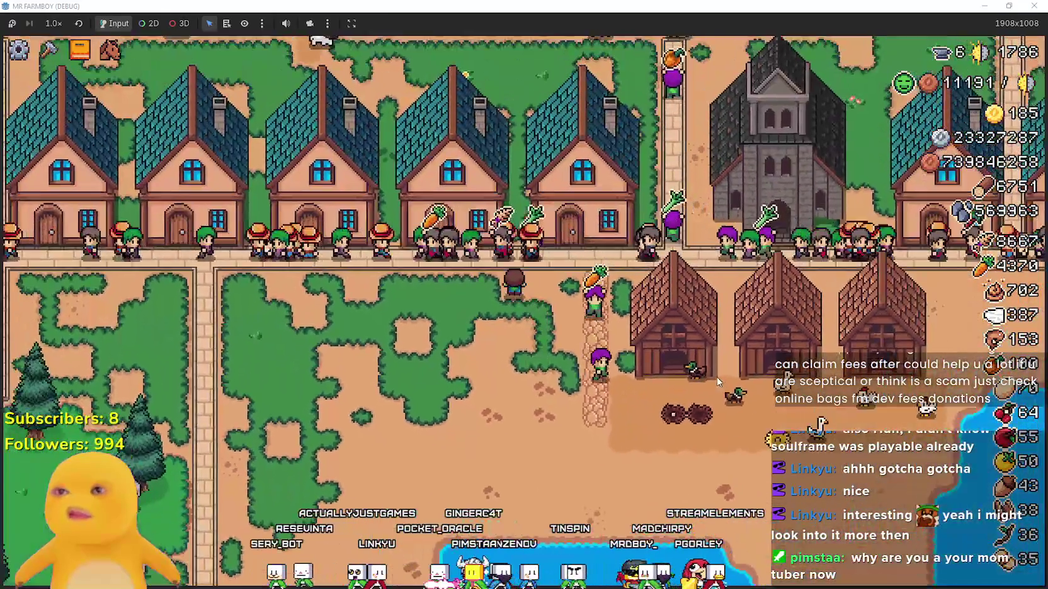
{"action": "key", "text": "w"}
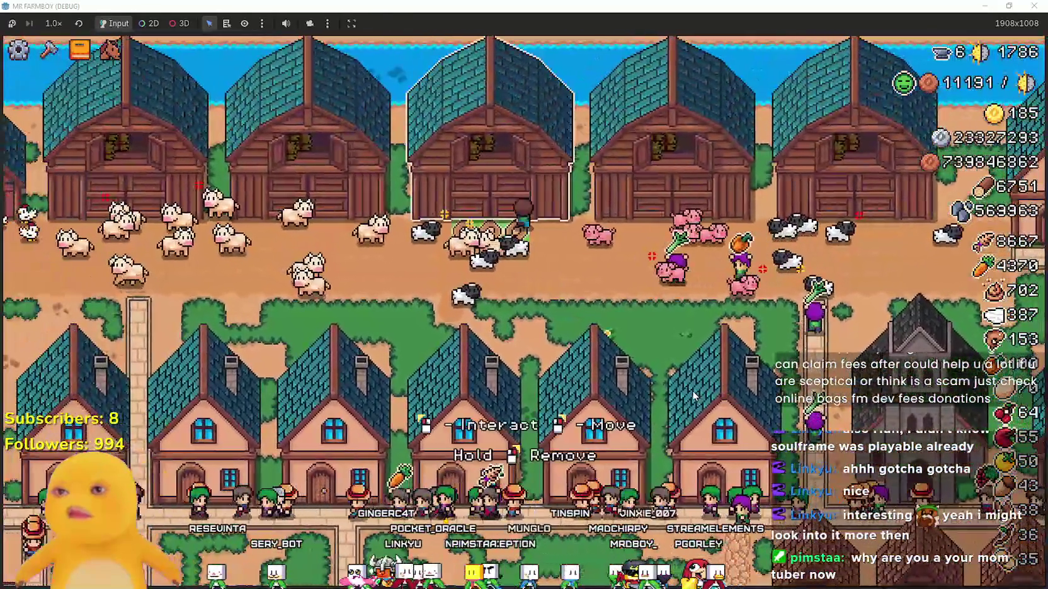
{"action": "left_click", "coordinate": [691, 390]}
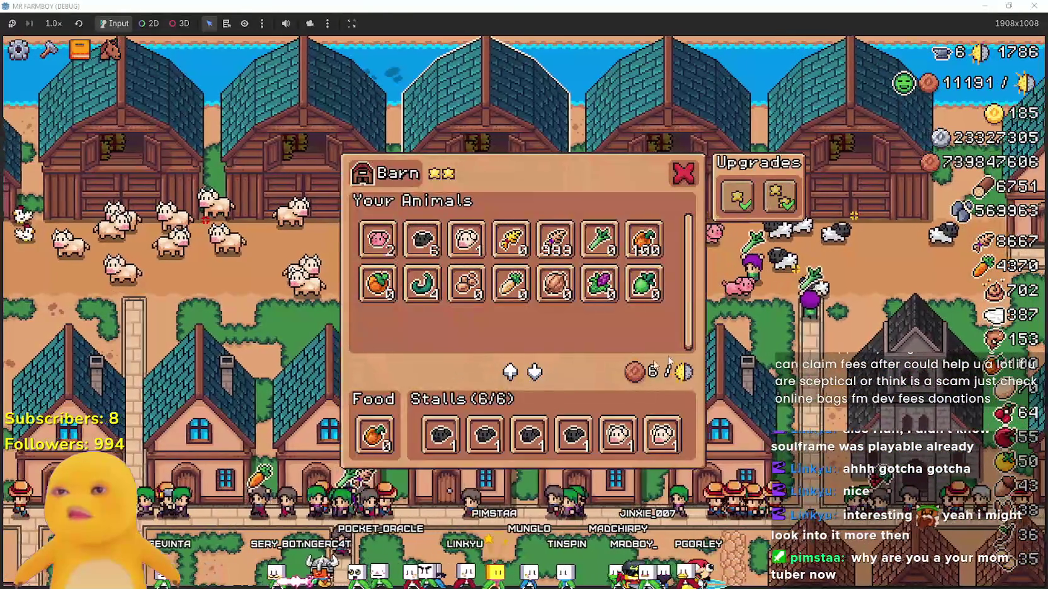
{"action": "key", "text": "d"}
{"action": "key", "text": "d"}
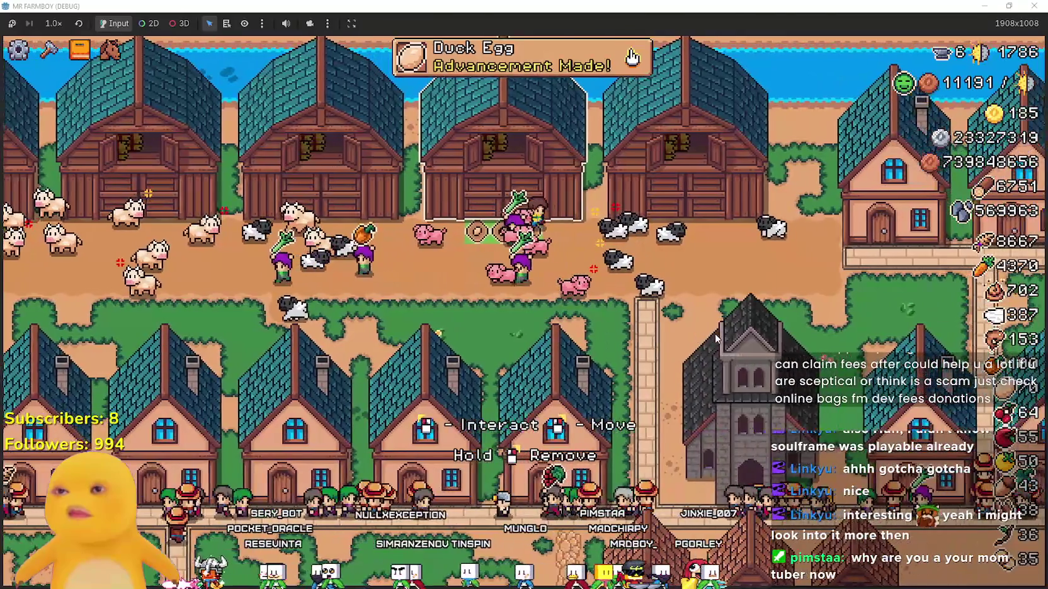
{"action": "key", "text": "d"}
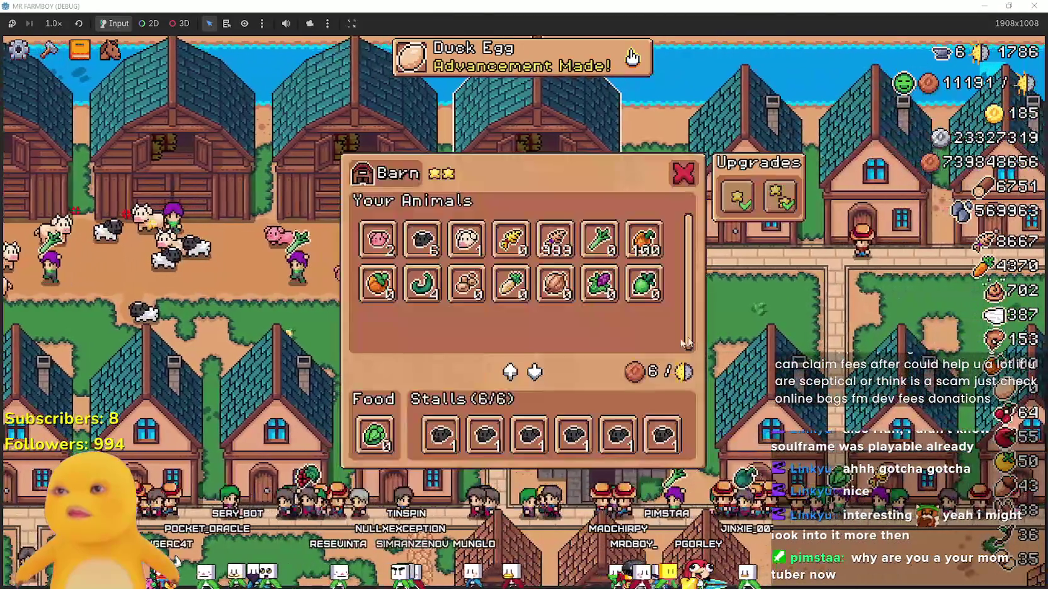
{"action": "left_click", "coordinate": [434, 365]}
Walk south and build a Warehouse west of the barns from the Crafting menu.
{"action": "key", "text": "s"}
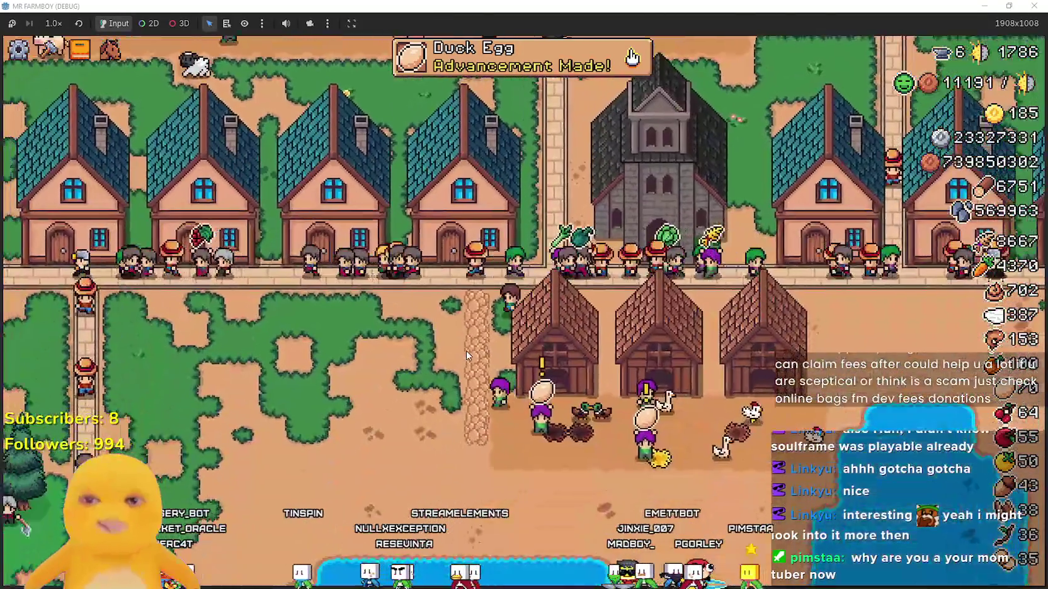
{"action": "key", "text": "s"}
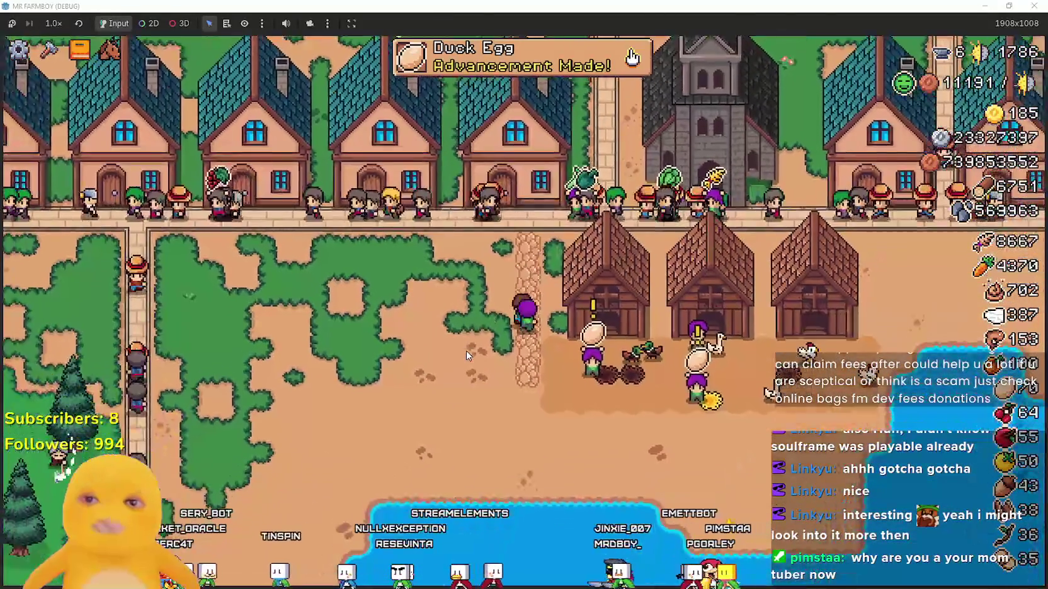
{"action": "key", "text": "c"}
{"action": "key", "text": "a"}
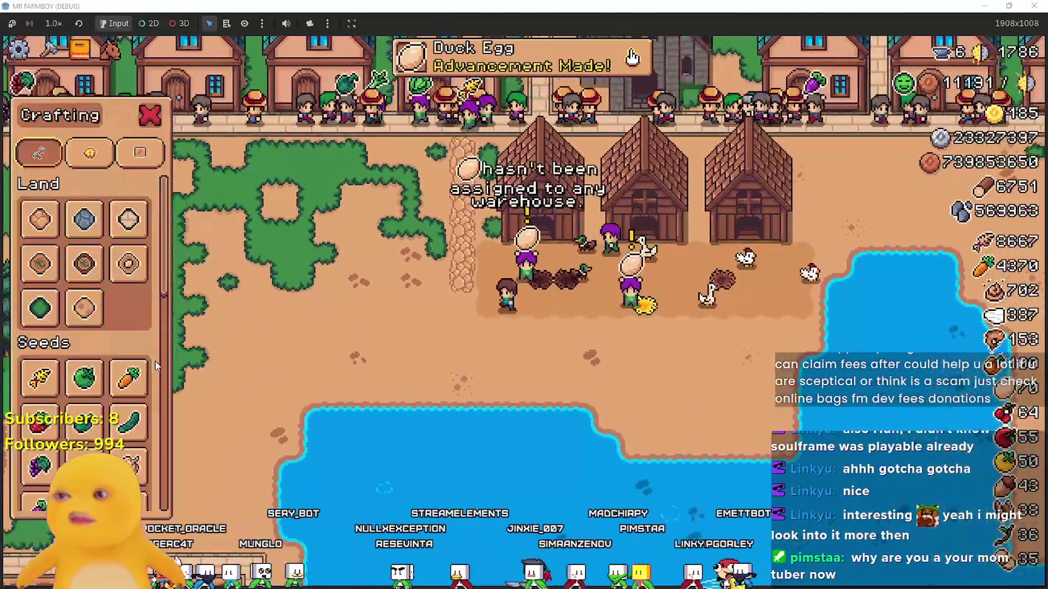
{"action": "scroll", "coordinate": [126, 423], "scroll_direction": "down", "scroll_amount": 5}
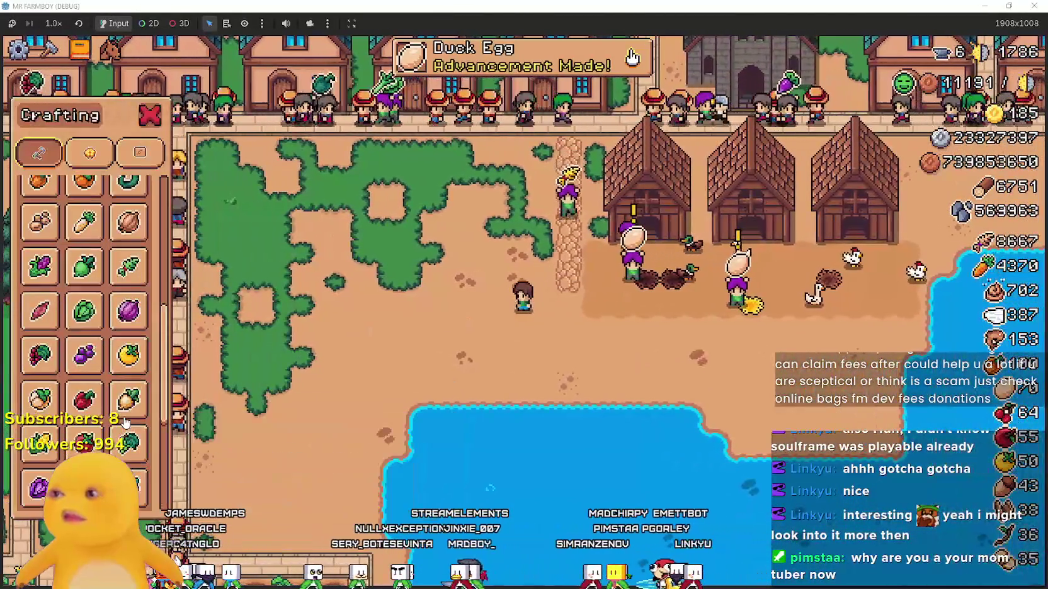
{"action": "scroll", "coordinate": [126, 423], "scroll_direction": "down", "scroll_amount": 5}
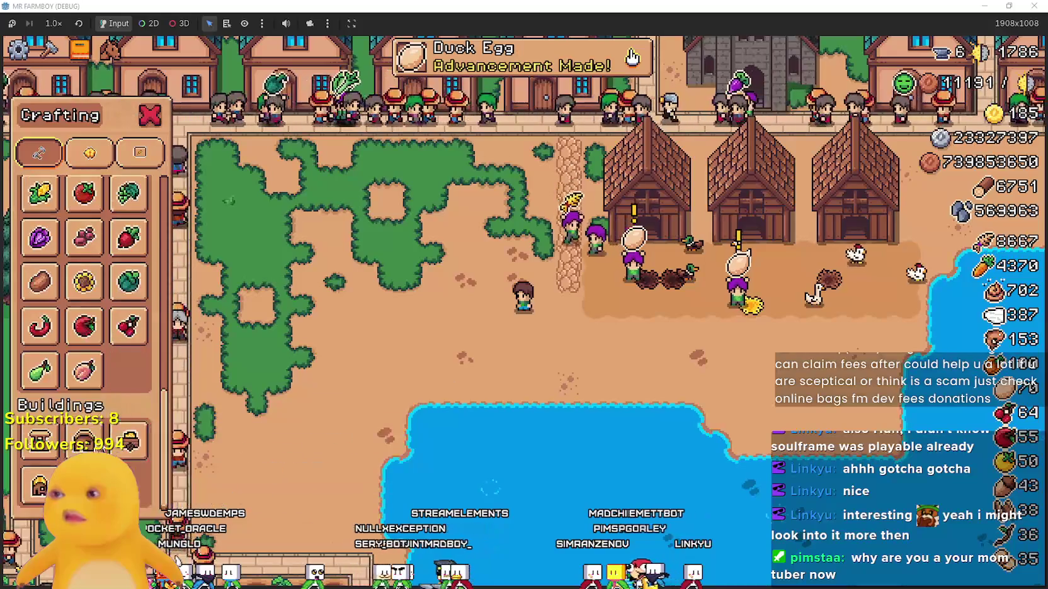
{"action": "left_click", "coordinate": [134, 445]}
{"action": "key", "text": "w"}
{"action": "key", "text": "a"}
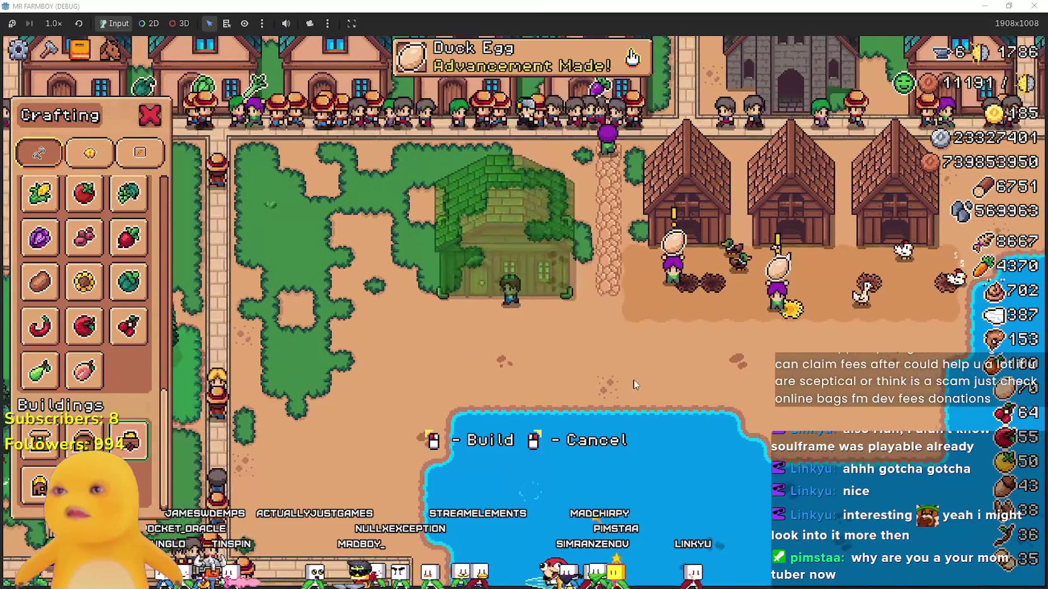
{"action": "left_click", "coordinate": [243, 282]}
Lay a Land tile by the warehouse door, then cancel tile placement.
{"action": "scroll", "coordinate": [94, 264], "scroll_direction": "up", "scroll_amount": 10}
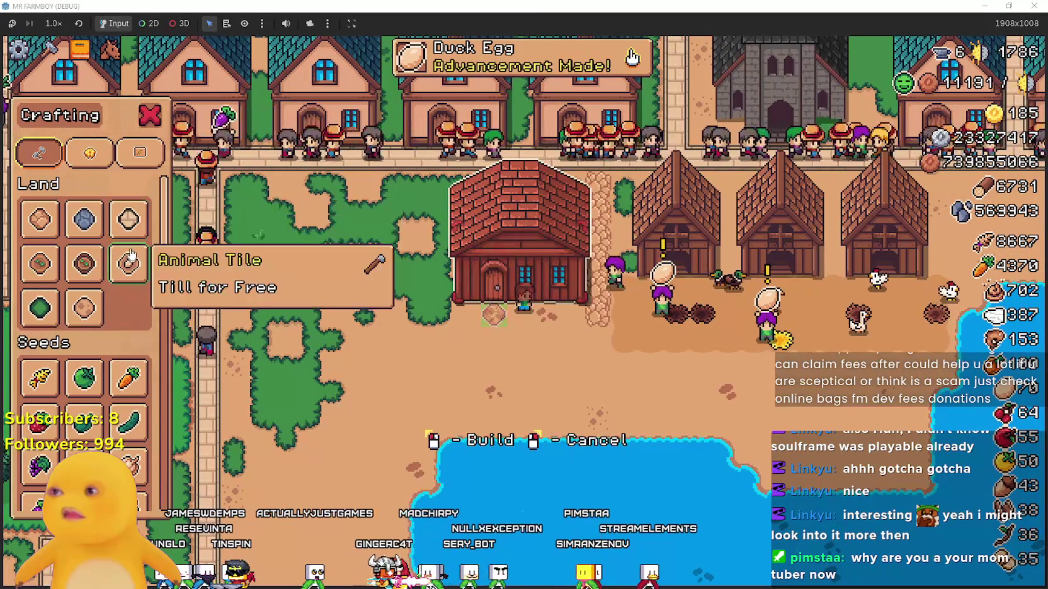
{"action": "left_click", "coordinate": [47, 224]}
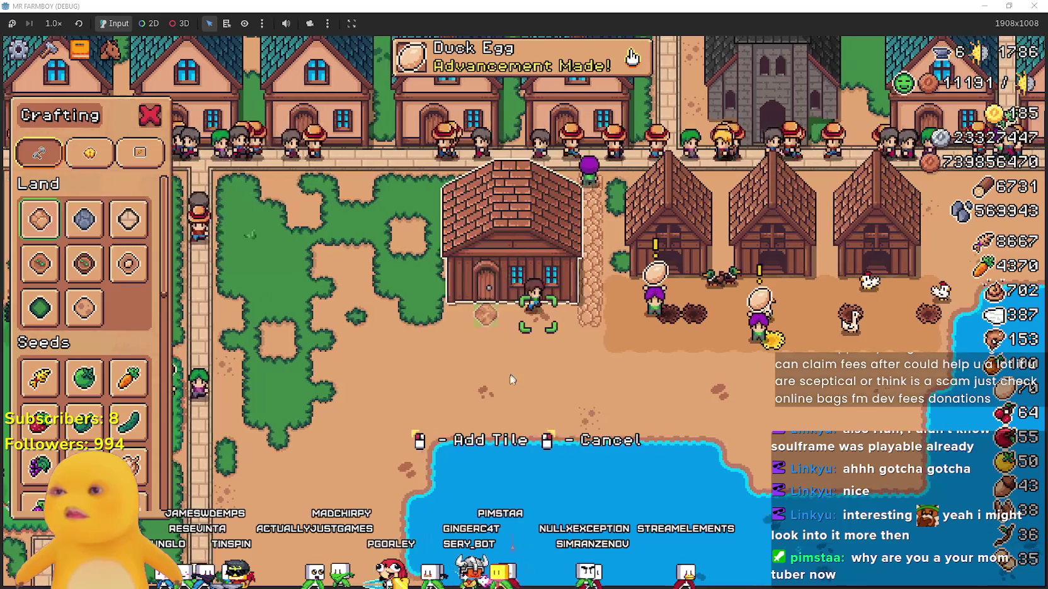
{"action": "key", "text": "a"}
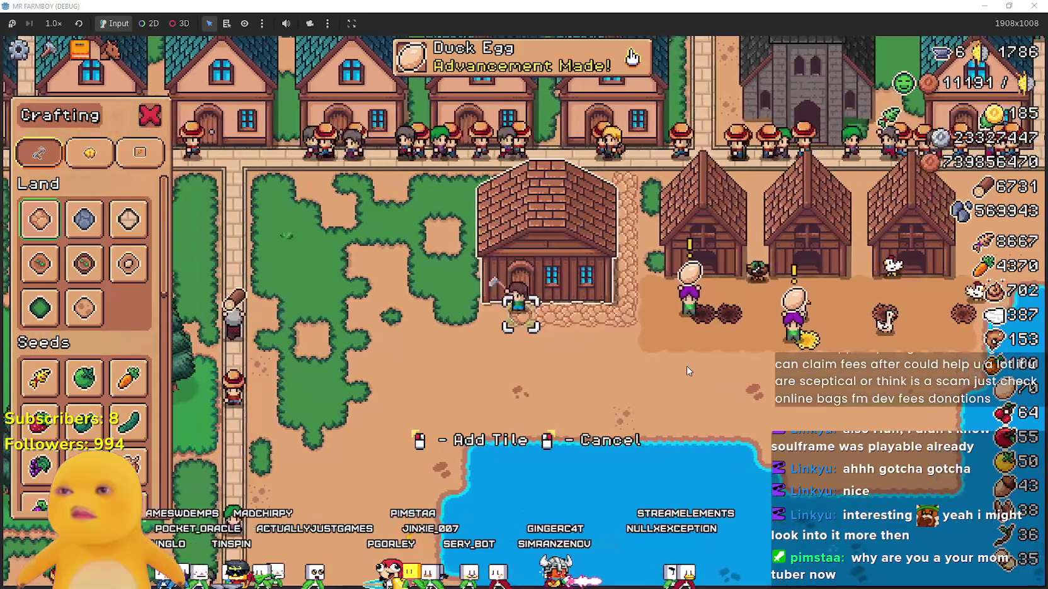
{"action": "right_click", "coordinate": [684, 365]}
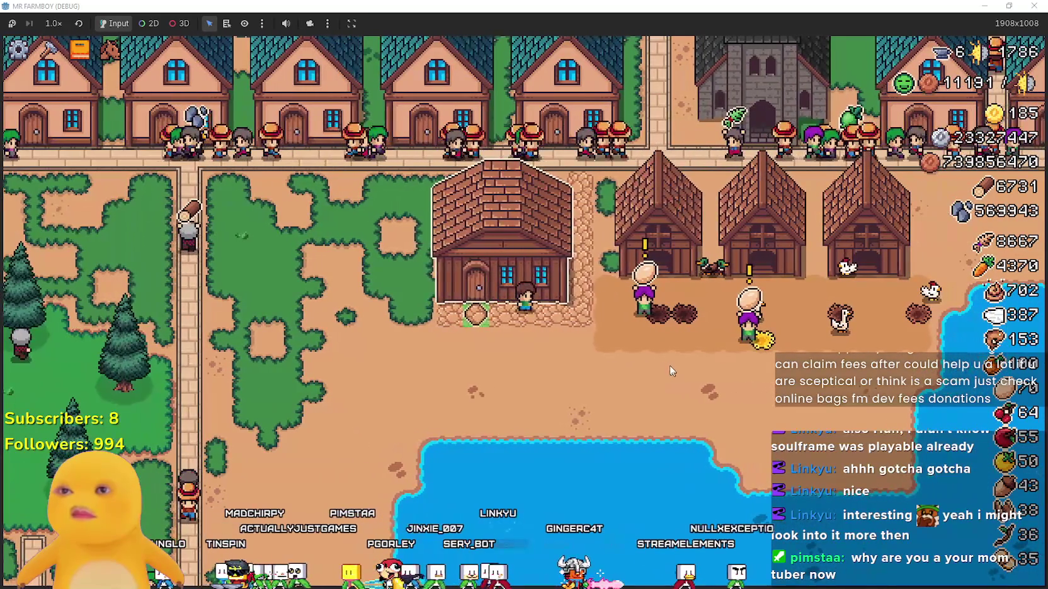
Stock the new warehouse with Goose Egg and close its panel.
{"action": "key", "text": "e"}
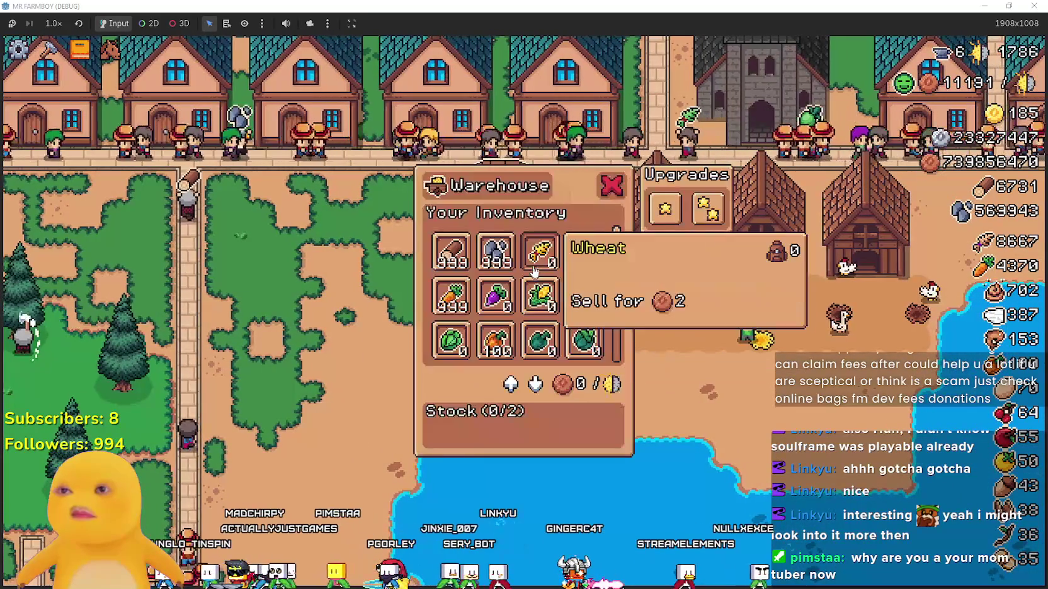
{"action": "scroll", "coordinate": [616, 355], "scroll_direction": "down", "scroll_amount": 3}
{"action": "scroll", "coordinate": [616, 355], "scroll_direction": "down", "scroll_amount": 1}
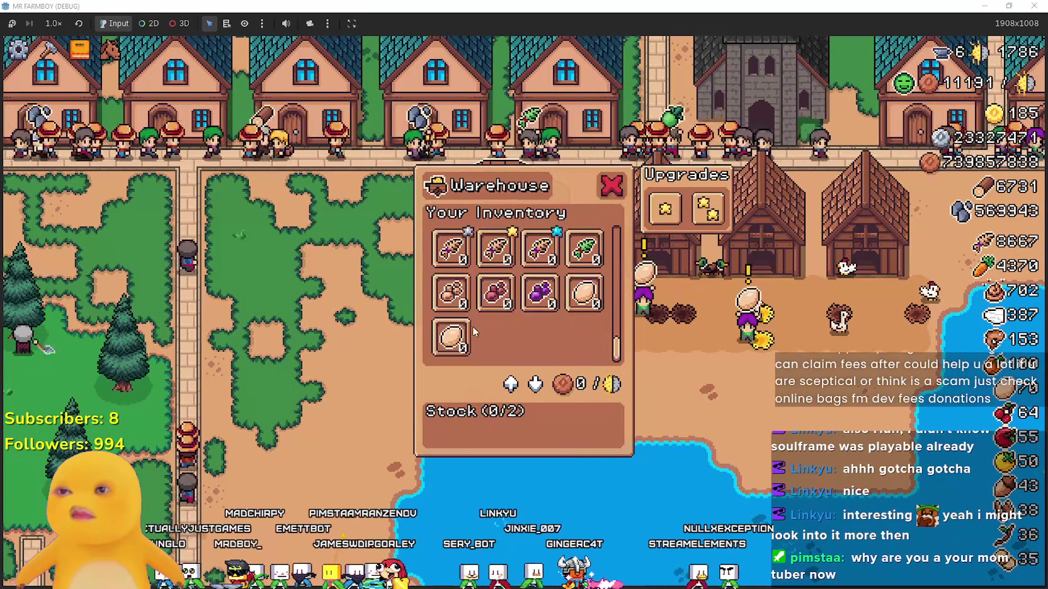
{"action": "left_click", "coordinate": [449, 334]}
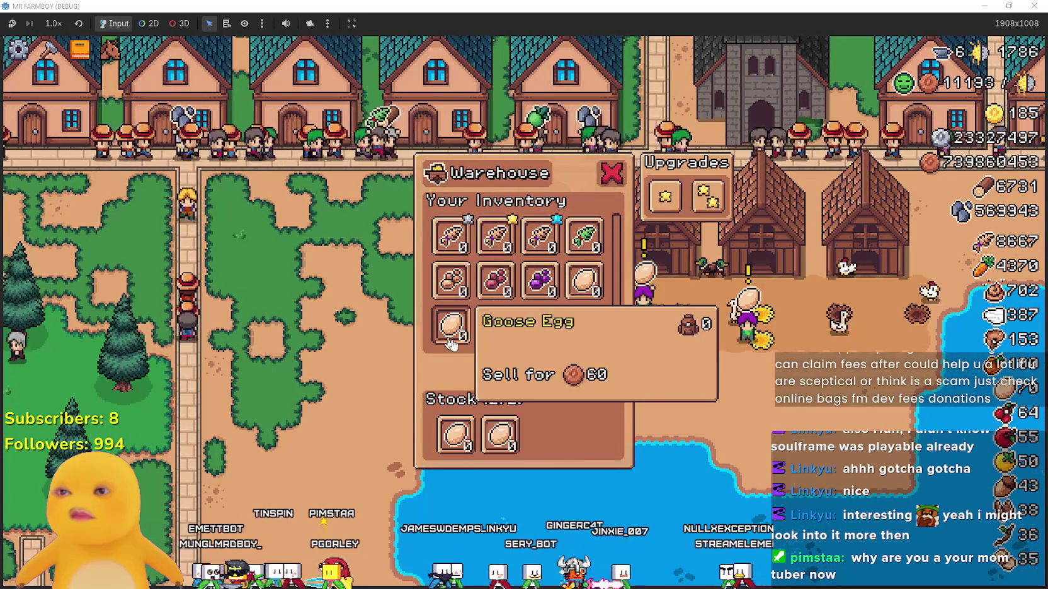
{"action": "key", "text": "e"}
Pause the game with Esc and return to the Godot editor.
{"action": "scroll", "coordinate": [626, 310], "scroll_direction": "up", "scroll_amount": 3}
{"action": "scroll", "coordinate": [626, 306], "scroll_direction": "down", "scroll_amount": 3}
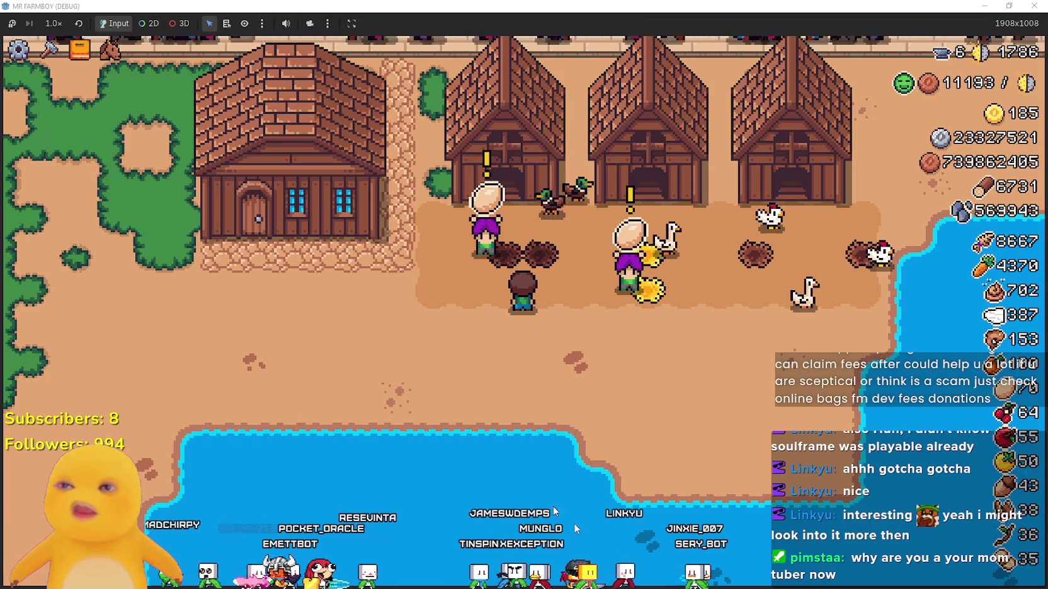
{"action": "scroll", "coordinate": [642, 425], "scroll_direction": "up", "scroll_amount": 2}
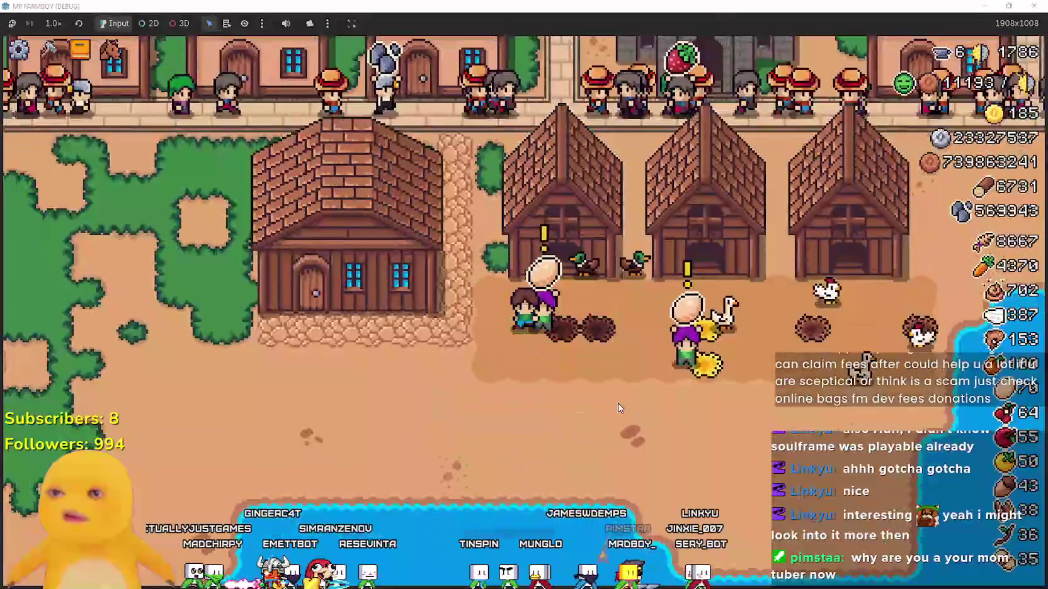
{"action": "key", "text": "Escape"}
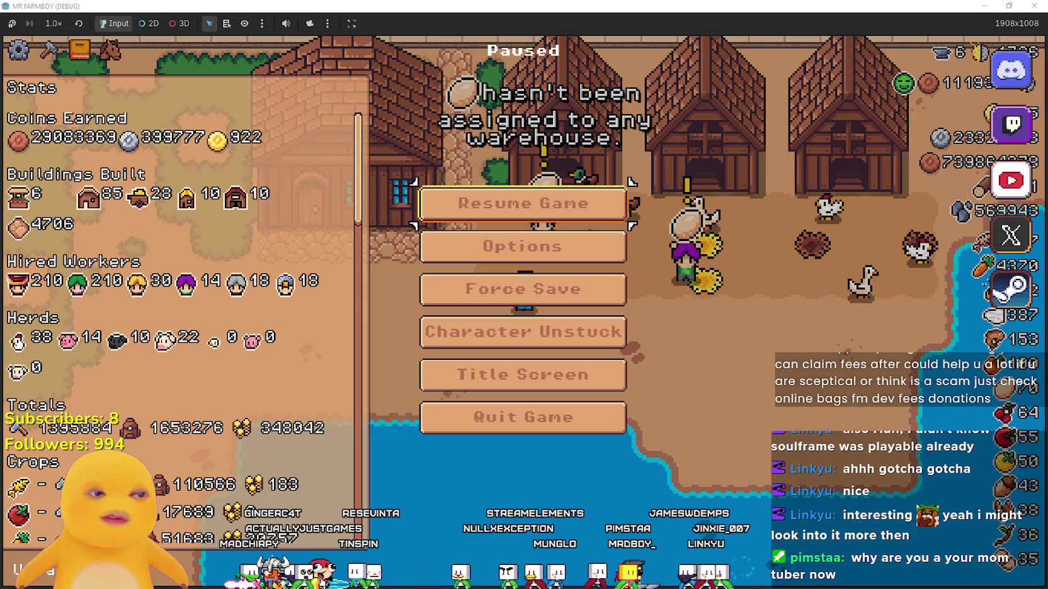
{"action": "key", "text": "alt+Tab"}
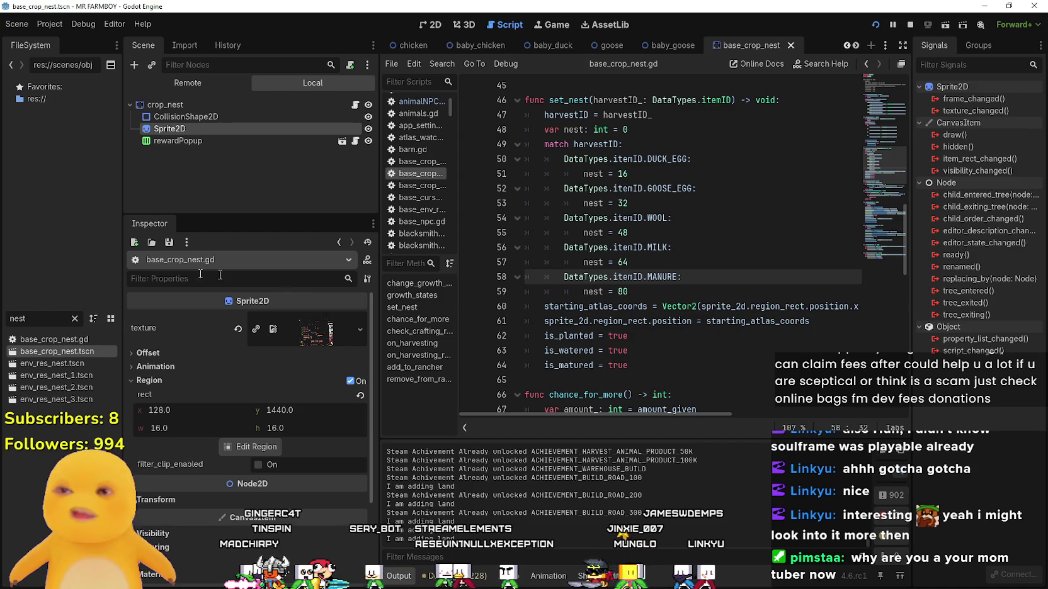
Open the Warehouse scene's warehouse.gd script and search it for EGG.
{"action": "type", "text": "warehouse"}
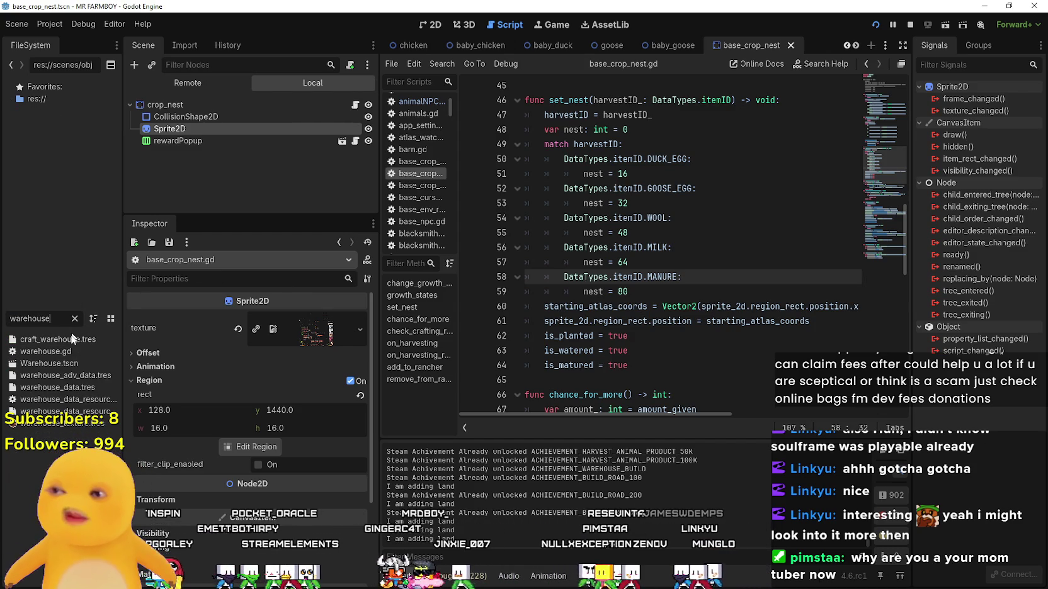
{"action": "double_click", "coordinate": [62, 364]}
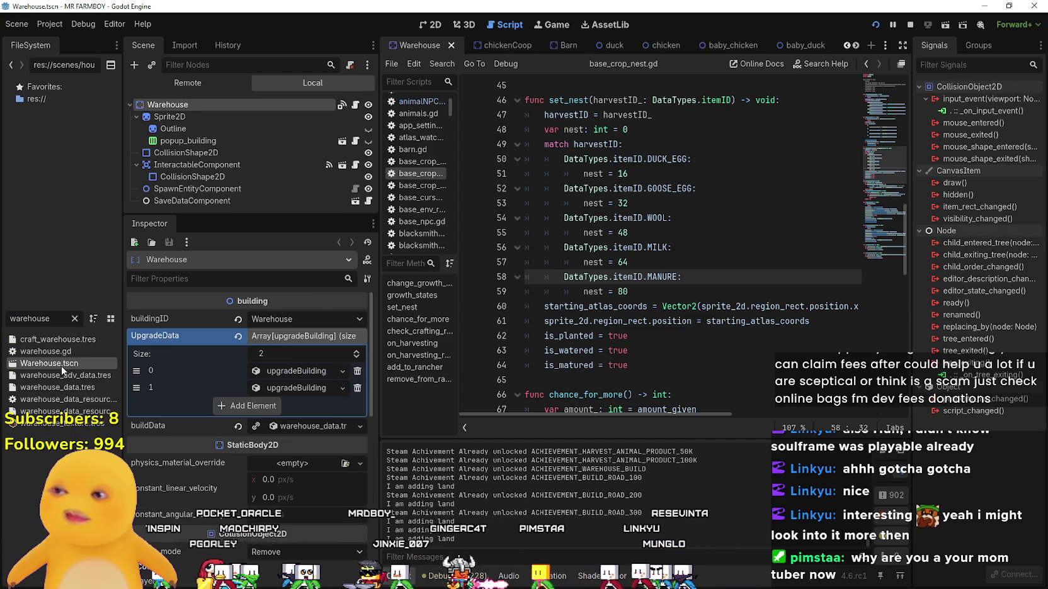
{"action": "left_click", "coordinate": [367, 105]}
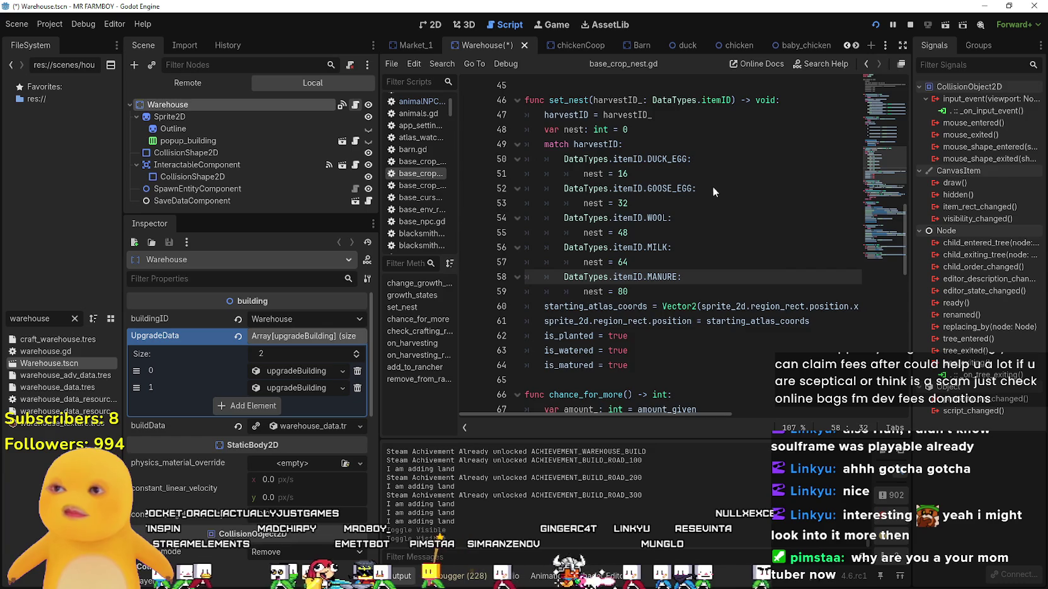
{"action": "left_click", "coordinate": [678, 145]}
{"action": "key", "text": "ctrl+f"}
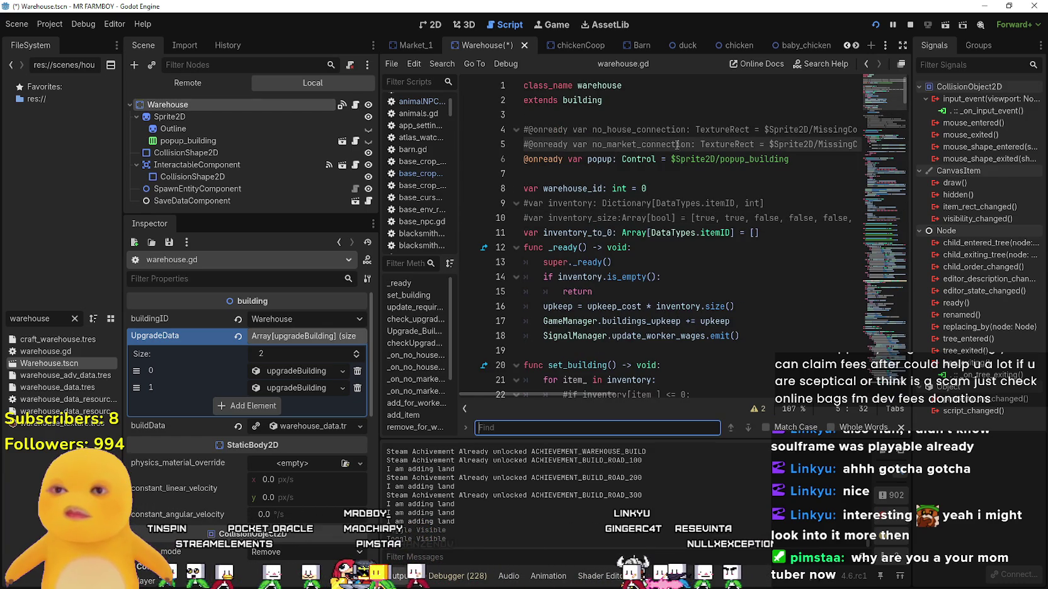
{"action": "type", "text": "EGG"}
{"action": "scroll", "coordinate": [716, 321], "scroll_direction": "up", "scroll_amount": 2}
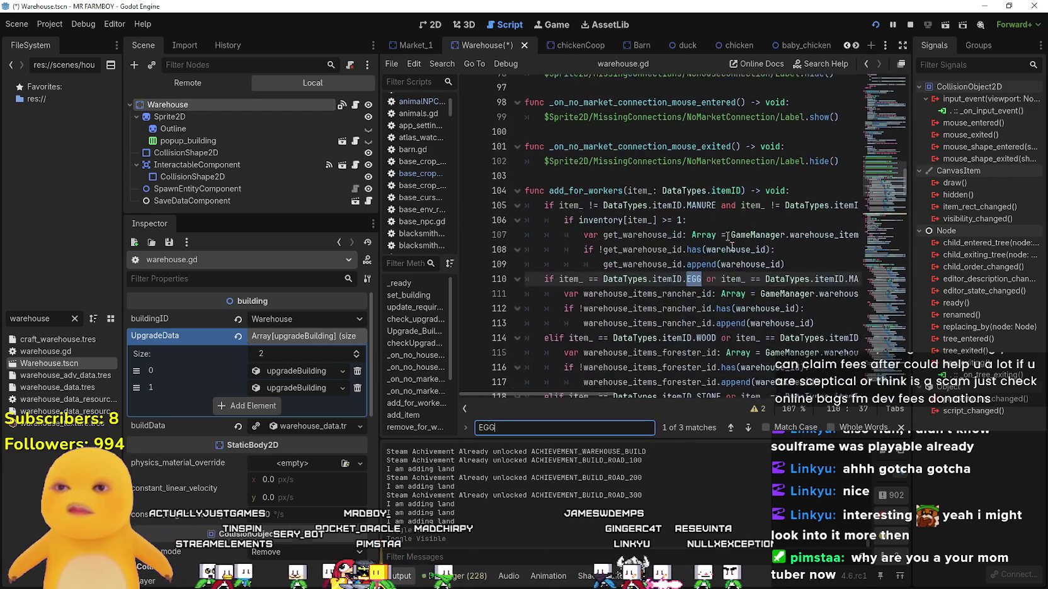
{"action": "mouse_move", "coordinate": [557, 396]}
{"action": "left_mouse_down"}
{"action": "mouse_move", "coordinate": [680, 396]}
{"action": "mouse_move", "coordinate": [554, 396]}
{"action": "left_mouse_up"}
Add DUCK_EGG and GOOSE_EGG comparisons to the EGG condition near line 110 and save.
{"action": "left_click", "coordinate": [703, 291]}
{"action": "left_click_drag", "start_coordinate": [702, 277], "coordinate": [683, 278]}
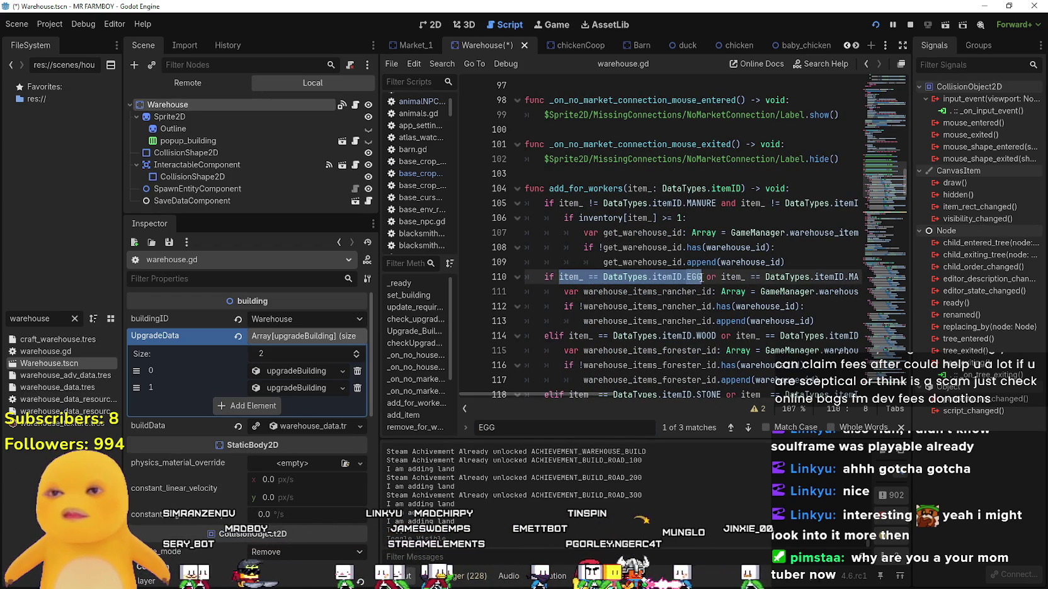
{"action": "left_click", "coordinate": [703, 277]}
{"action": "type", "text": "item_ == DataTypes.itemID.EGG"}
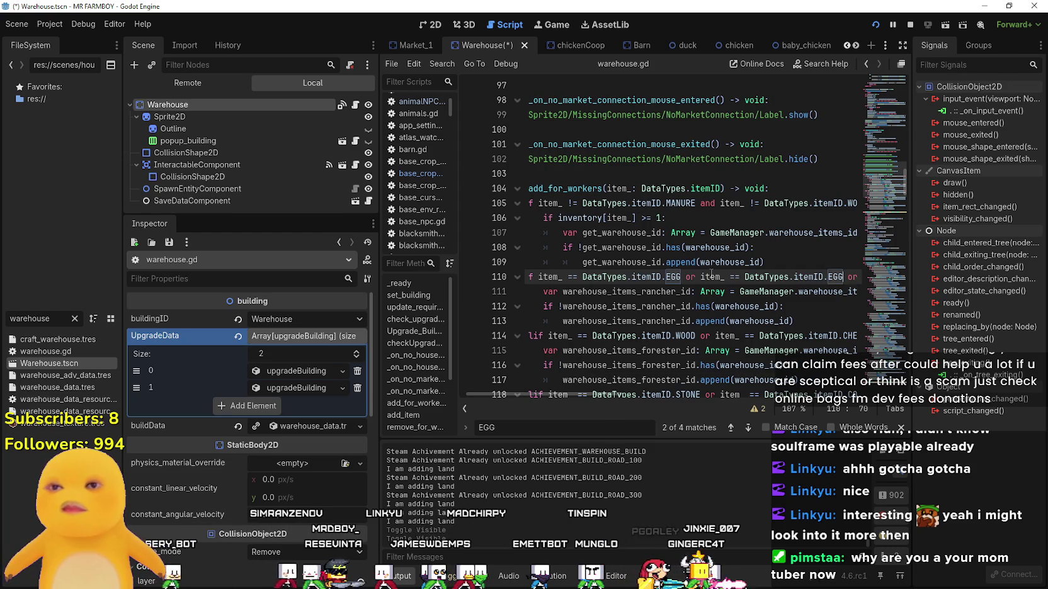
{"action": "type", "text": "UCK"}
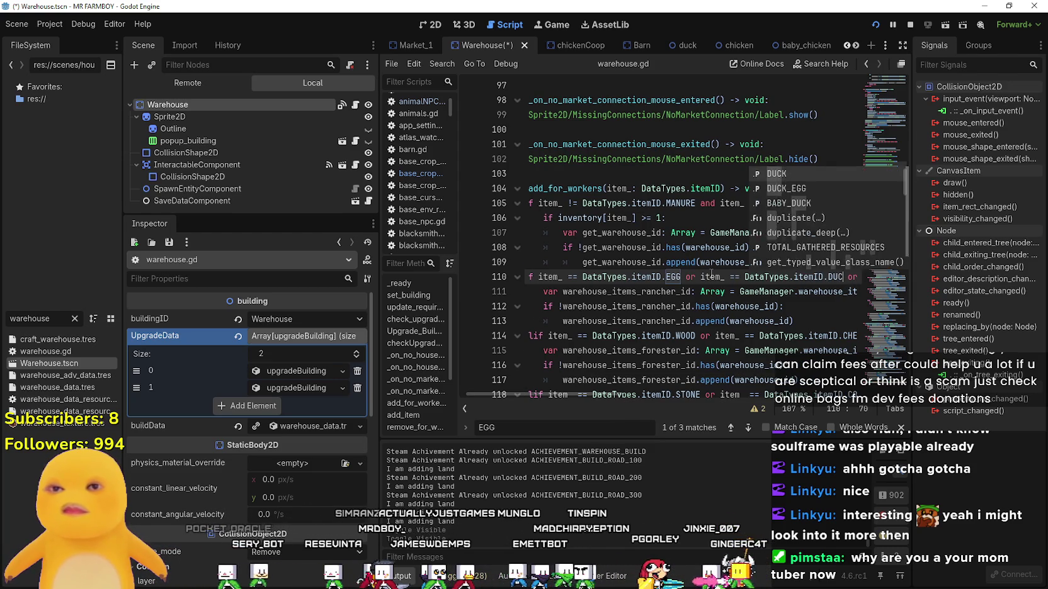
{"action": "key", "text": "Down"}
{"action": "key", "text": "Return"}
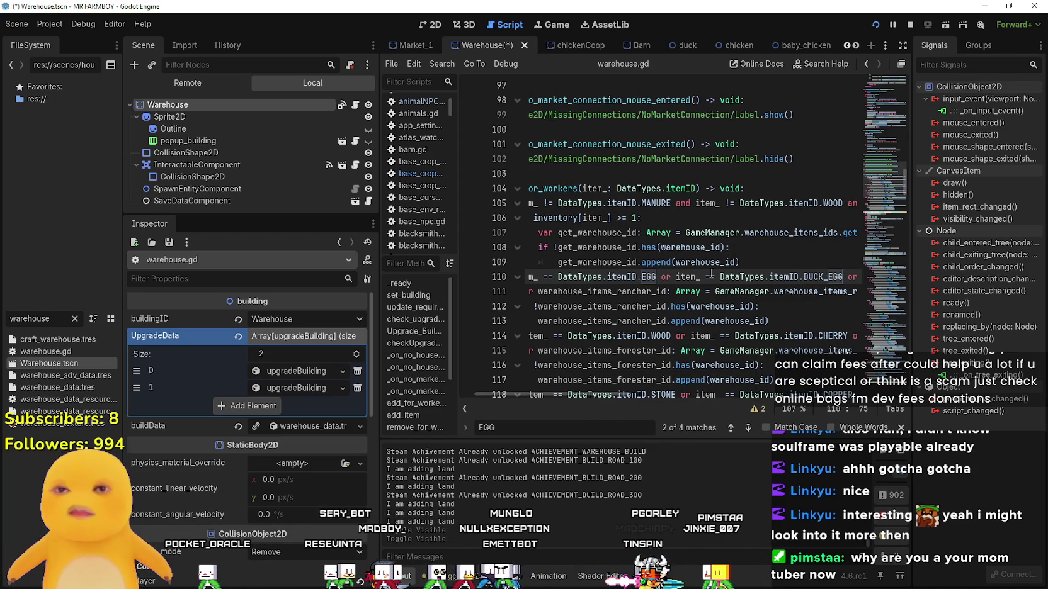
{"action": "type", "text": "or it"}
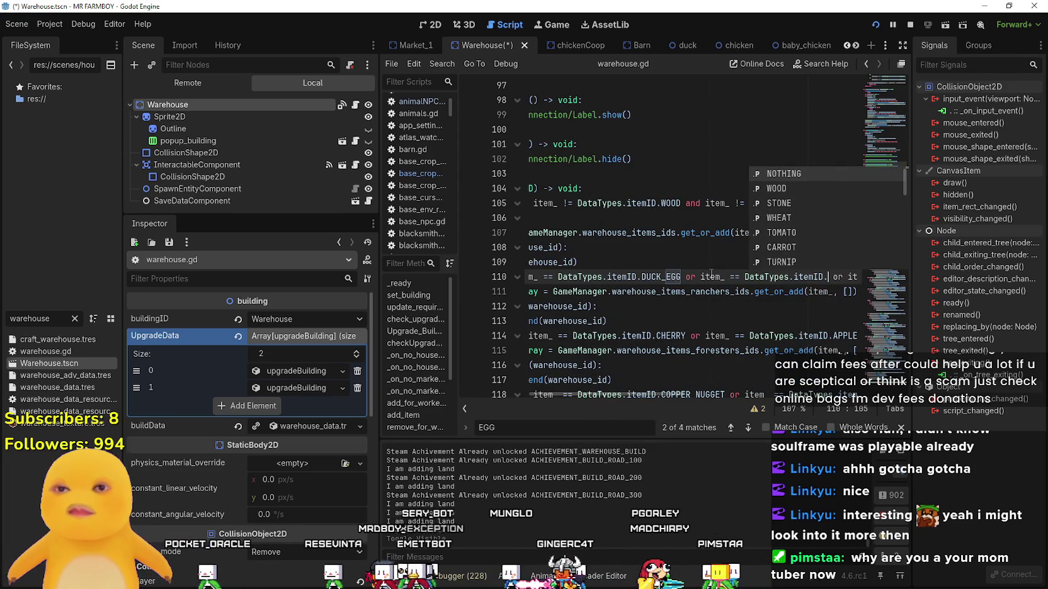
{"action": "type", "text": "em_ == DataTypes.itemID.EGOO"}
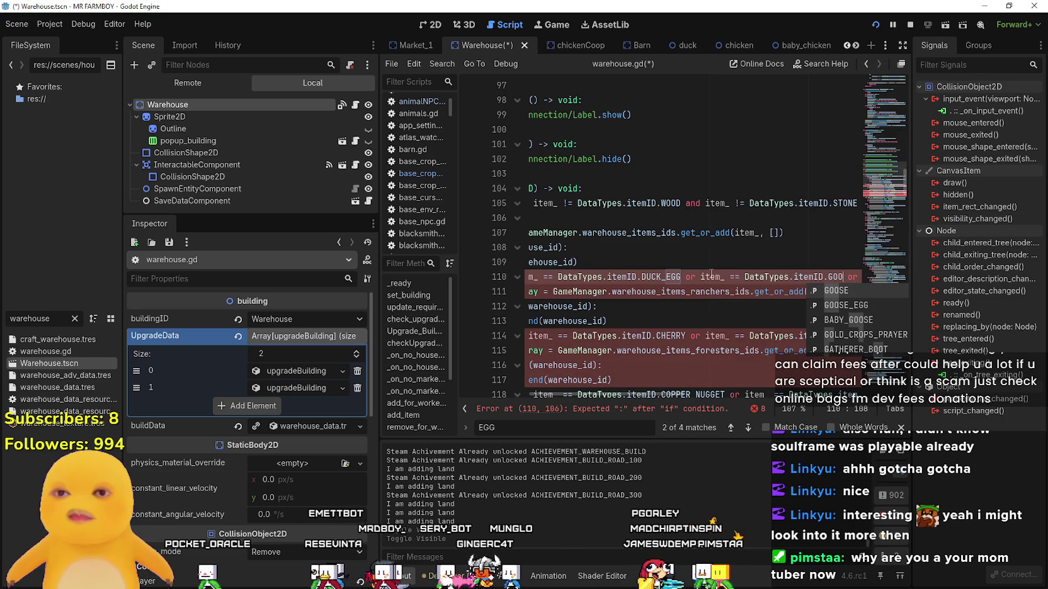
{"action": "key", "text": "Down"}
{"action": "key", "text": "Return"}
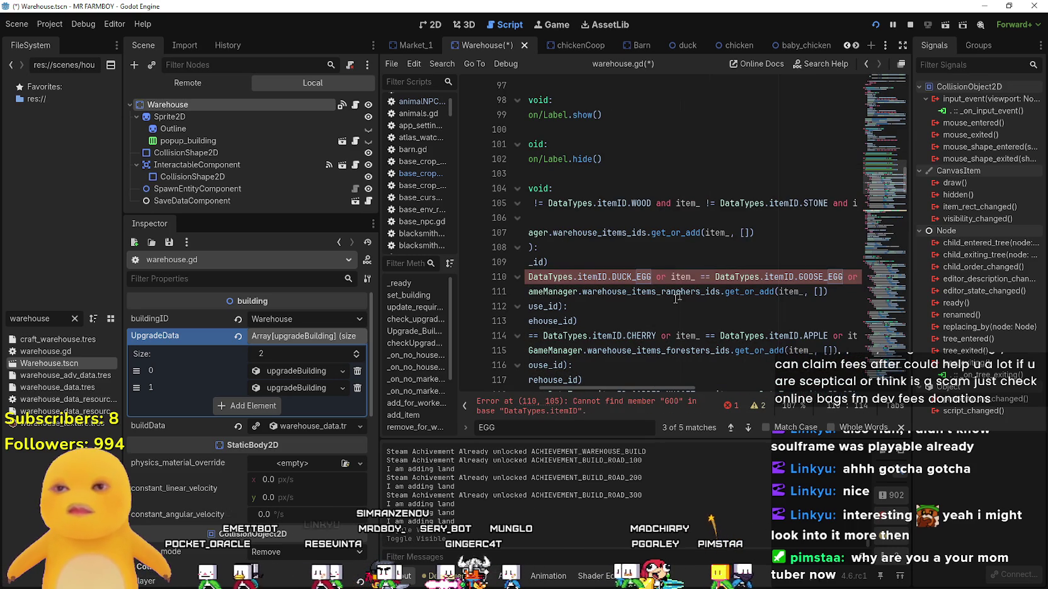
{"action": "left_click", "coordinate": [678, 263]}
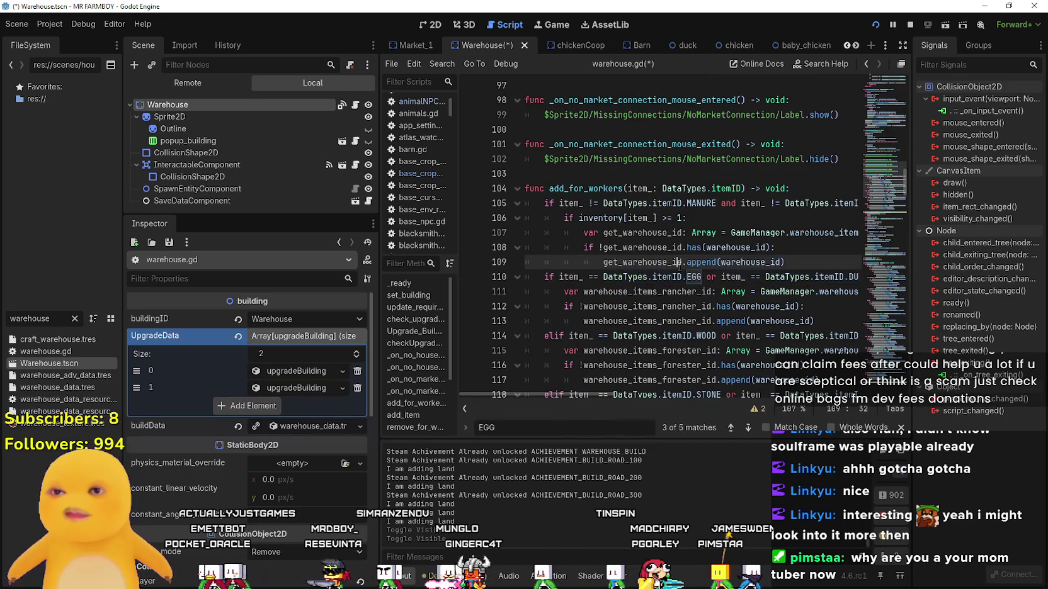
{"action": "key", "text": "ctrl+s"}
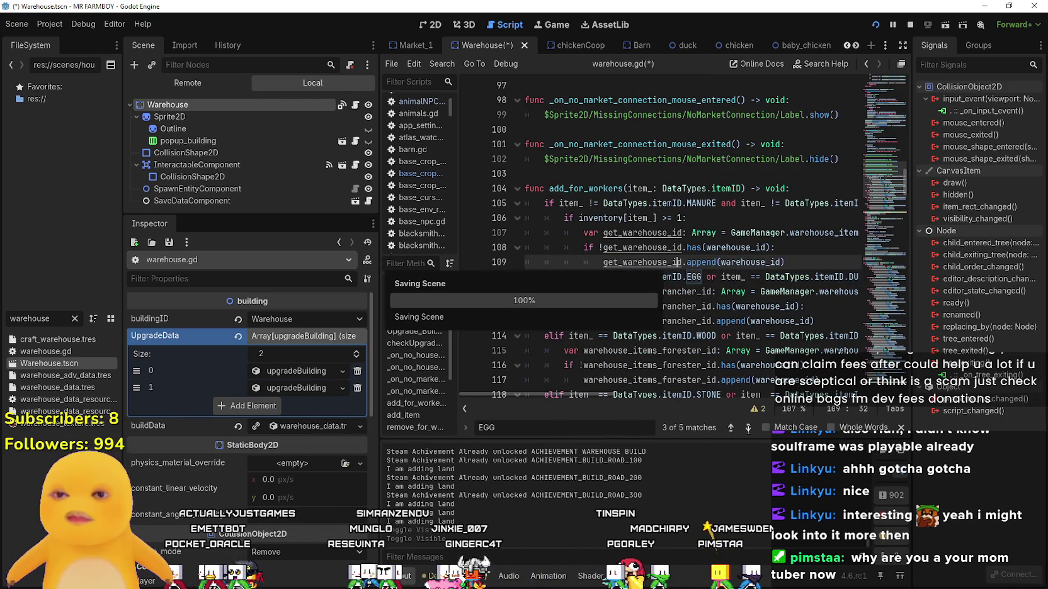
Step through the EGG matches to the check on line 160 in remove_for_workers.
{"action": "left_click", "coordinate": [747, 428]}
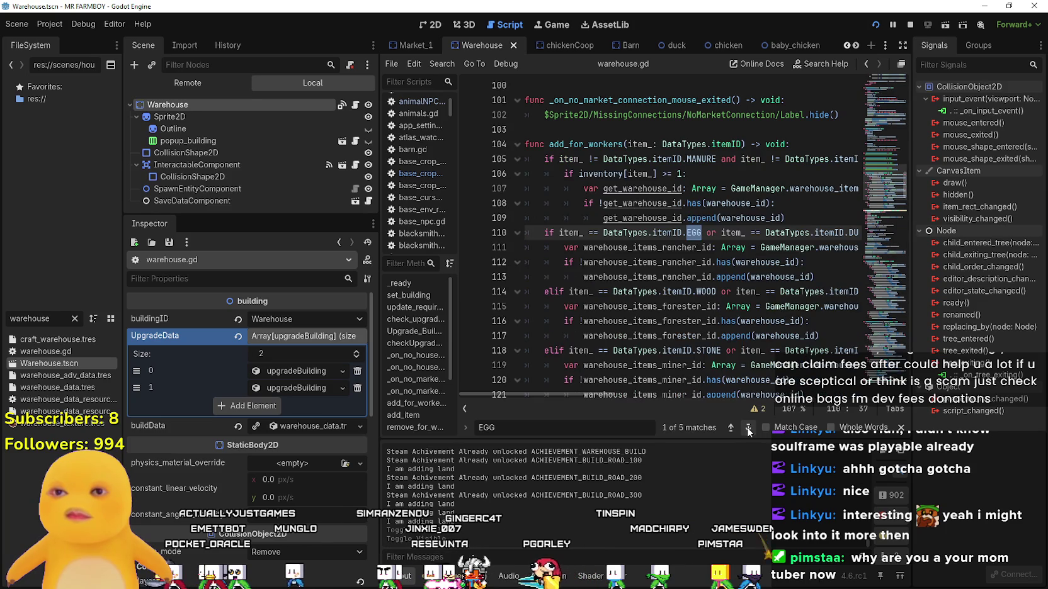
{"action": "left_click", "coordinate": [747, 429]}
{"action": "left_click", "coordinate": [747, 429]}
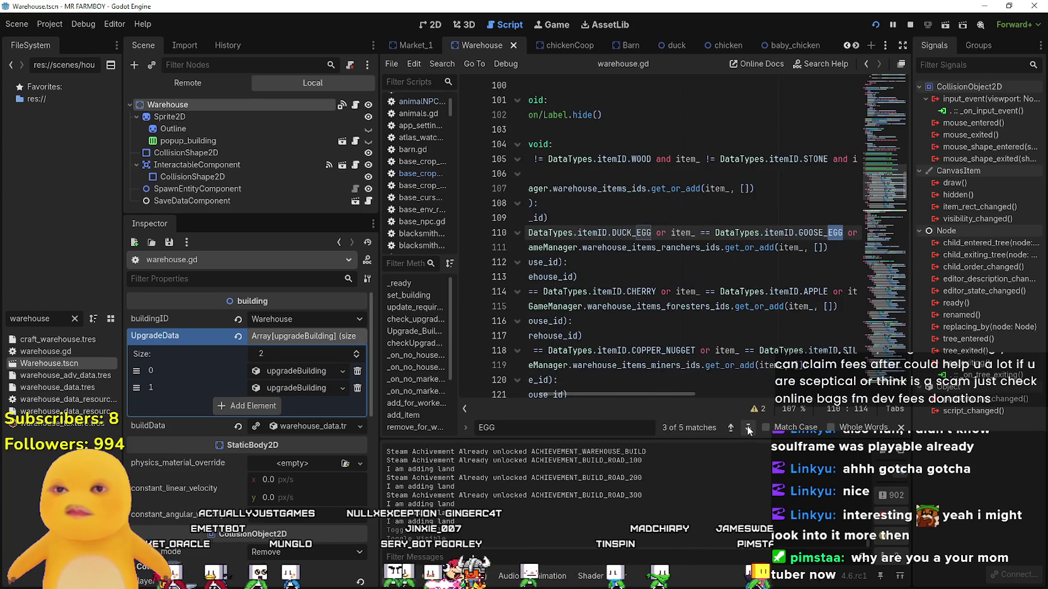
{"action": "left_click", "coordinate": [747, 428]}
{"action": "left_click", "coordinate": [504, 247]}
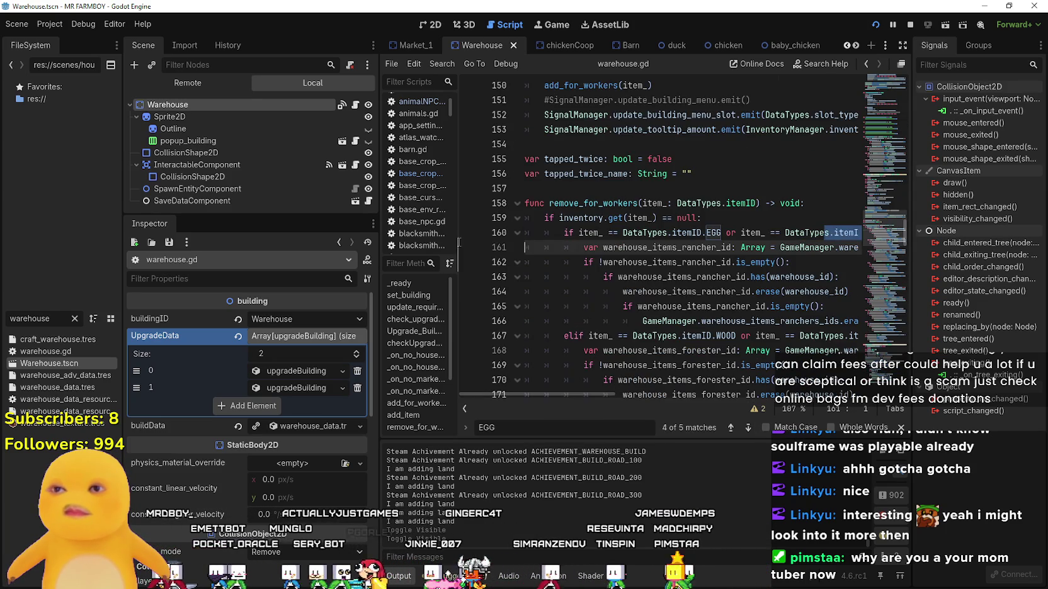
{"action": "left_click", "coordinate": [606, 239]}
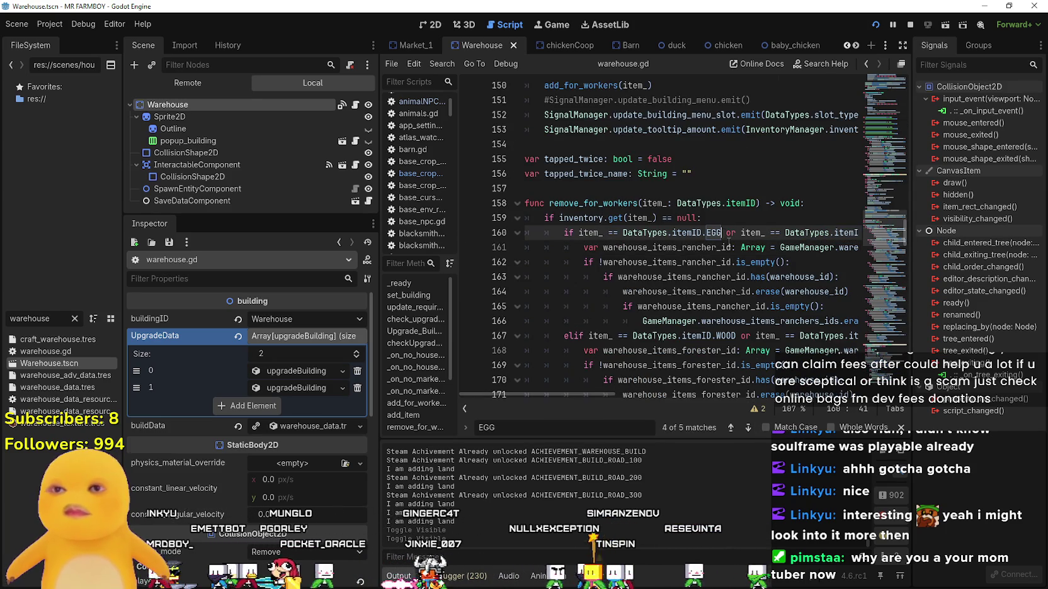
Extend the line 160 EGG check with DUCK_EGG and GOOSE_EGG comparisons and save.
{"action": "type", "text": "or item_ == DataTypes.itemID.EGG"}
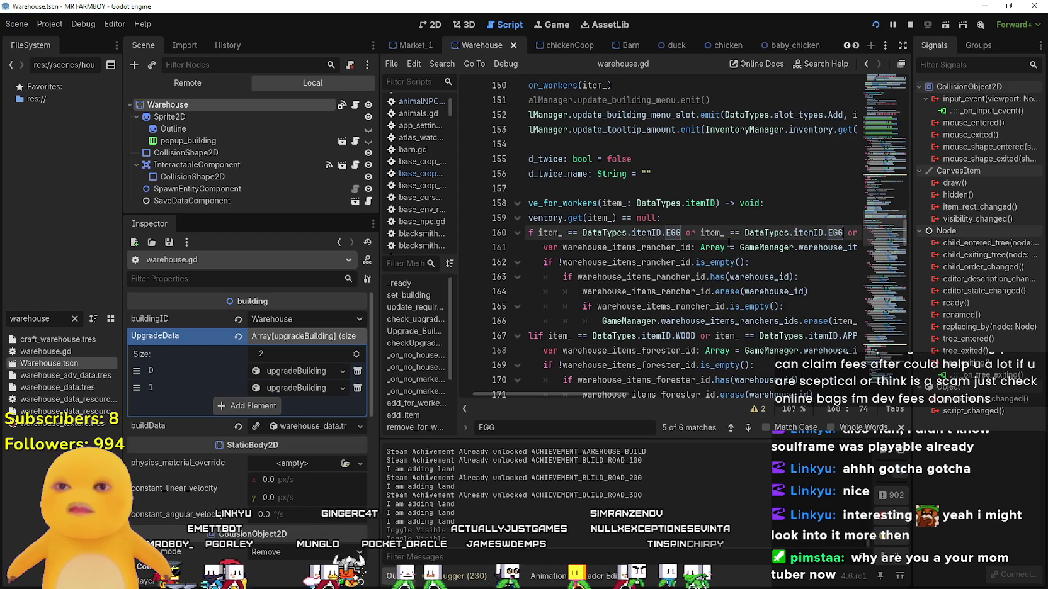
{"action": "type", "text": "UCK"}
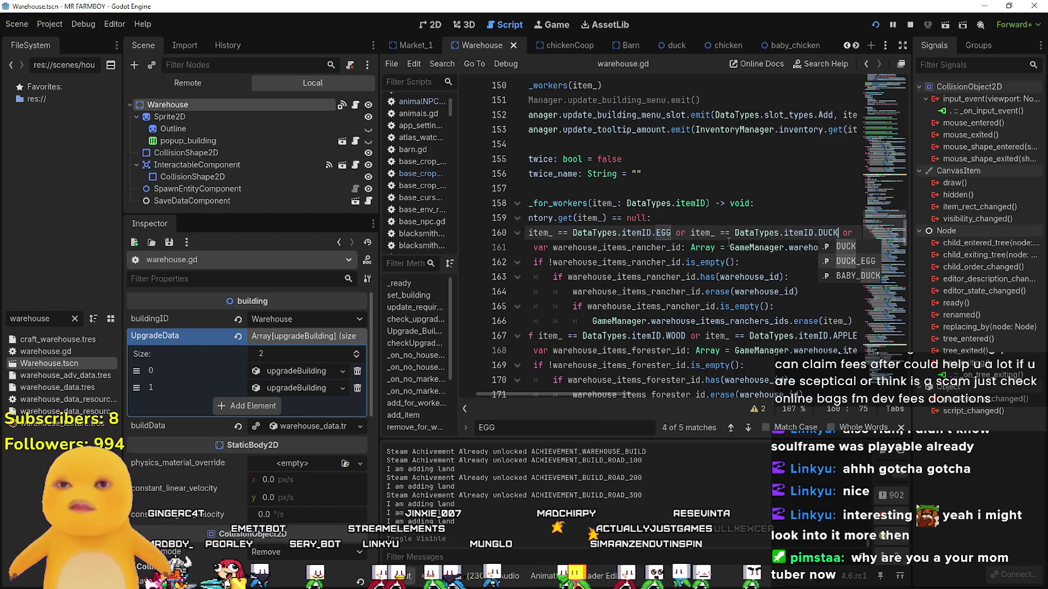
{"action": "key", "text": "Down"}
{"action": "key", "text": "Return"}
{"action": "type", "text": "or"}
{"action": "key", "text": "ctrl+v"}
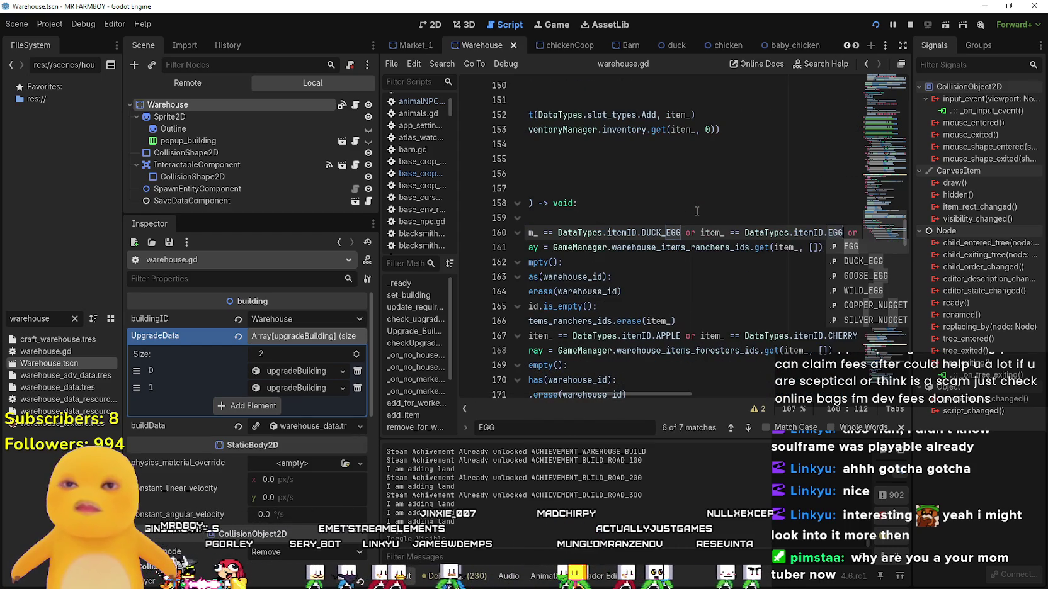
{"action": "key", "text": "BackSpace"}
{"action": "key", "text": "BackSpace"}
{"action": "key", "text": "BackSpace"}
{"action": "type", "text": "GOO"}
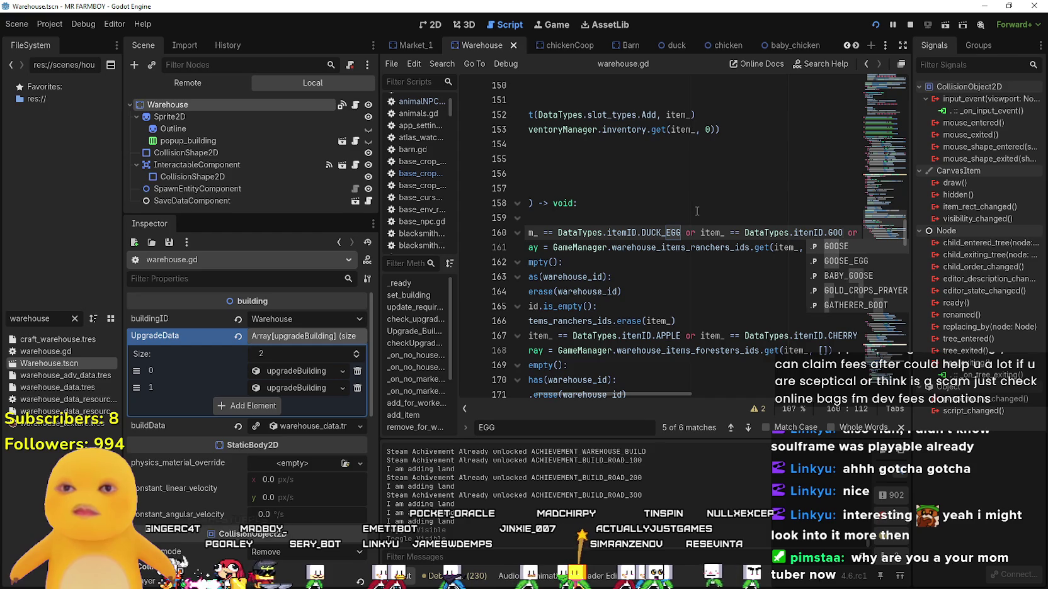
{"action": "key", "text": "Down"}
{"action": "key", "text": "Return"}
{"action": "key", "text": "ctrl+s"}
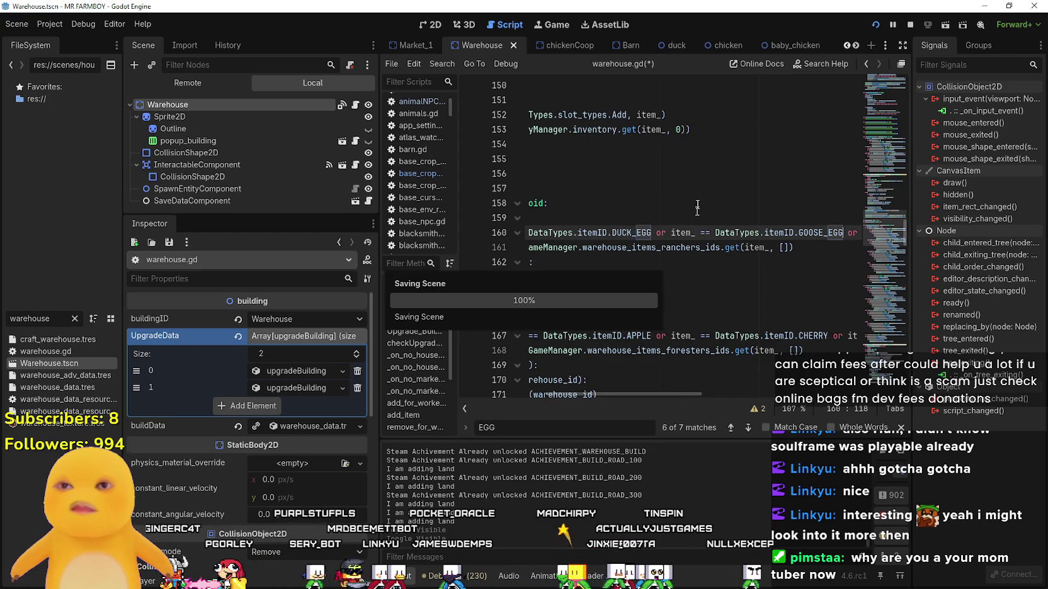
Step through the EGG matches to line 196 in remove_for_workers_delete.
{"action": "left_click", "coordinate": [749, 427]}
{"action": "left_click", "coordinate": [748, 428]}
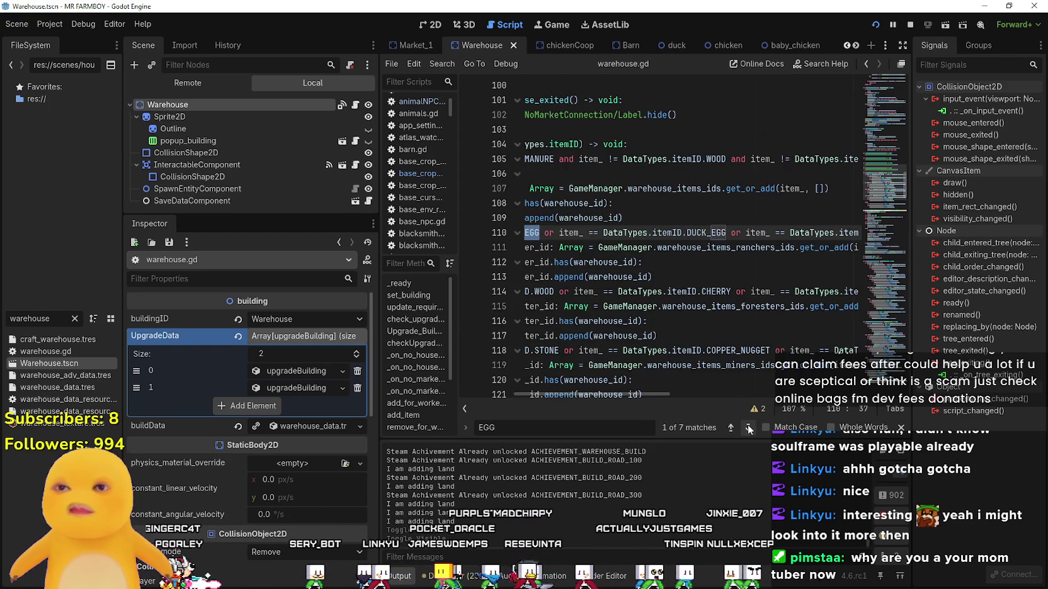
{"action": "left_click", "coordinate": [748, 428]}
{"action": "left_click", "coordinate": [748, 428]}
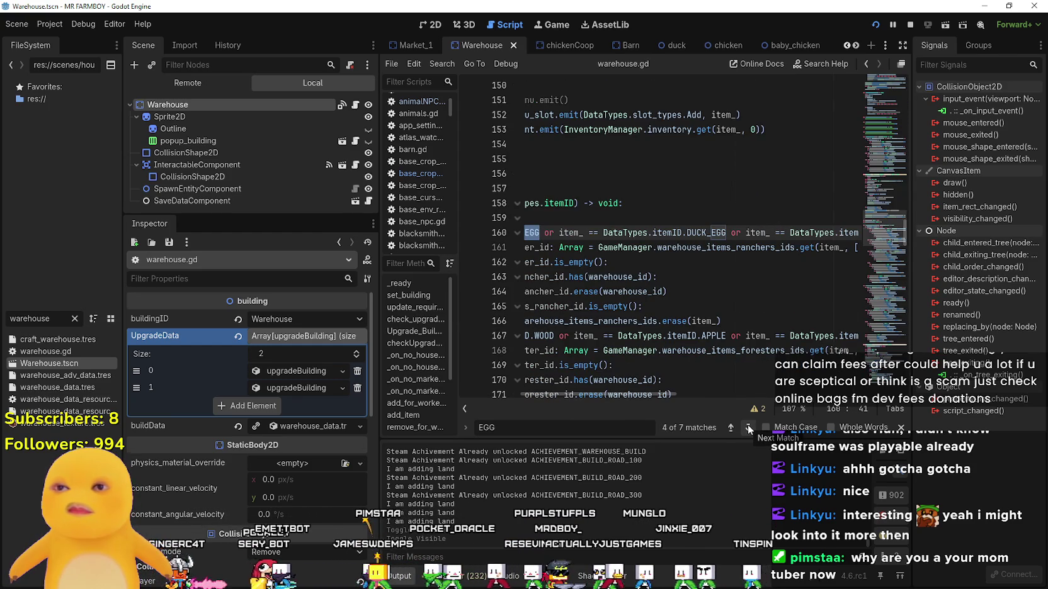
{"action": "left_click", "coordinate": [748, 428]}
{"action": "left_click", "coordinate": [749, 428]}
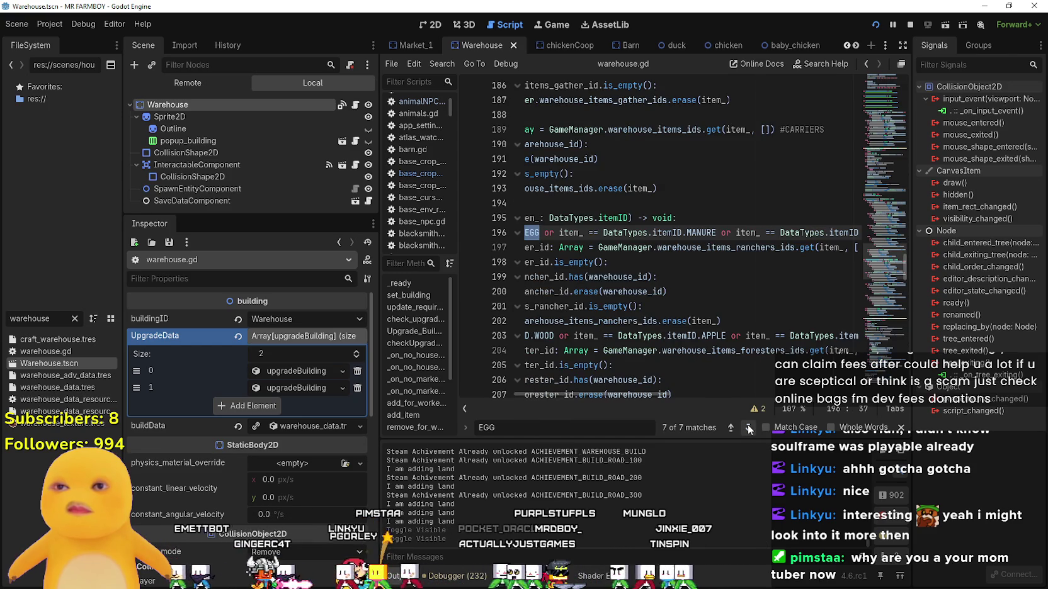
{"action": "scroll", "coordinate": [636, 234], "scroll_direction": "left", "scroll_amount": 3}
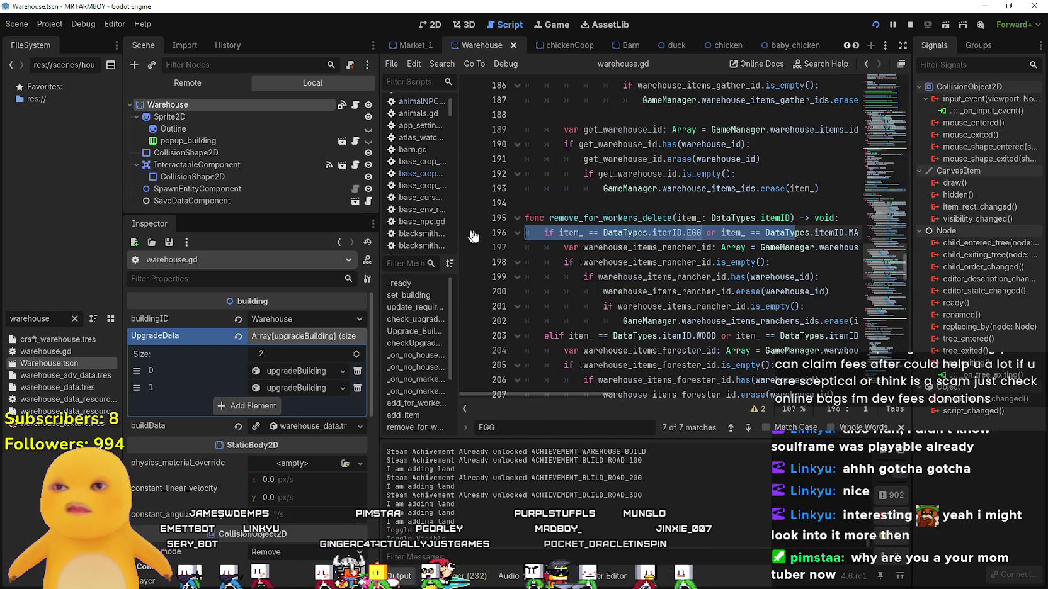
{"action": "left_click", "coordinate": [639, 250]}
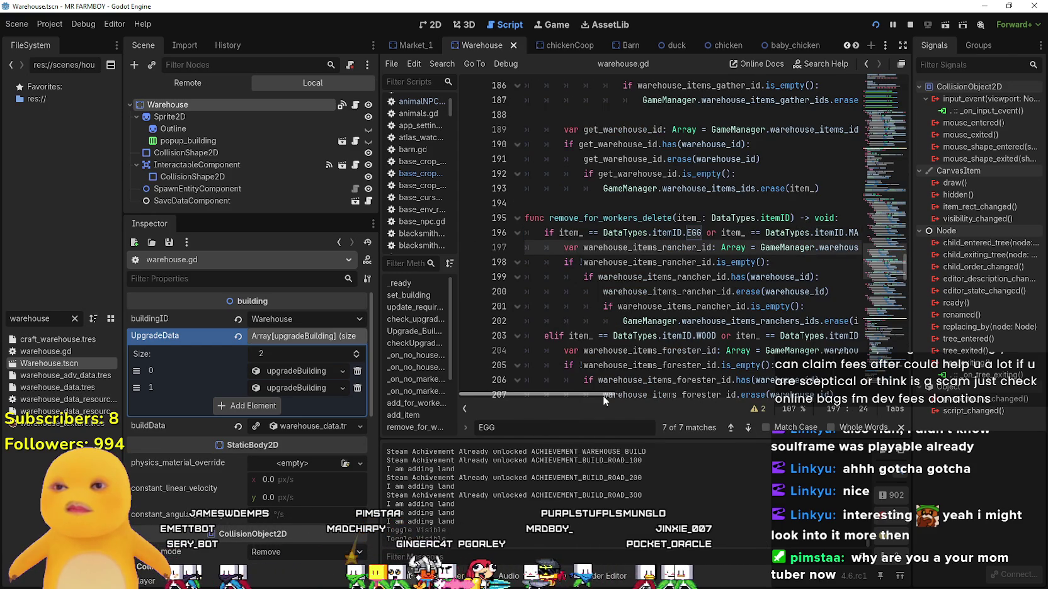
{"action": "scroll", "coordinate": [604, 397], "scroll_direction": "right", "scroll_amount": 10}
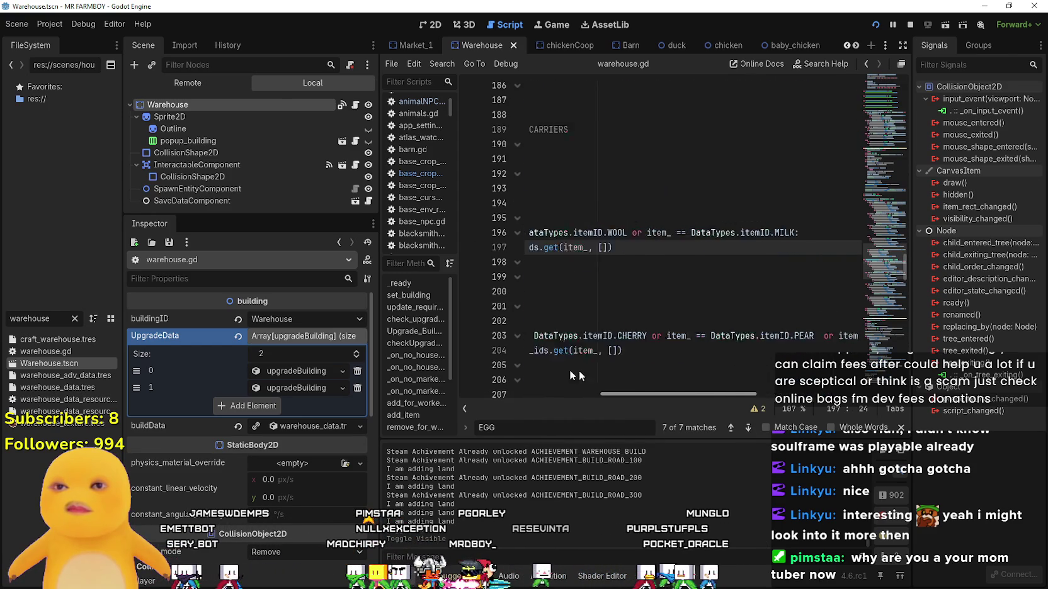
{"action": "scroll", "coordinate": [594, 375], "scroll_direction": "left", "scroll_amount": 10}
{"action": "left_click", "coordinate": [702, 232]}
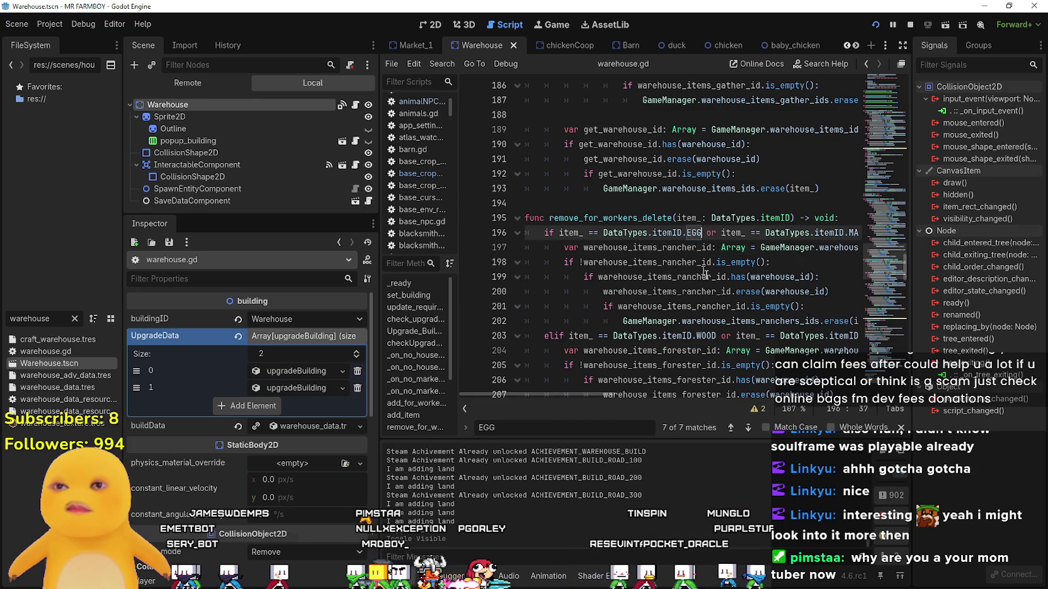
Append 'or' DUCK_EGG and GOOSE_EGG comparisons after EGG on line 196, save, and close the search.
{"action": "type", "text": "or"}
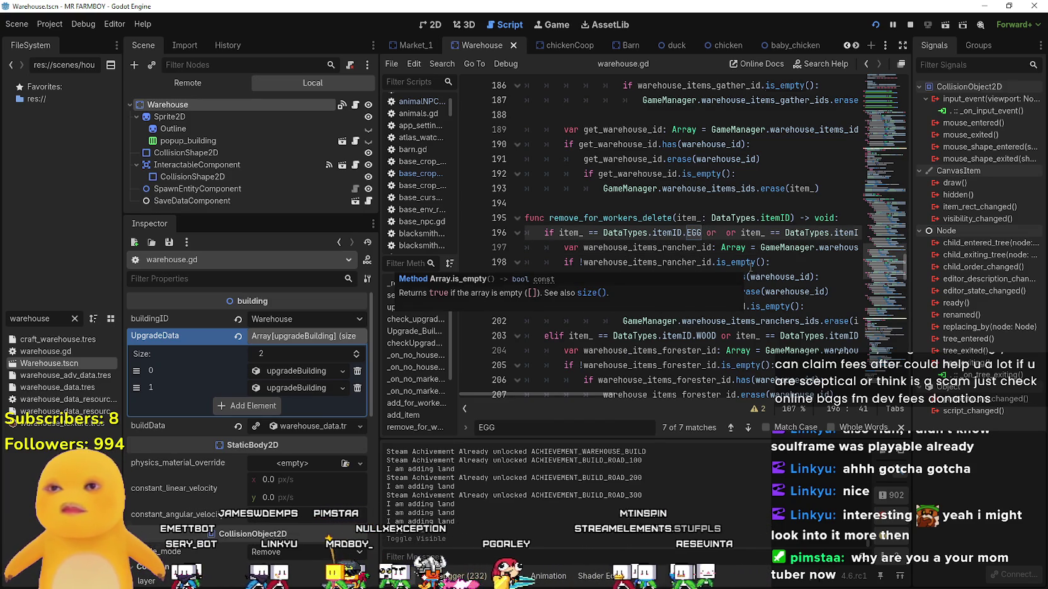
{"action": "type", "text": "item_ == DataTypes.itemID.EGG"}
{"action": "type", "text": "EG"}
{"action": "type", "text": "UCK"}
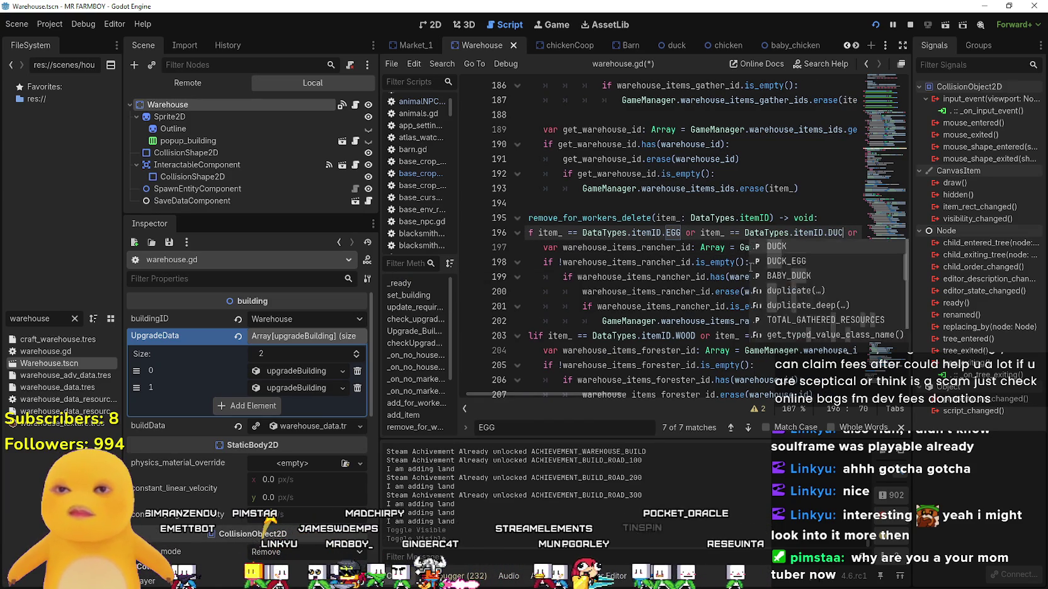
{"action": "key", "text": "Down"}
{"action": "key", "text": "Return"}
{"action": "type", "text": "or"}
{"action": "key", "text": "ctrl+v"}
{"action": "type", "text": "GOOSE"}
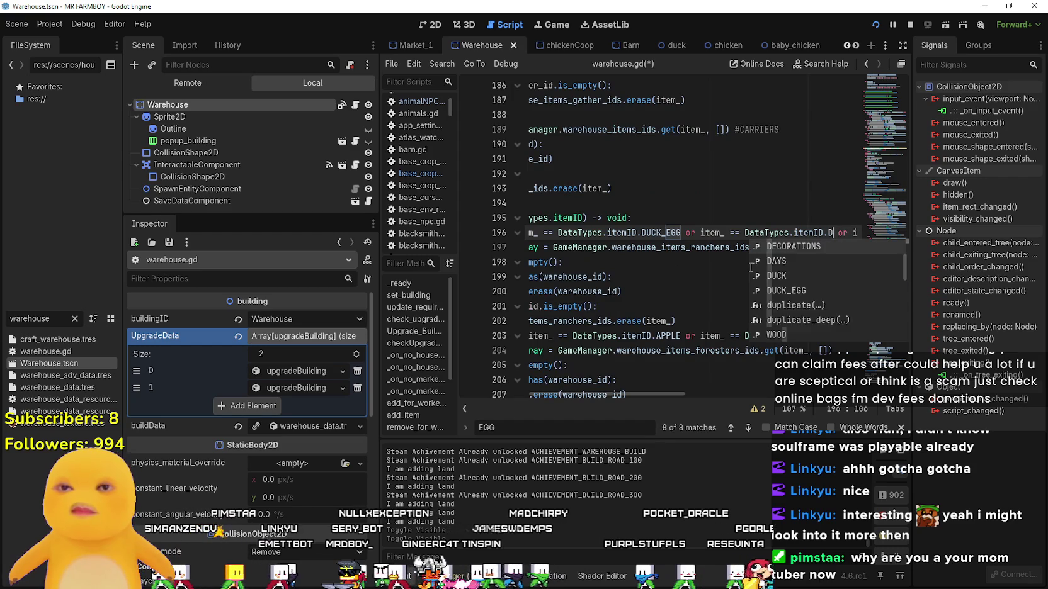
{"action": "key", "text": "Down"}
{"action": "key", "text": "Return"}
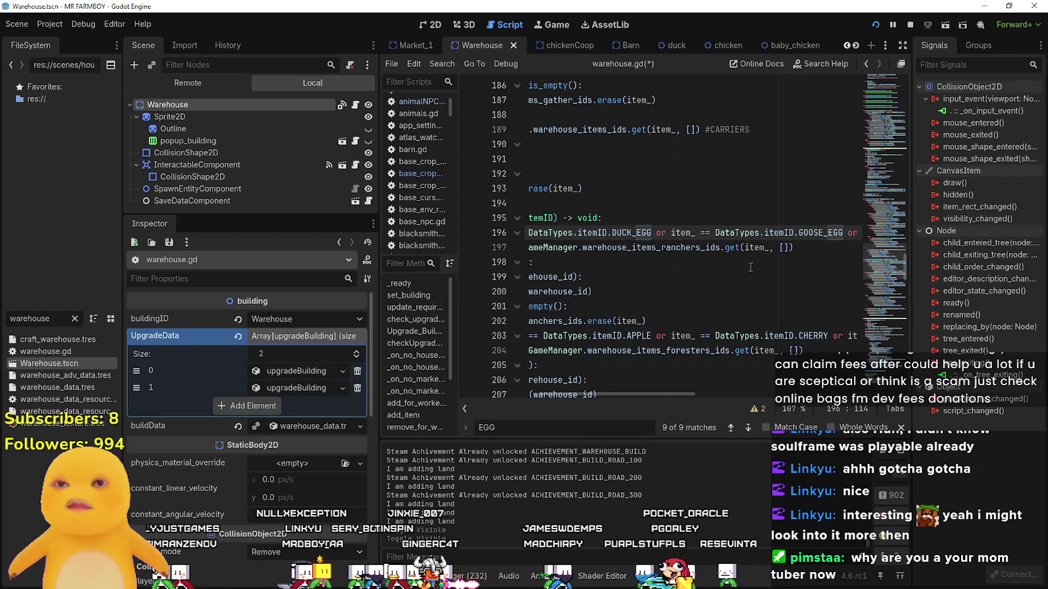
{"action": "key", "text": "ctrl+s"}
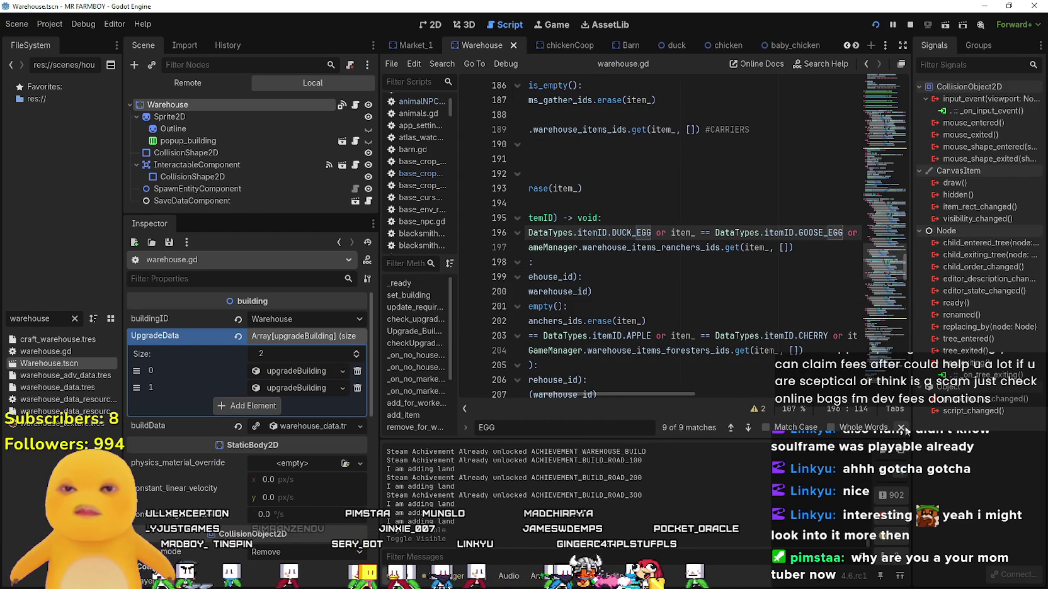
{"action": "left_click", "coordinate": [901, 428]}
Step through the EGG matches and copy itemID.EGG from the line 110 check.
{"action": "left_click", "coordinate": [694, 220]}
{"action": "key", "text": "ctrl+f"}
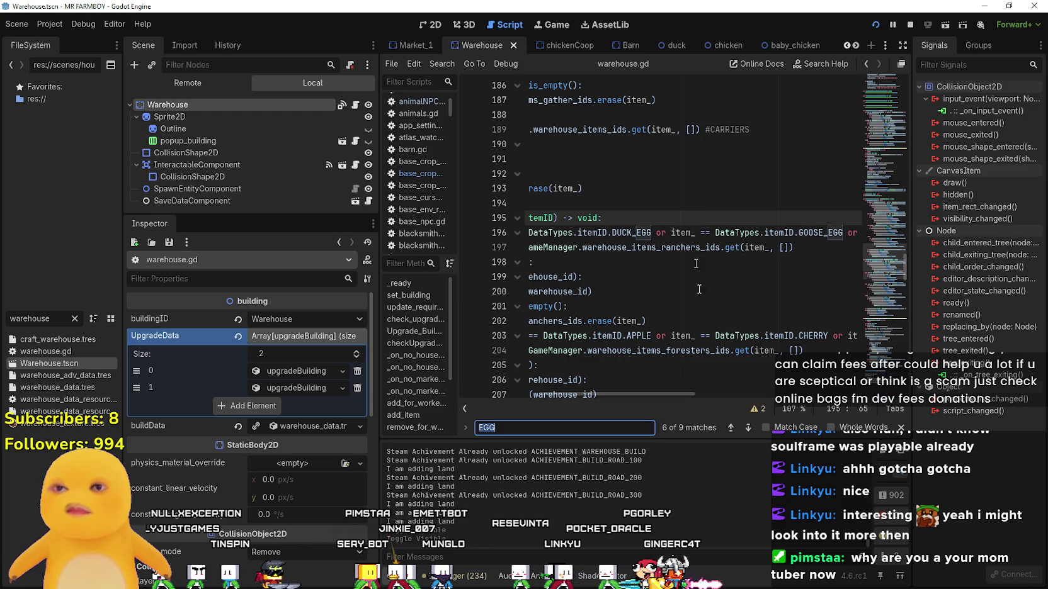
{"action": "left_click", "coordinate": [747, 428]}
{"action": "left_click", "coordinate": [747, 429]}
{"action": "left_click", "coordinate": [747, 428]}
{"action": "left_click", "coordinate": [748, 429]}
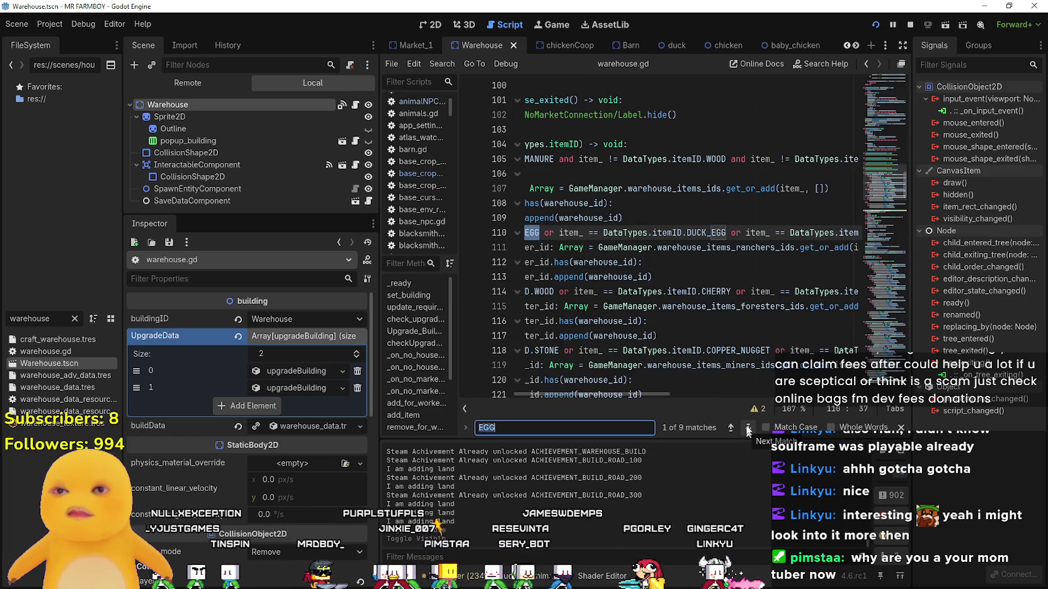
{"action": "left_click", "coordinate": [685, 233]}
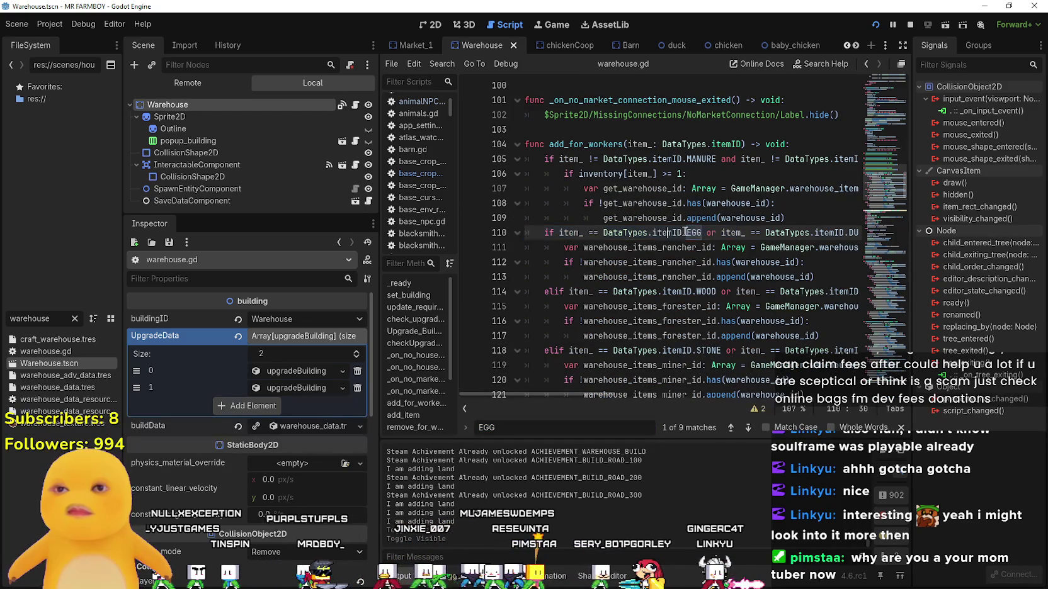
{"action": "key", "text": "ctrl+c"}
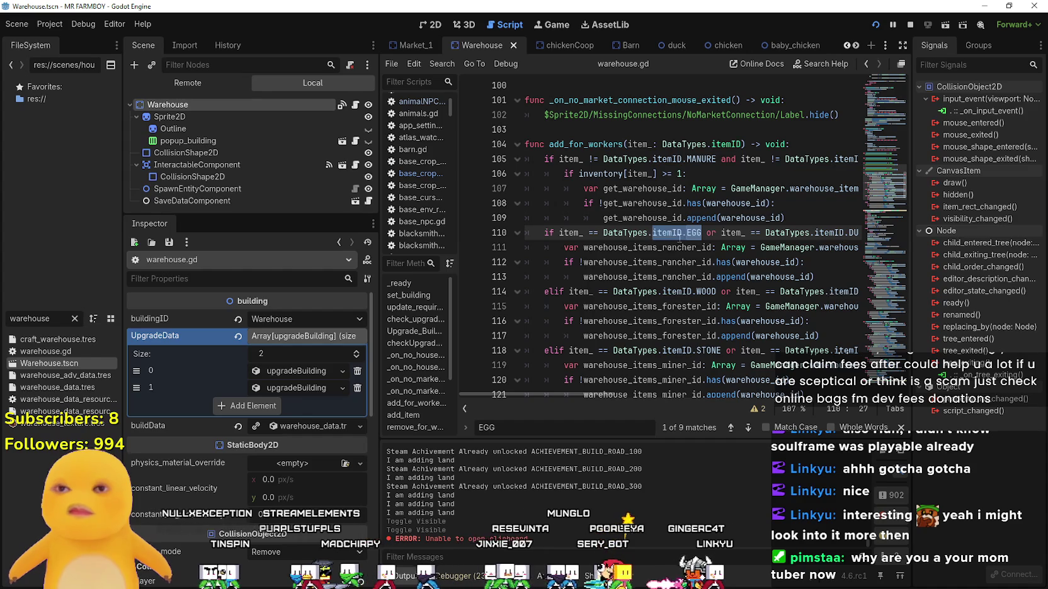
Review each itemID.EGG match, save, close the search, and switch to the Mr Farmboy game.
{"action": "key", "text": "ctrl+f"}
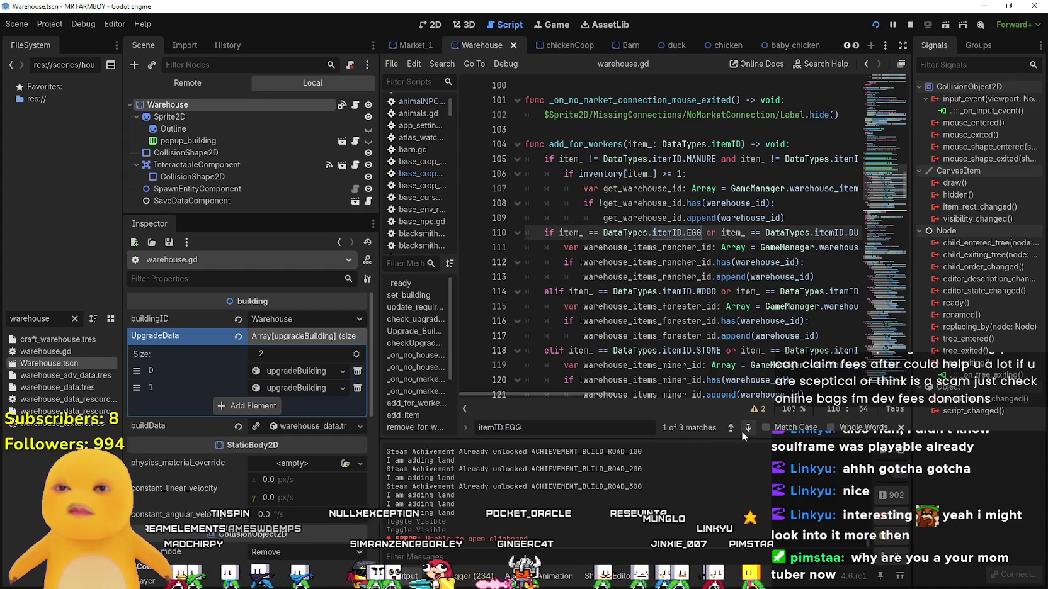
{"action": "left_click", "coordinate": [748, 427]}
{"action": "left_click_drag", "start_coordinate": [616, 396], "coordinate": [662, 403]}
{"action": "left_click", "coordinate": [750, 427]}
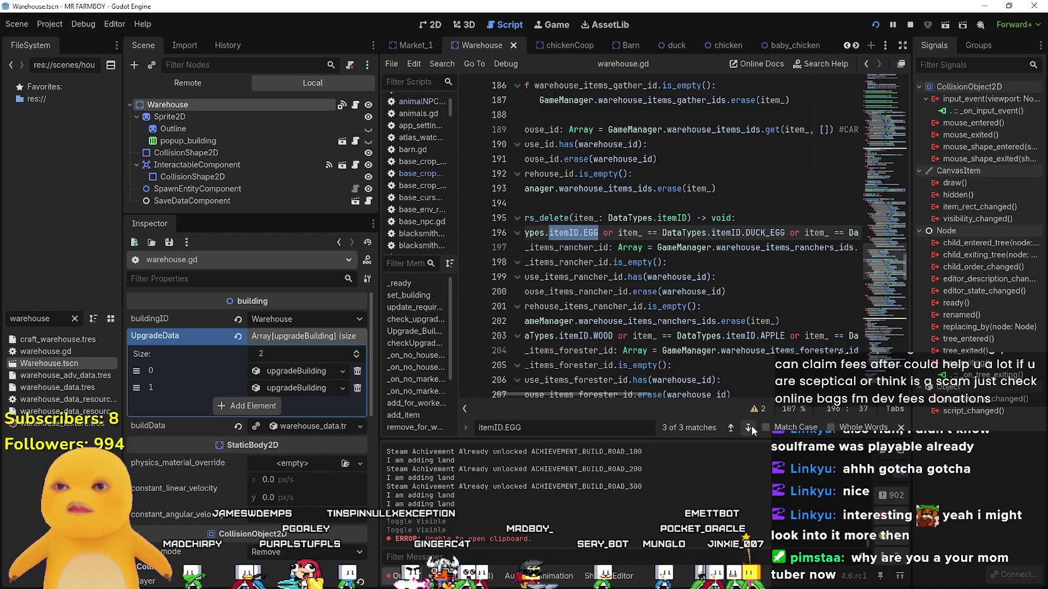
{"action": "left_click", "coordinate": [750, 427]}
{"action": "left_click", "coordinate": [751, 425]}
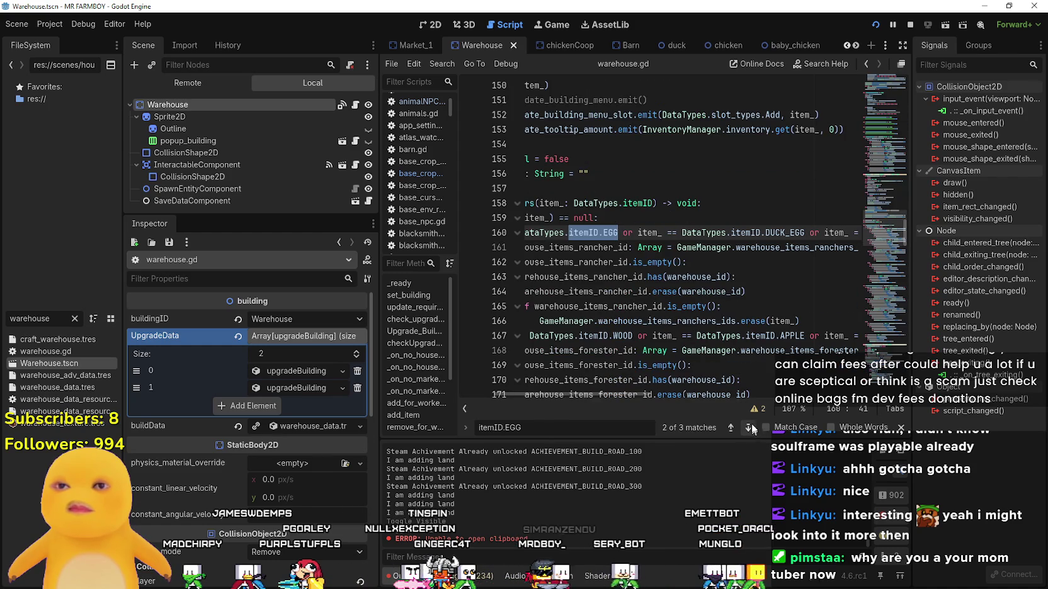
{"action": "left_click", "coordinate": [738, 291]}
{"action": "key", "text": "ctrl+s"}
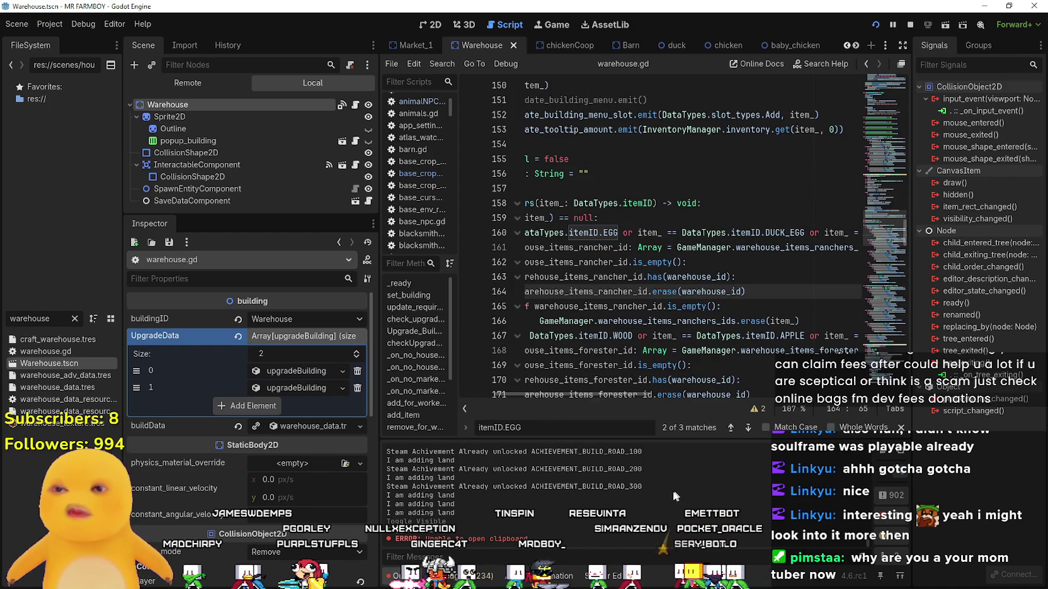
{"action": "left_click", "coordinate": [899, 426]}
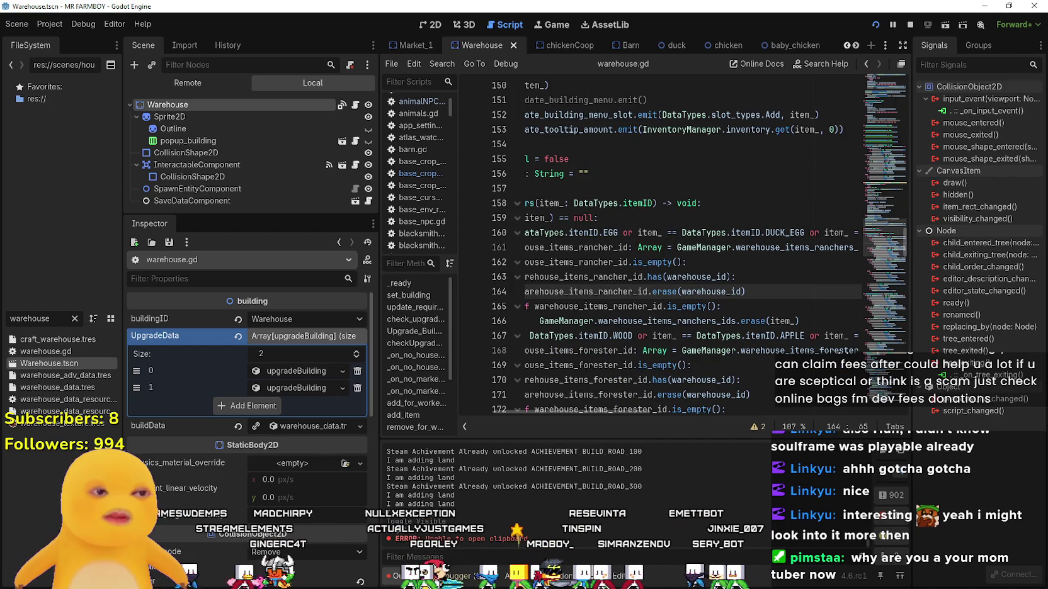
{"action": "key", "text": "alt+Tab"}
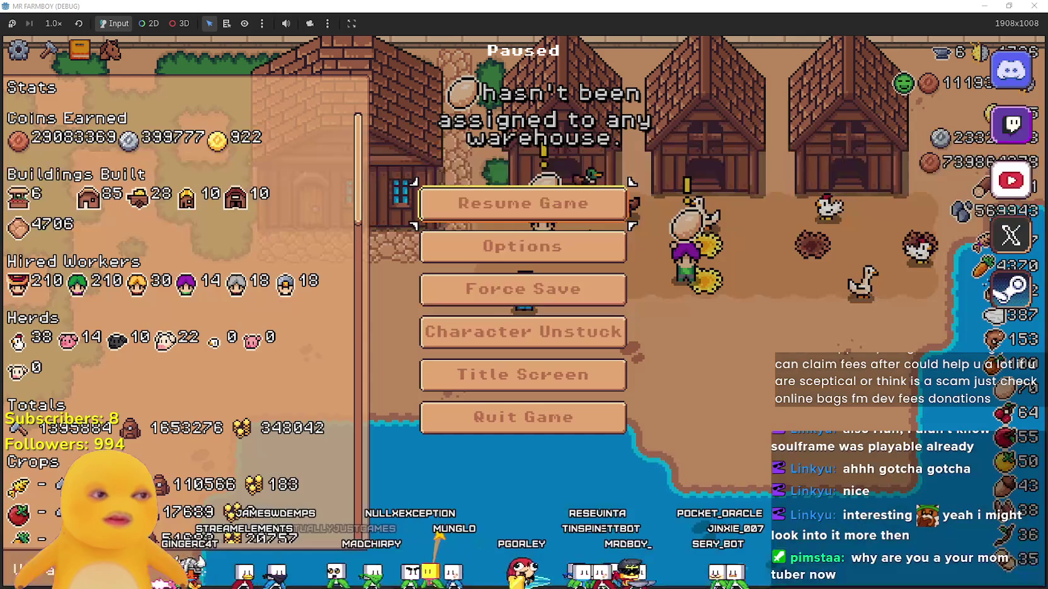
Resume the game and open the warehouse to read the egg cards in its Stock.
{"action": "left_click", "coordinate": [573, 190]}
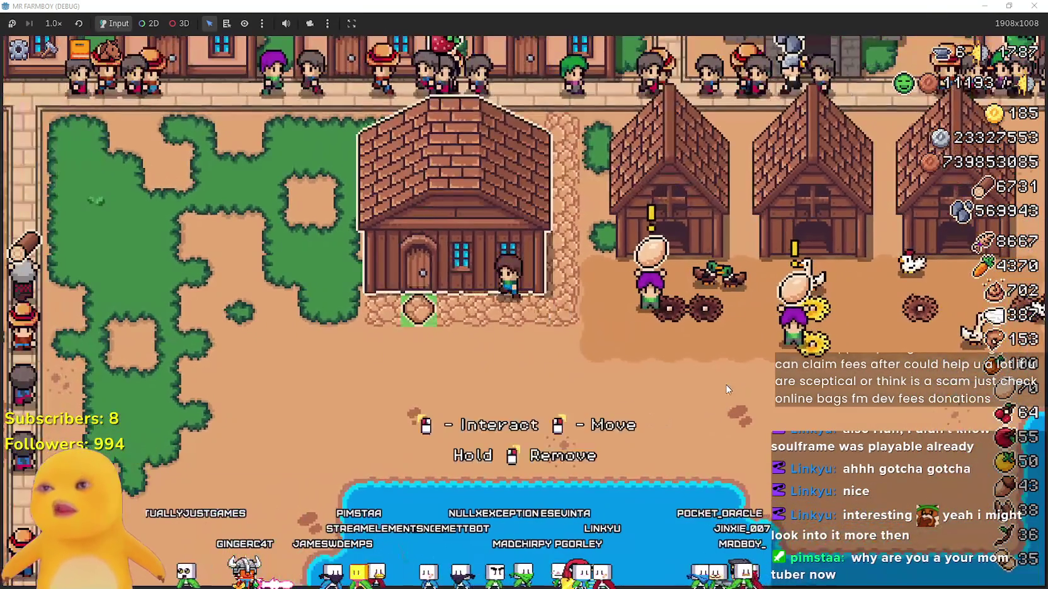
{"action": "left_click", "coordinate": [516, 290]}
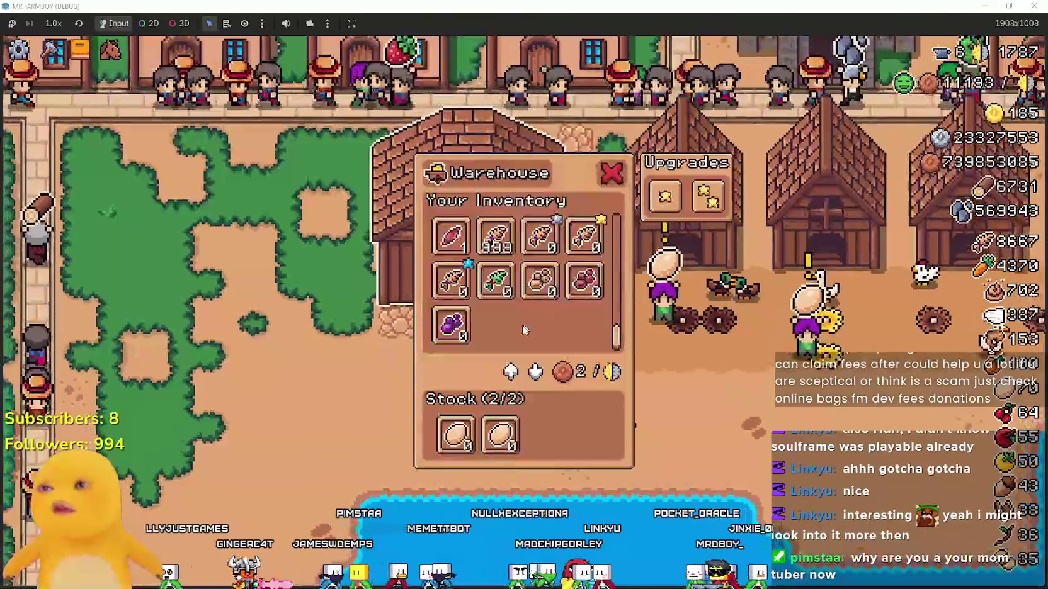
{"action": "mouse_move", "coordinate": [469, 451]}
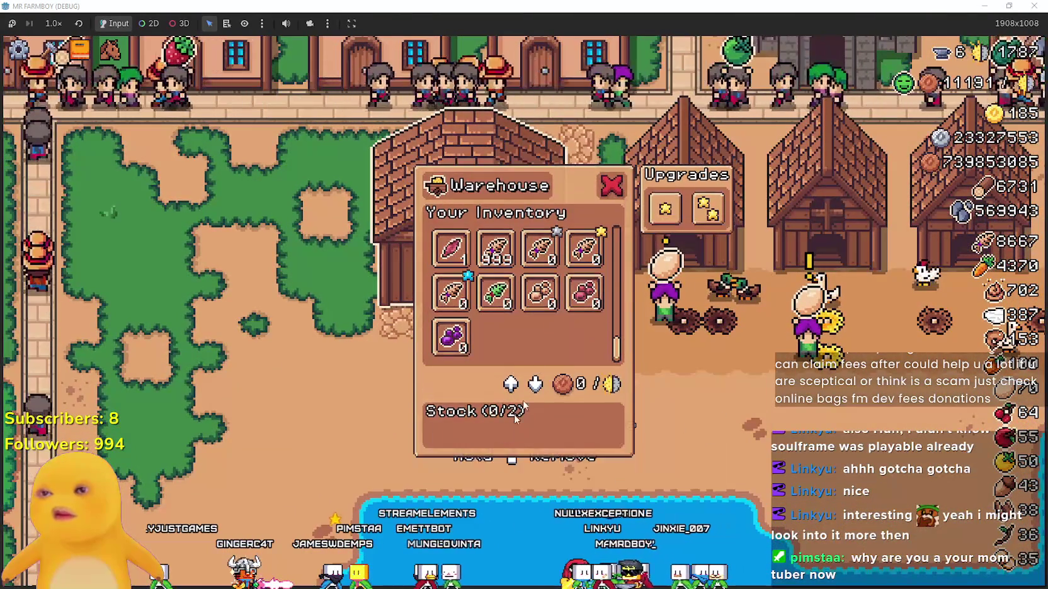
{"action": "scroll", "coordinate": [618, 352], "scroll_direction": "up", "scroll_amount": 5}
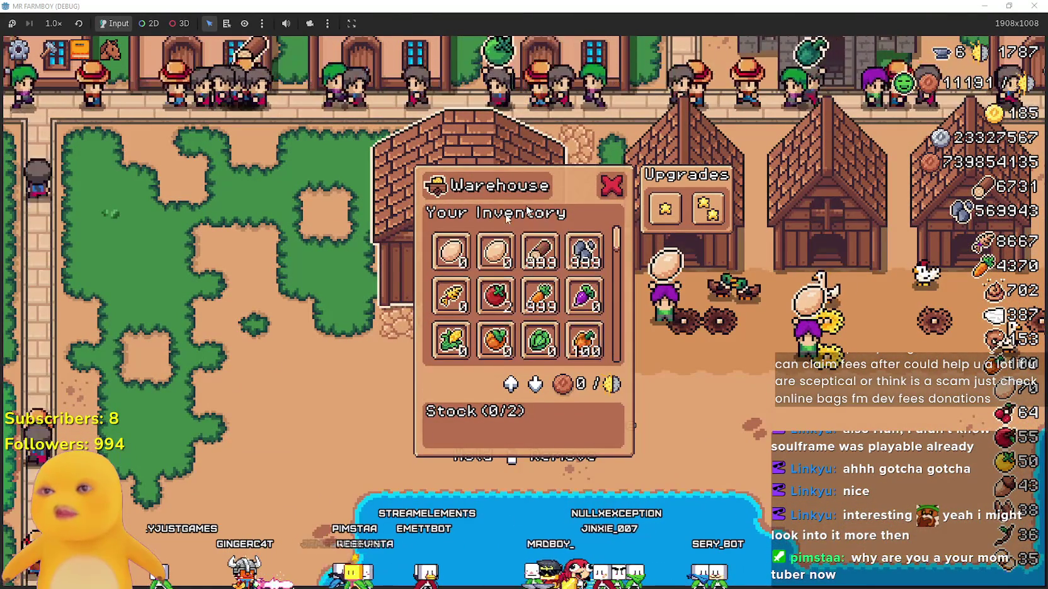
Walk away and back, reopen the warehouse to recheck the duck and goose eggs, then close it.
{"action": "key", "text": "s"}
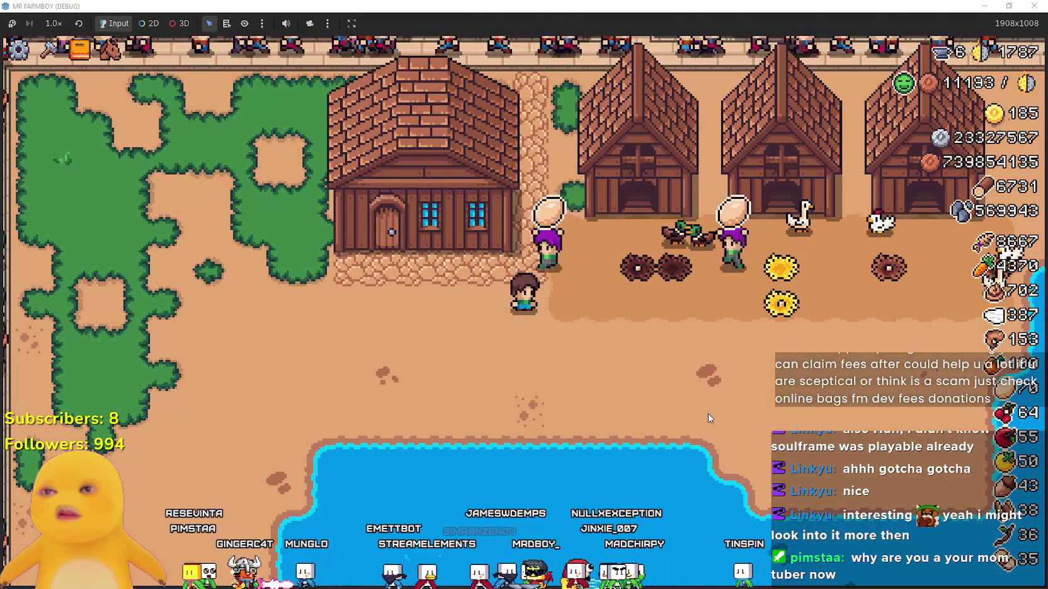
{"action": "key", "text": "w"}
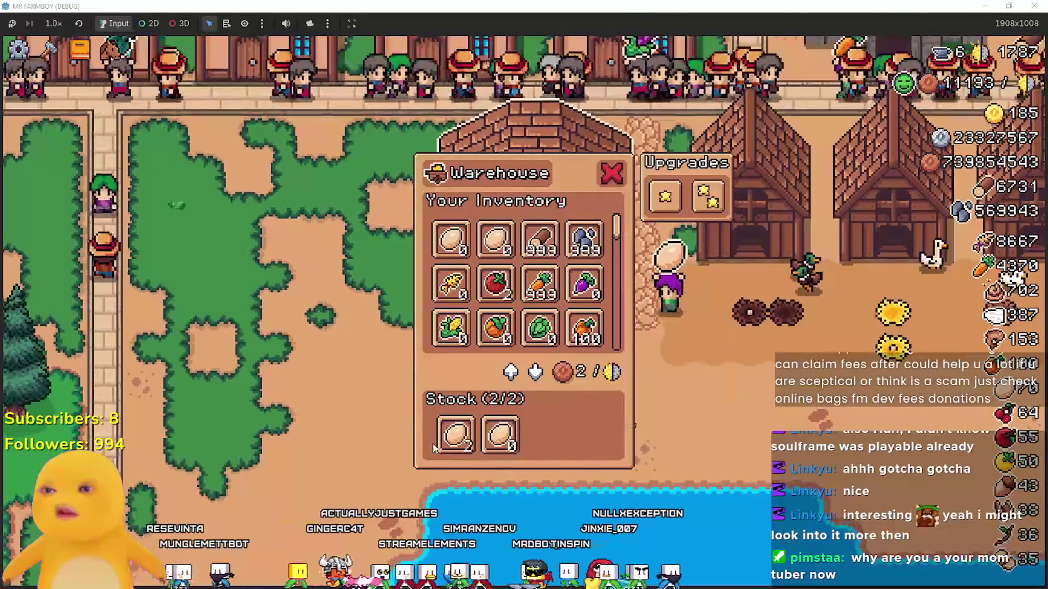
{"action": "mouse_move", "coordinate": [477, 444]}
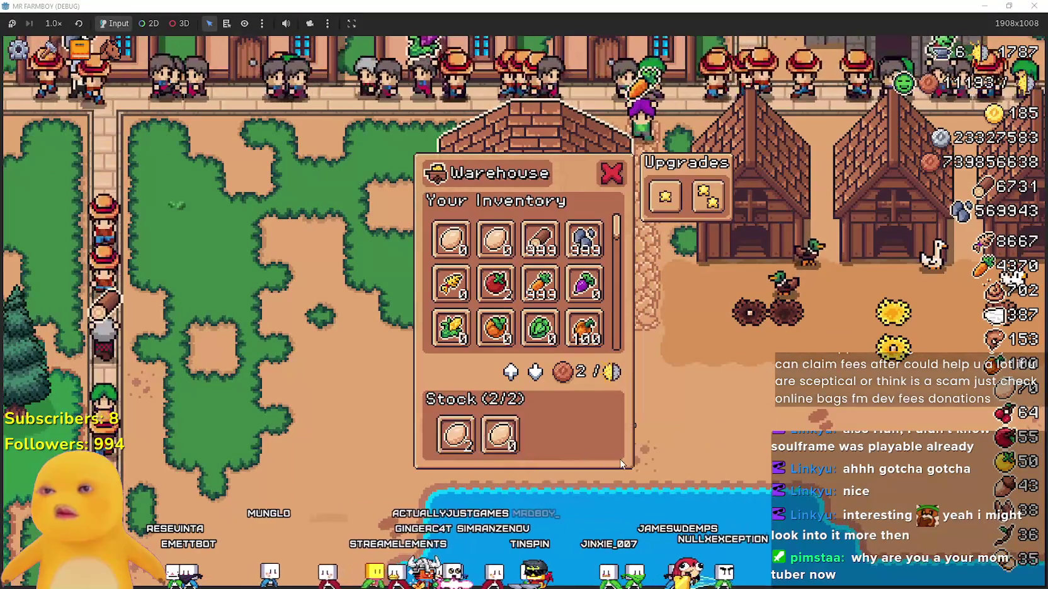
{"action": "key", "text": "Escape"}
{"action": "key", "text": "e"}
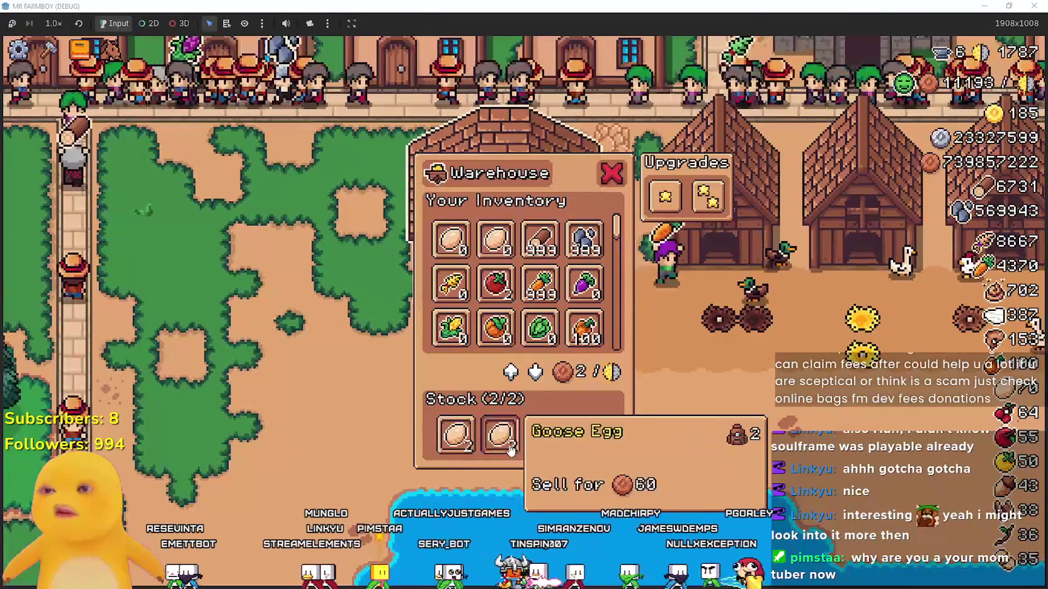
{"action": "mouse_move", "coordinate": [445, 443]}
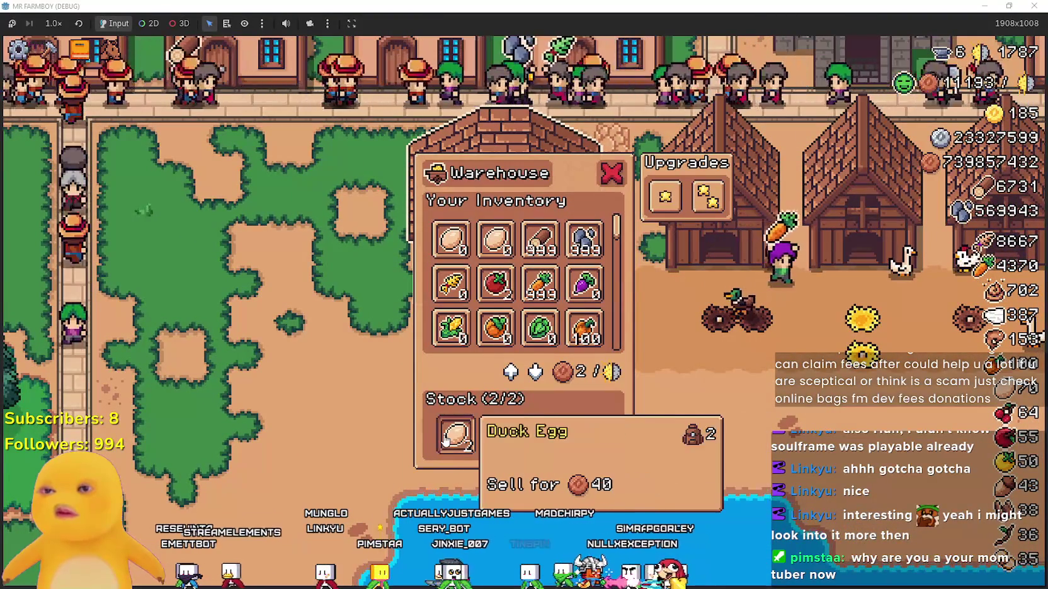
{"action": "key", "text": "Escape"}
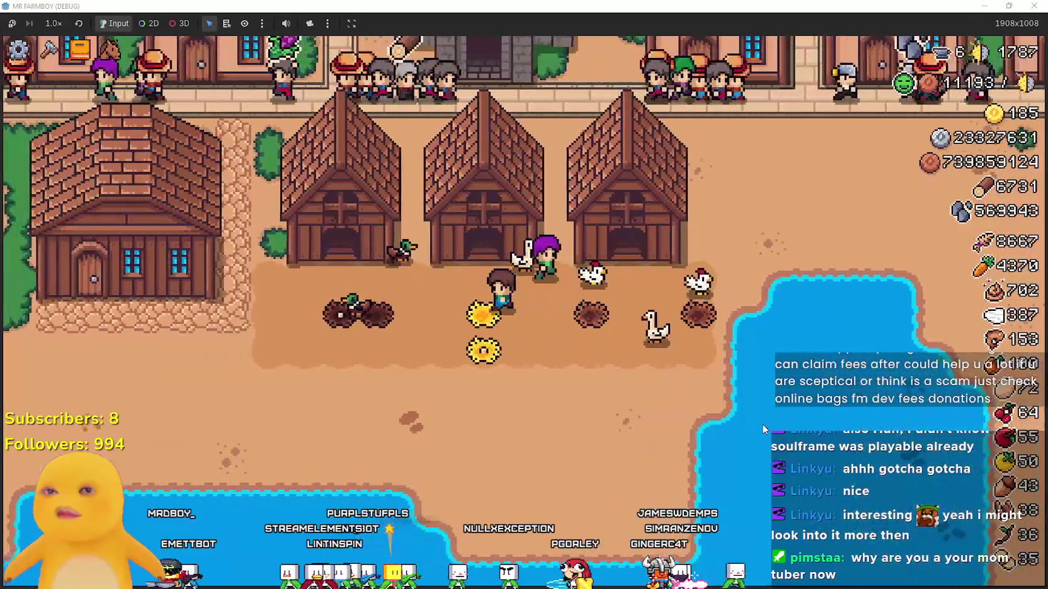
Open the Advancements book on the Animals tab and inspect the duck, goose and baby nodes.
{"action": "key", "text": "a"}
{"action": "left_click", "coordinate": [356, 144]}
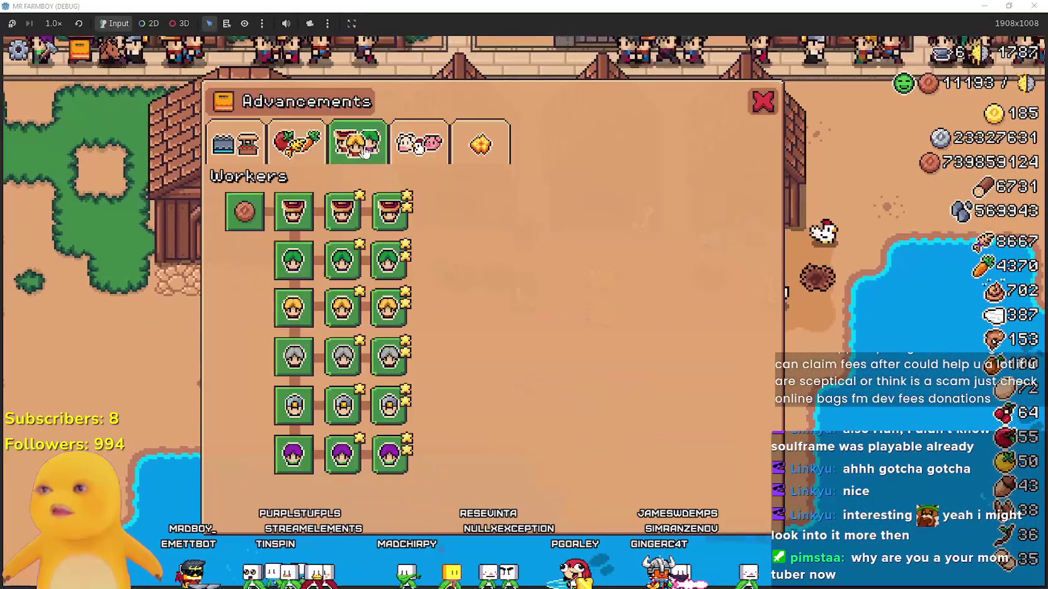
{"action": "left_click", "coordinate": [402, 161]}
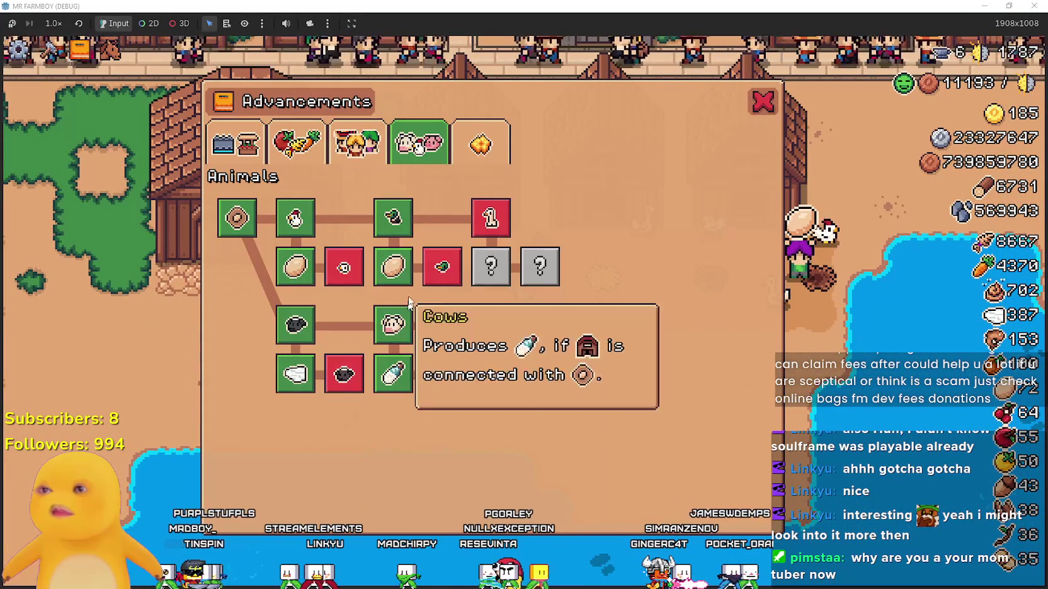
{"action": "mouse_move", "coordinate": [404, 275]}
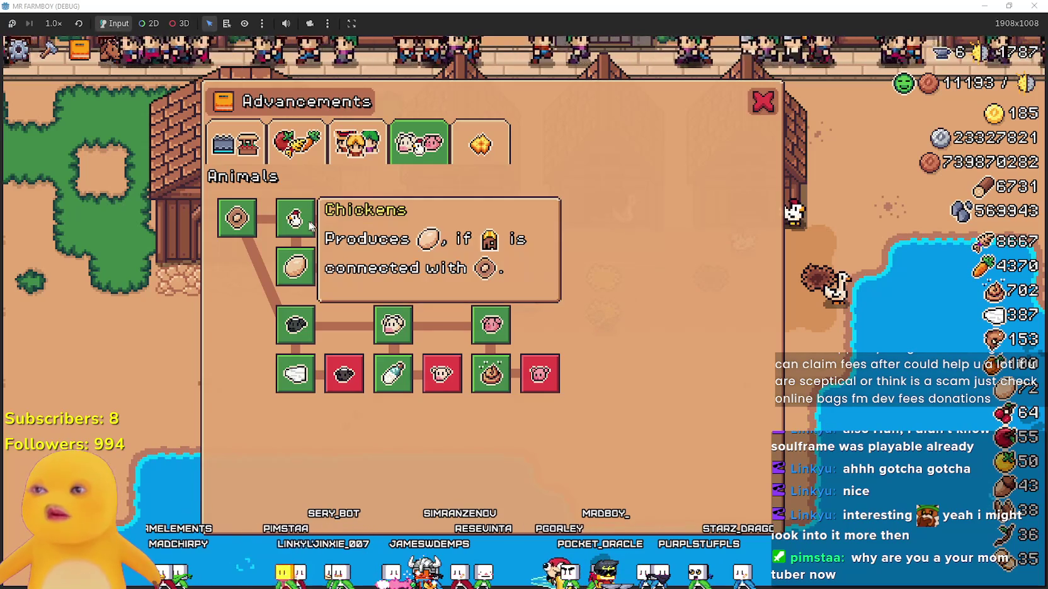
{"action": "mouse_move", "coordinate": [382, 225]}
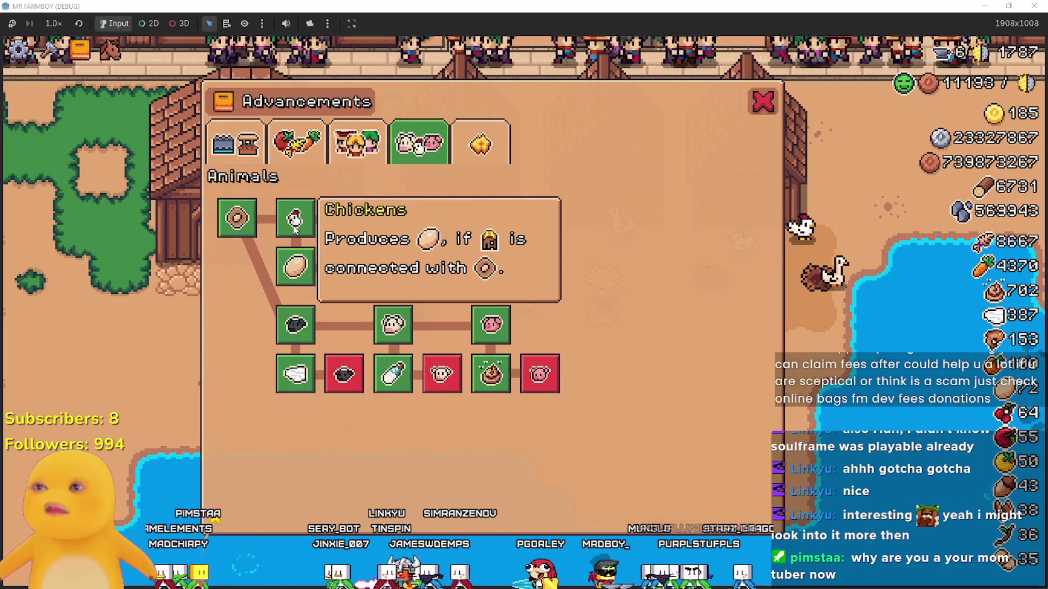
{"action": "mouse_move", "coordinate": [337, 272]}
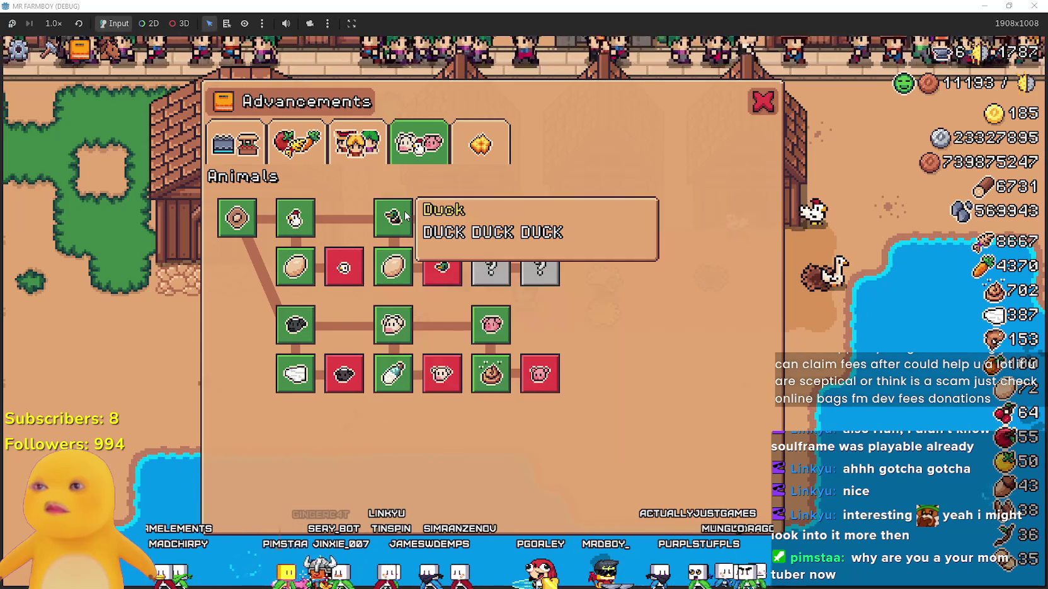
{"action": "mouse_move", "coordinate": [498, 227]}
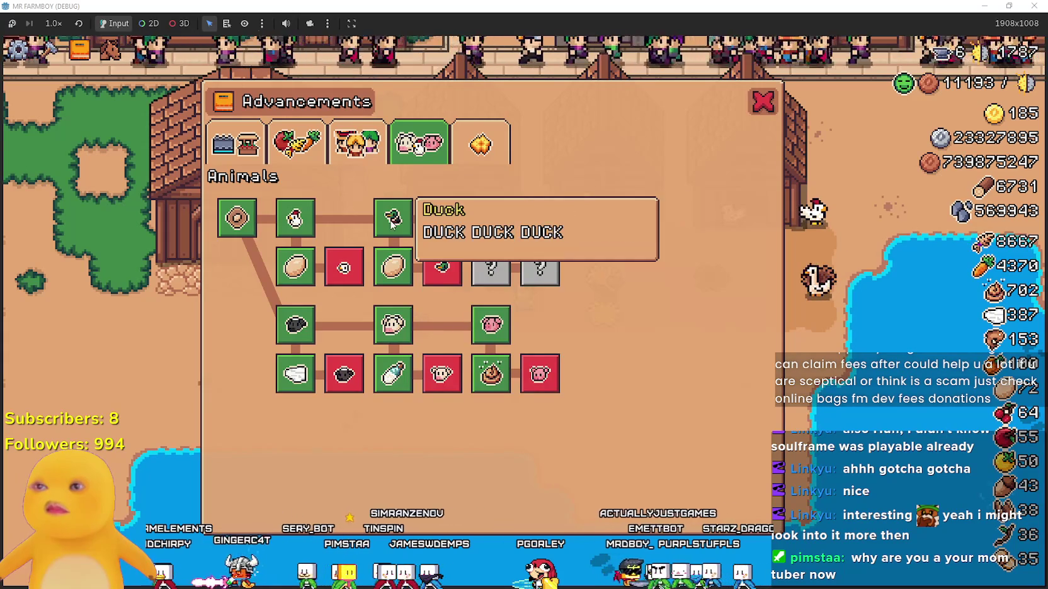
{"action": "mouse_move", "coordinate": [445, 267]}
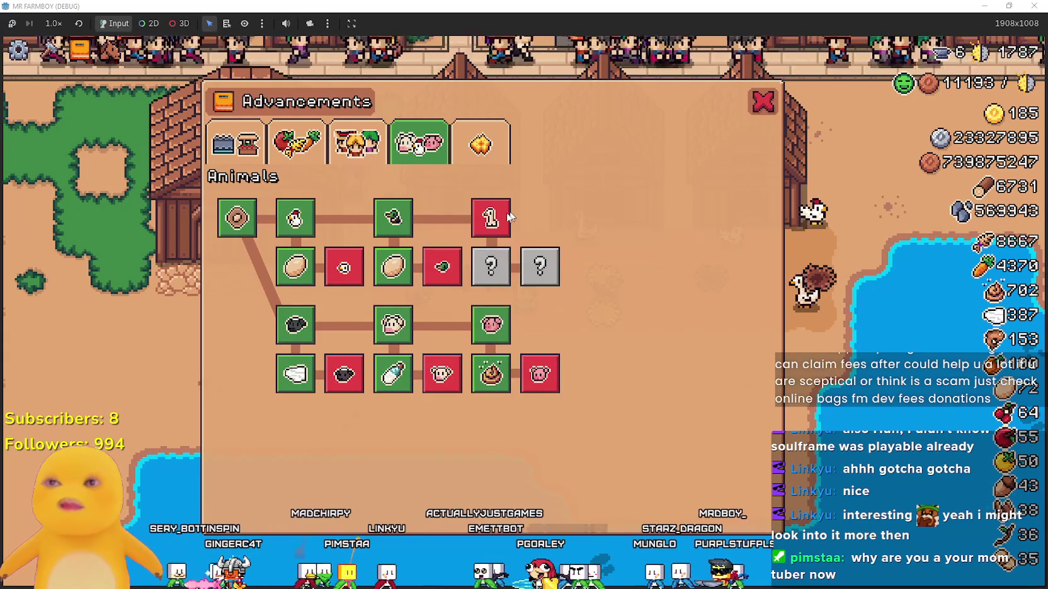
Close the advancements, reopen them briefly, then switch back to the Godot editor.
{"action": "left_click", "coordinate": [762, 101]}
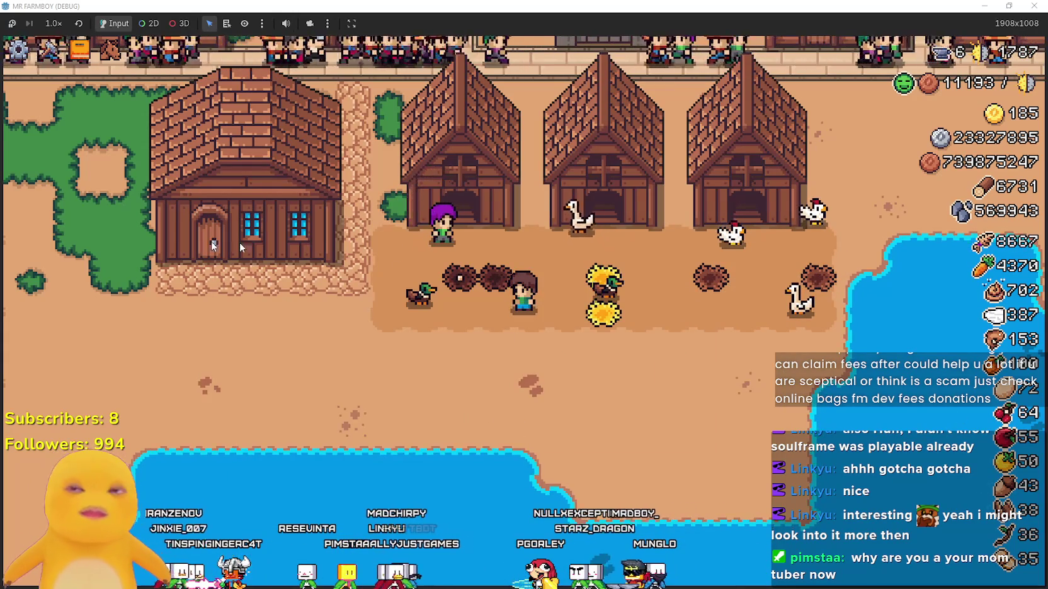
{"action": "key", "text": "a"}
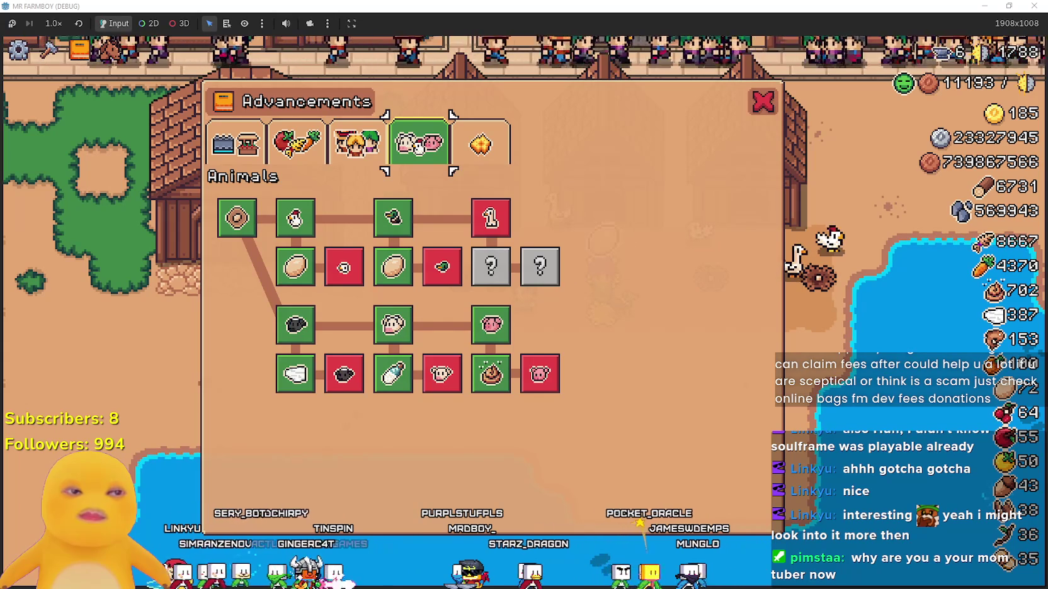
{"action": "key", "text": "alt+Tab"}
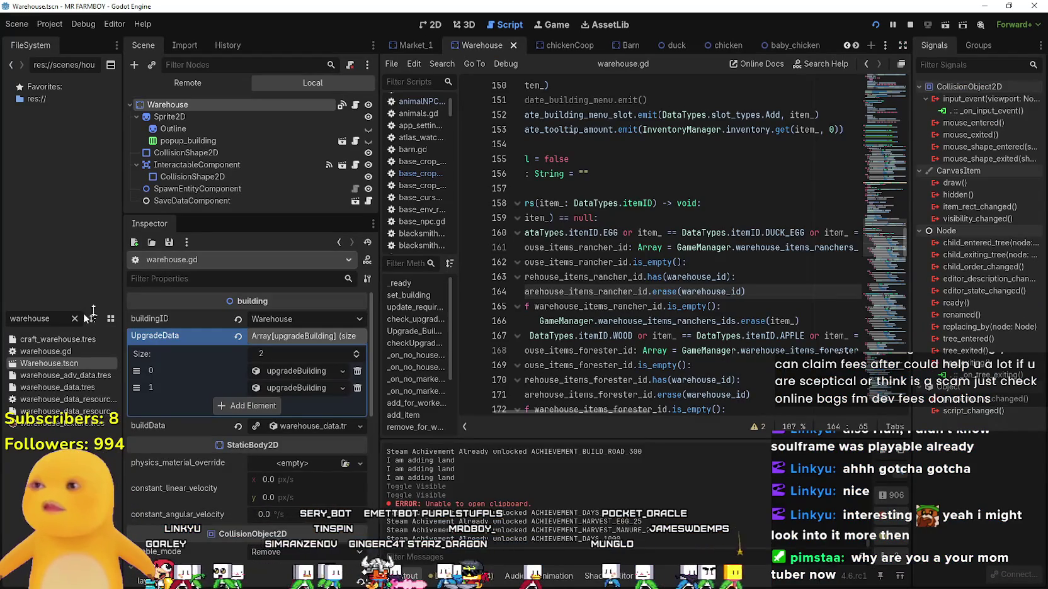
Filter FileSystem for 'merchant', open MerchantSpot.tscn and show merchant_spot.gd in a widened script editor.
{"action": "type", "text": "merchant"}
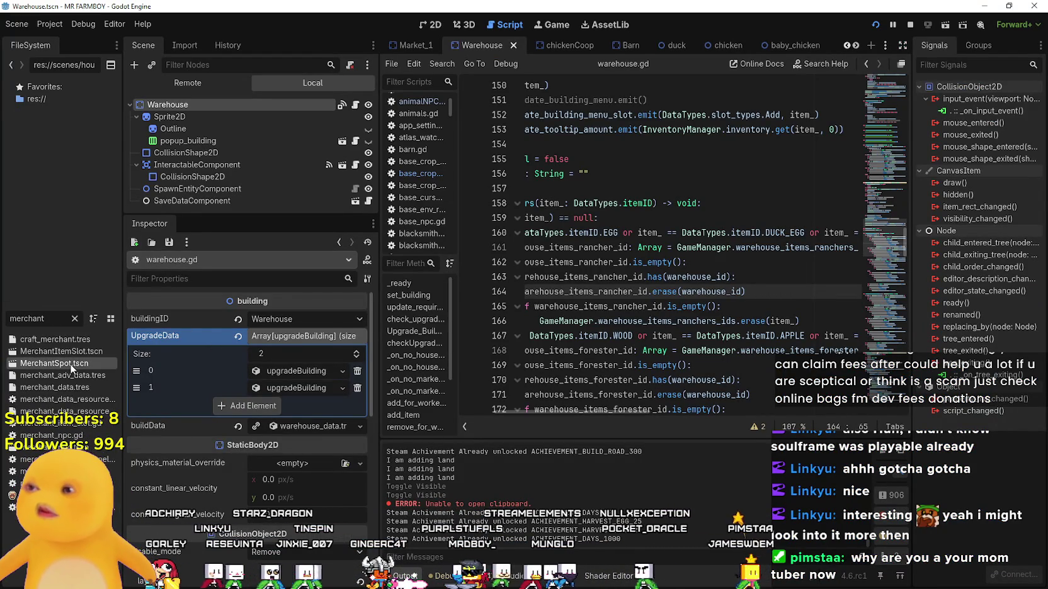
{"action": "double_click", "coordinate": [54, 363]}
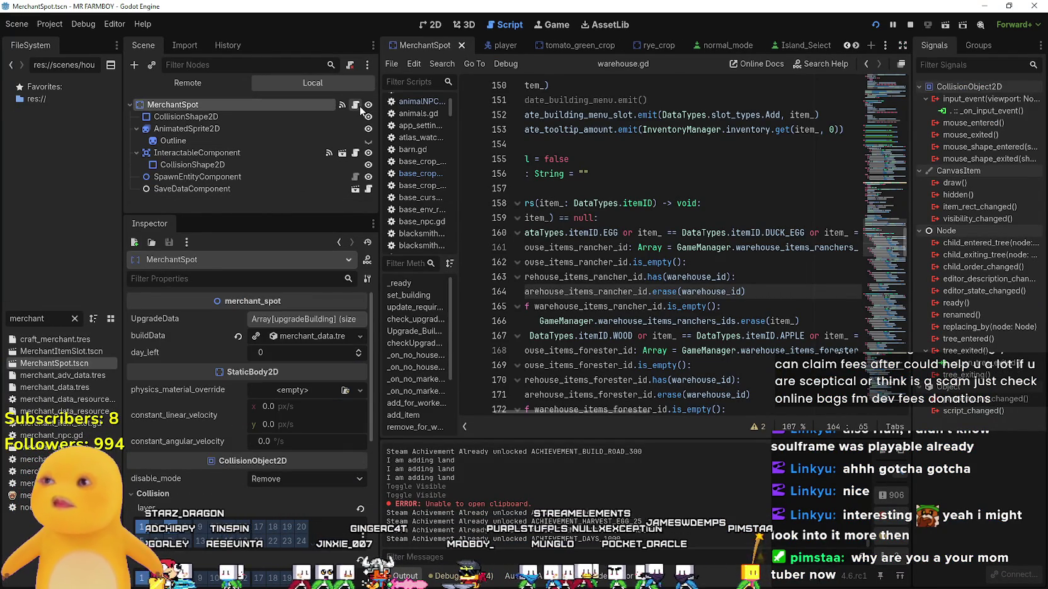
{"action": "left_click", "coordinate": [356, 105]}
{"action": "left_click_drag", "start_coordinate": [380, 235], "coordinate": [250, 235]}
{"action": "left_click", "coordinate": [606, 188]}
{"action": "scroll", "coordinate": [606, 188], "scroll_direction": "up", "scroll_amount": 10}
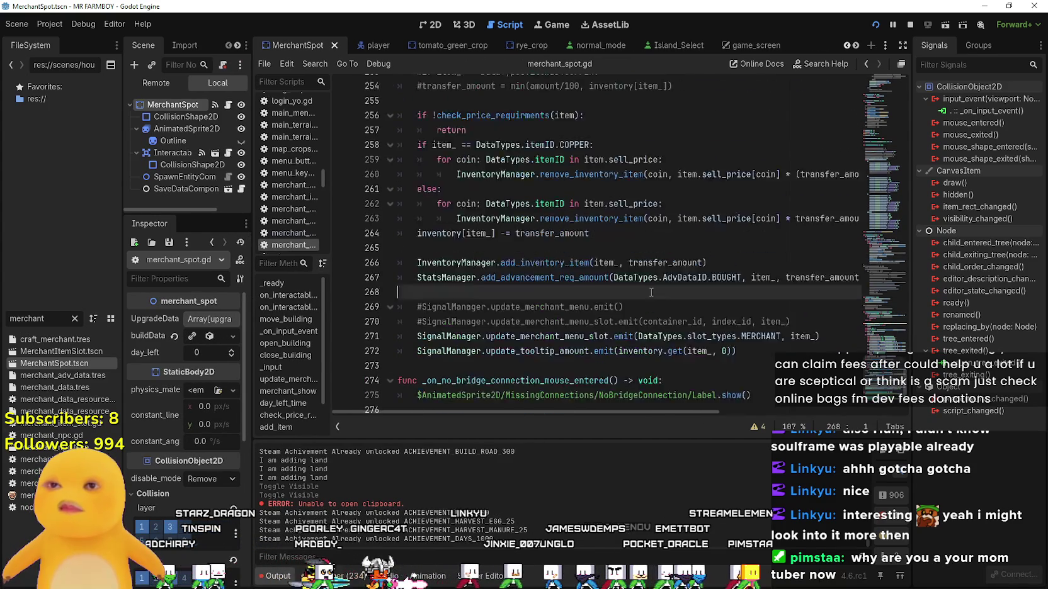
{"action": "mouse_move", "coordinate": [892, 351]}
{"action": "left_mouse_down"}
{"action": "mouse_move", "coordinate": [869, 309]}
{"action": "mouse_move", "coordinate": [870, 251]}
{"action": "mouse_move", "coordinate": [868, 284]}
{"action": "left_mouse_up"}
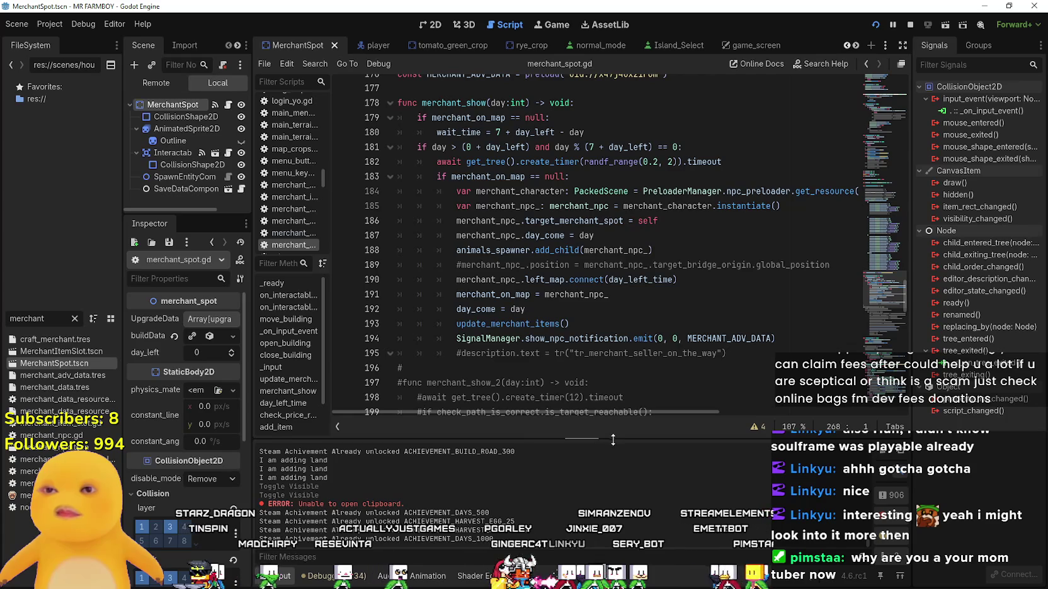
{"action": "scroll", "coordinate": [567, 252], "scroll_direction": "up", "scroll_amount": 1}
{"action": "left_click", "coordinate": [479, 88]}
{"action": "scroll", "coordinate": [479, 293], "scroll_direction": "up", "scroll_amount": 9}
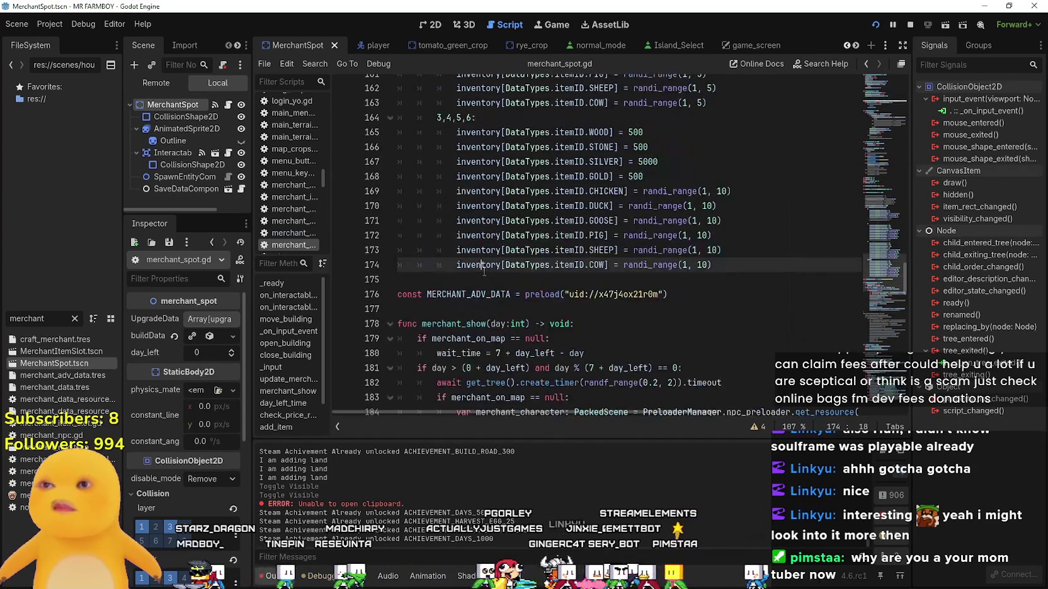
{"action": "left_click", "coordinate": [497, 296]}
{"action": "scroll", "coordinate": [497, 295], "scroll_direction": "up", "scroll_amount": 4}
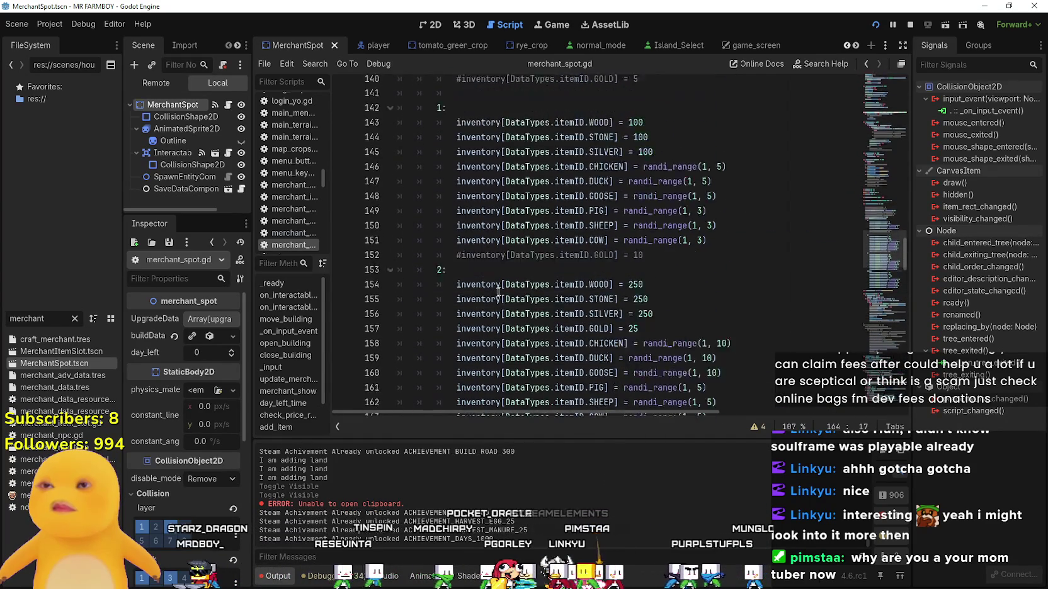
{"action": "left_click", "coordinate": [489, 309]}
{"action": "scroll", "coordinate": [485, 328], "scroll_direction": "up", "scroll_amount": 5}
{"action": "left_click", "coordinate": [482, 355]}
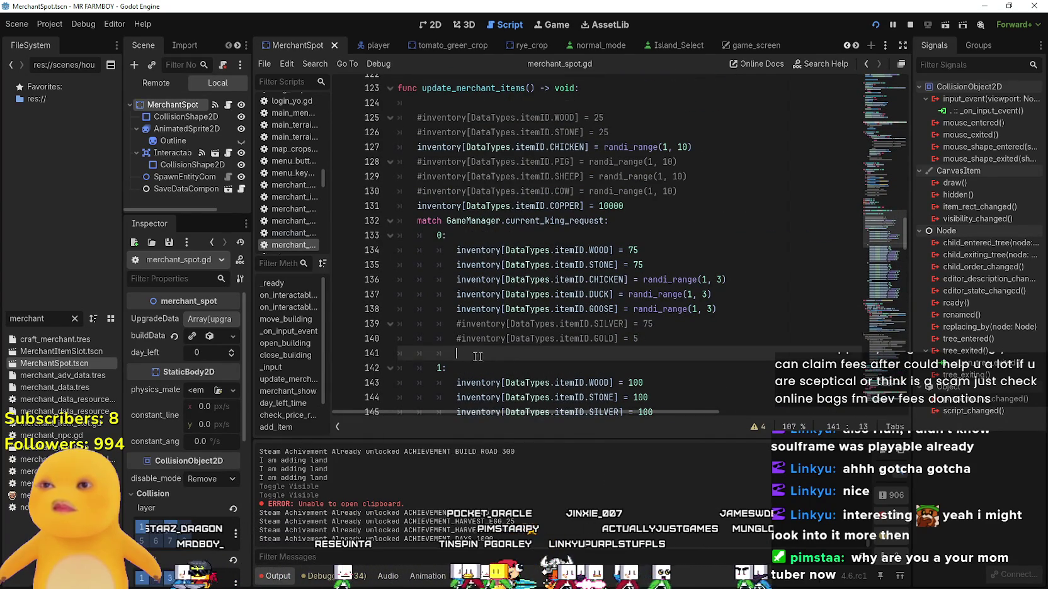
{"action": "scroll", "coordinate": [478, 344], "scroll_direction": "up", "scroll_amount": 3}
{"action": "scroll", "coordinate": [482, 337], "scroll_direction": "down", "scroll_amount": 4}
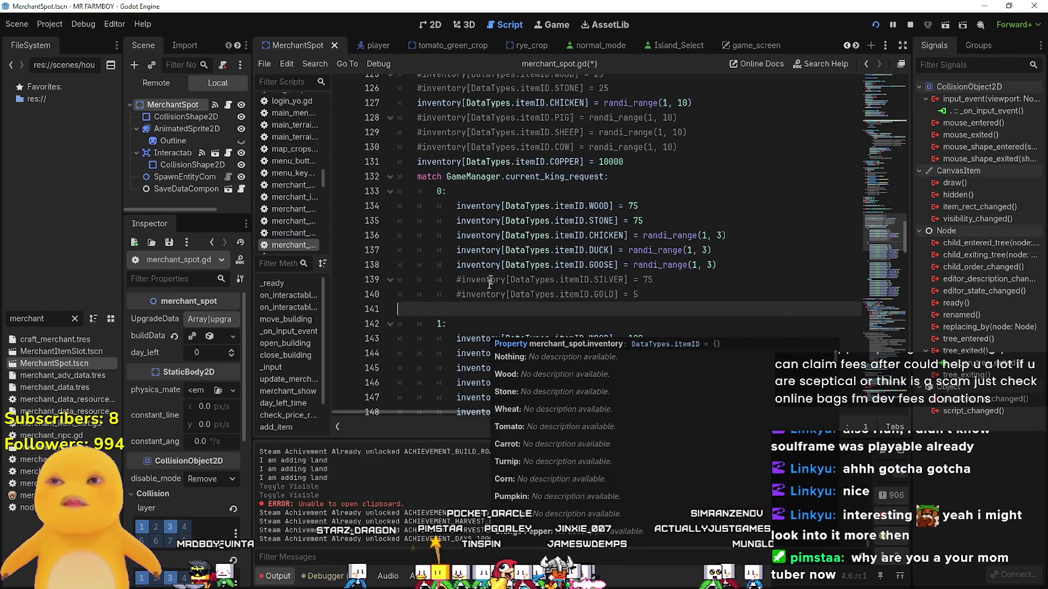
{"action": "left_click", "coordinate": [503, 189]}
{"action": "scroll", "coordinate": [528, 296], "scroll_direction": "down", "scroll_amount": 5}
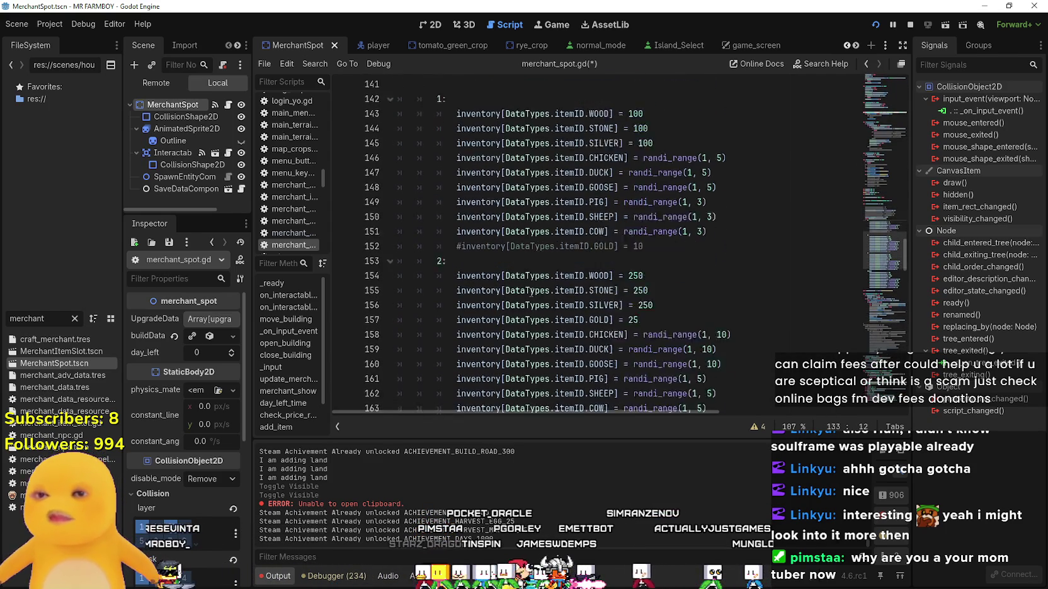
{"action": "scroll", "coordinate": [880, 273], "scroll_direction": "down", "scroll_amount": 3}
{"action": "scroll", "coordinate": [880, 273], "scroll_direction": "down", "scroll_amount": 2}
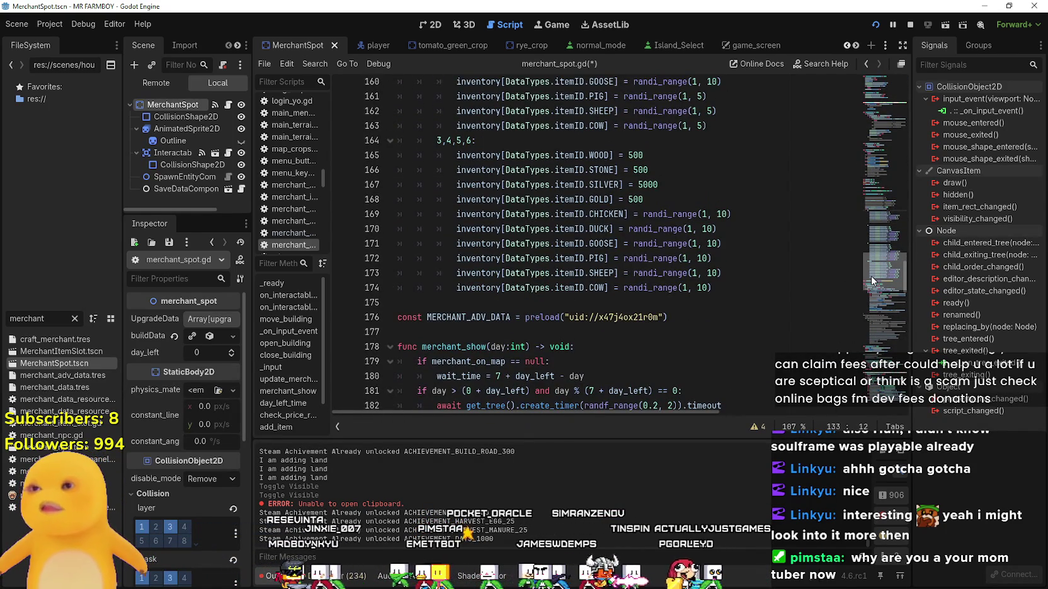
{"action": "mouse_move", "coordinate": [871, 276]}
{"action": "left_mouse_down"}
{"action": "mouse_move", "coordinate": [878, 368]}
{"action": "mouse_move", "coordinate": [880, 358]}
{"action": "left_mouse_up"}
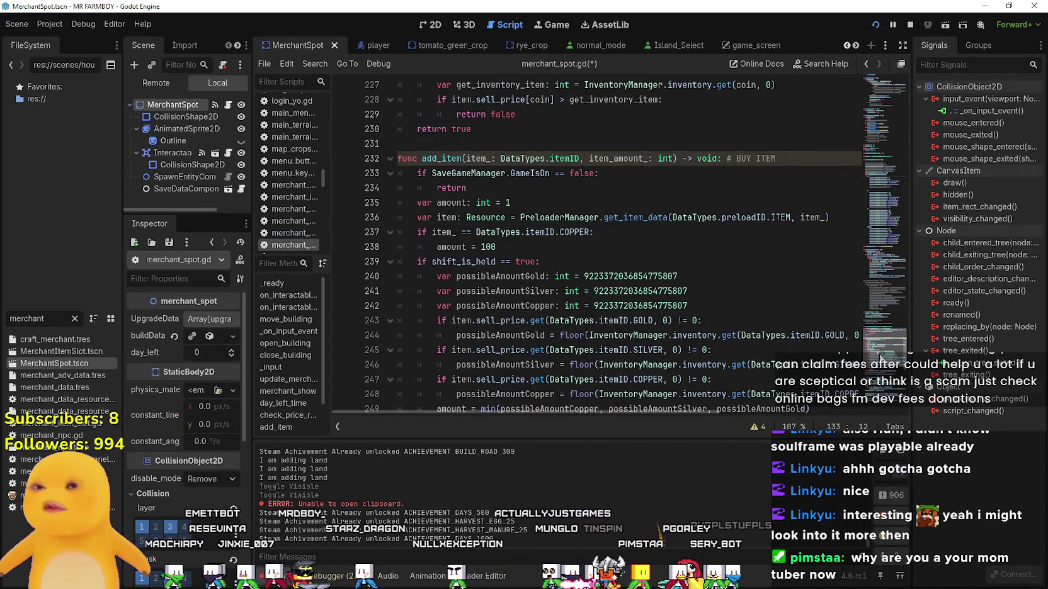
Filter FileSystem to 'game_', open game_screen.tscn and view its pause menu layout in 2D.
{"action": "left_click", "coordinate": [74, 319]}
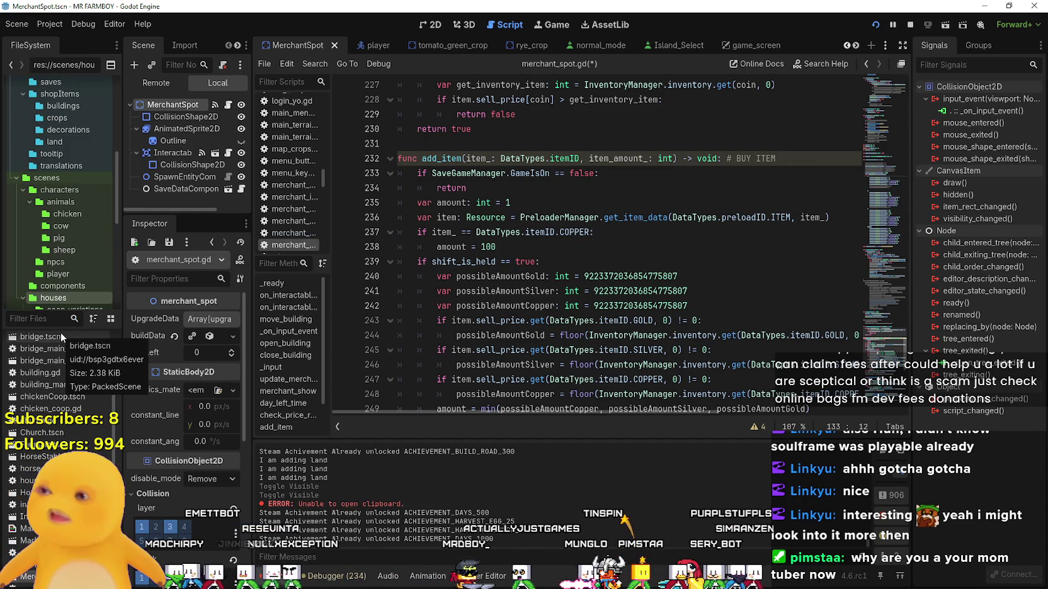
{"action": "type", "text": "game"}
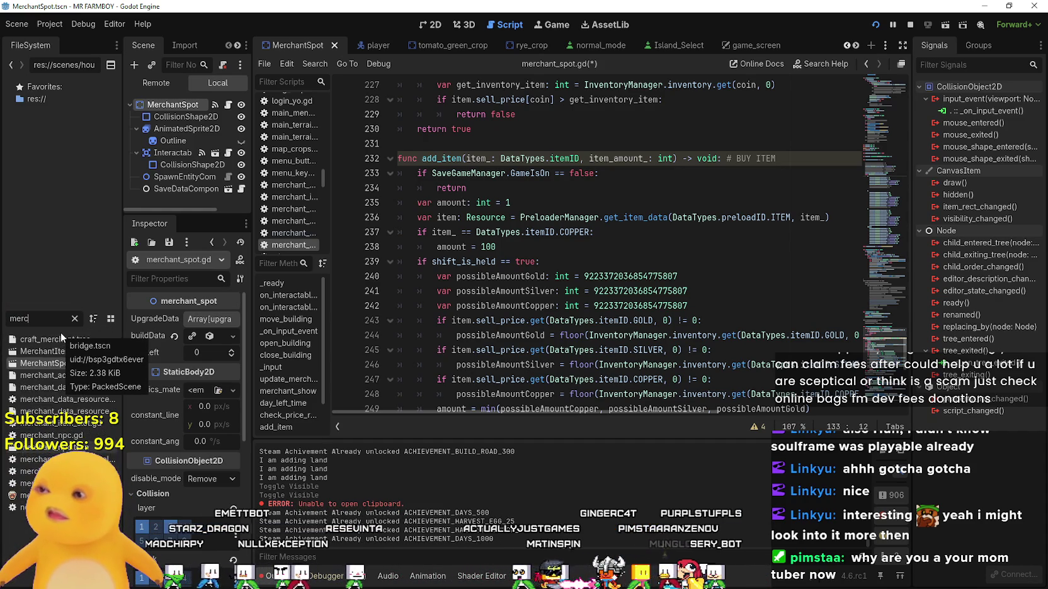
{"action": "type", "text": "_m"}
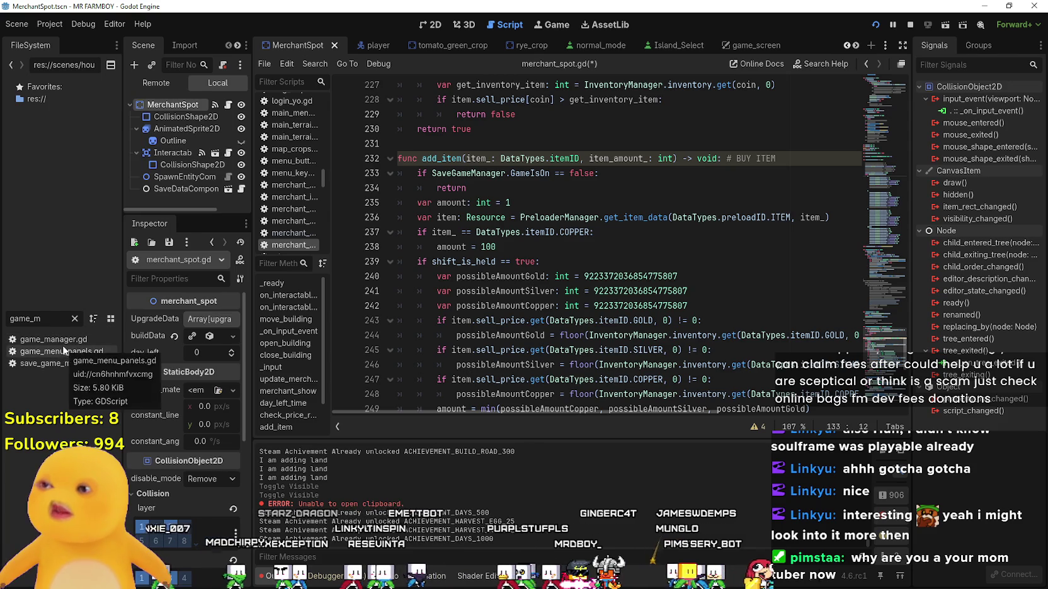
{"action": "key", "text": "BackSpace"}
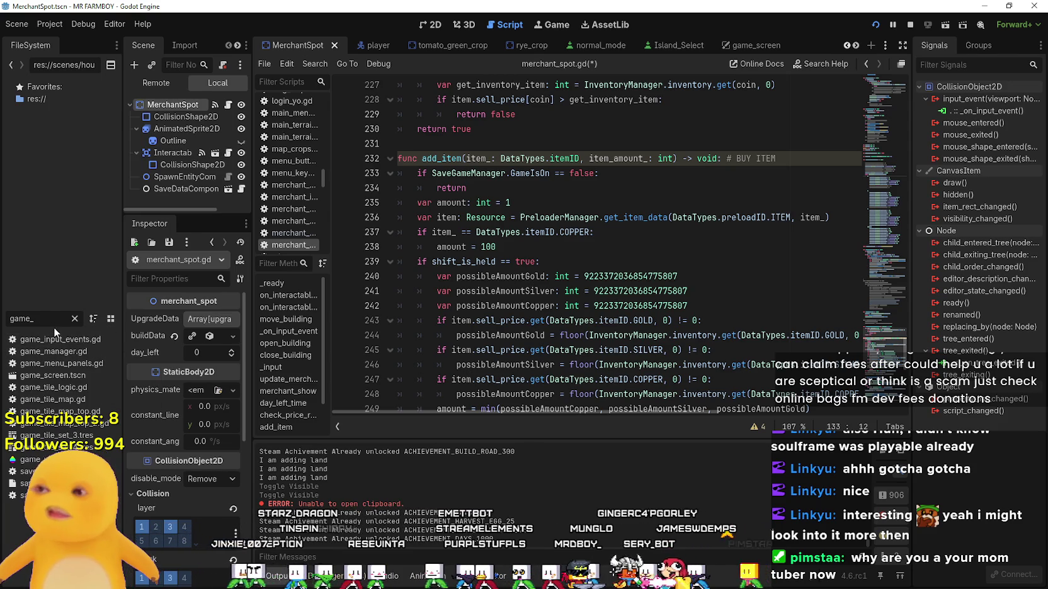
{"action": "double_click", "coordinate": [69, 376]}
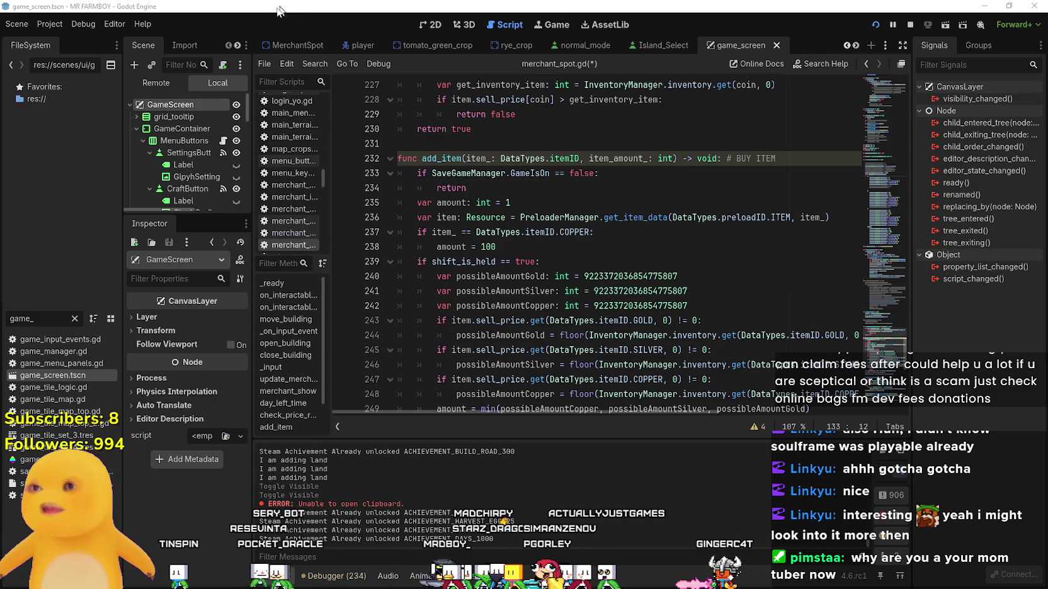
{"action": "left_click", "coordinate": [425, 29]}
{"action": "scroll", "coordinate": [180, 183], "scroll_direction": "down", "scroll_amount": 10}
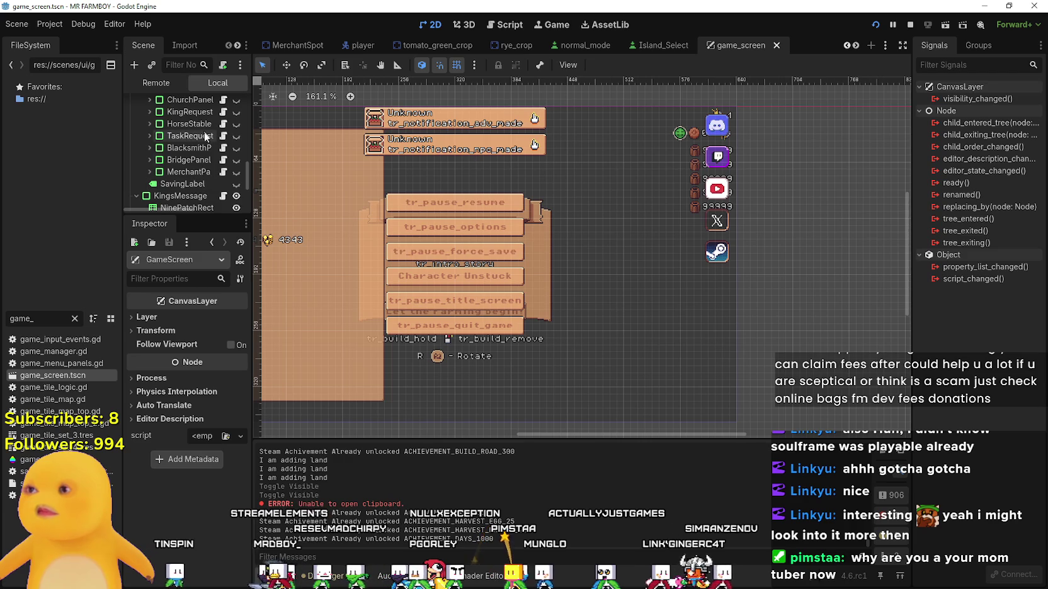
Open the MerchantPanel node's script and scroll to the update_merchant_menu loop.
{"action": "scroll", "coordinate": [217, 177], "scroll_direction": "up", "scroll_amount": 1}
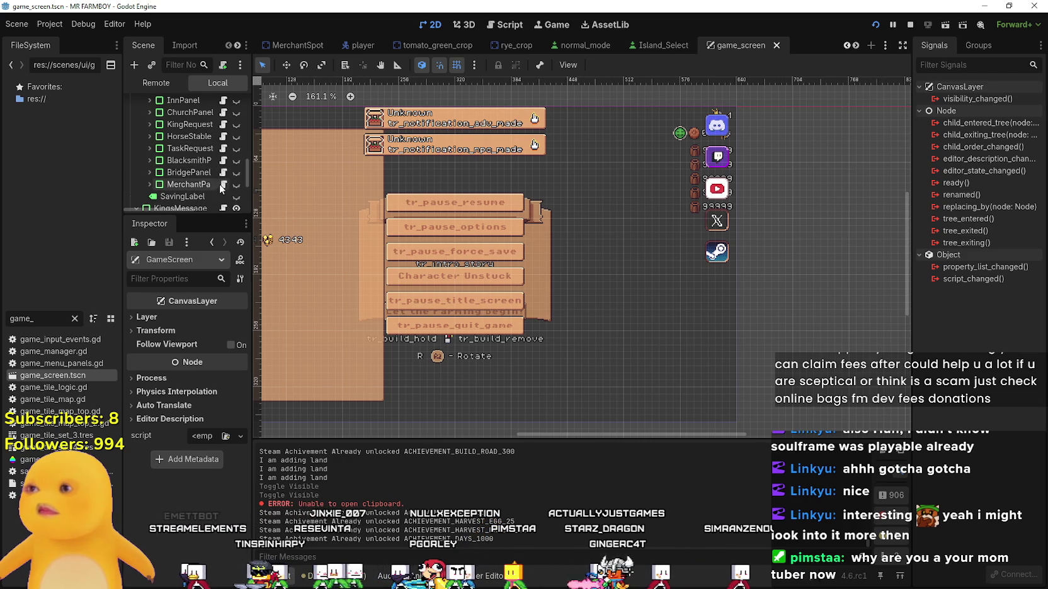
{"action": "left_click", "coordinate": [223, 185]}
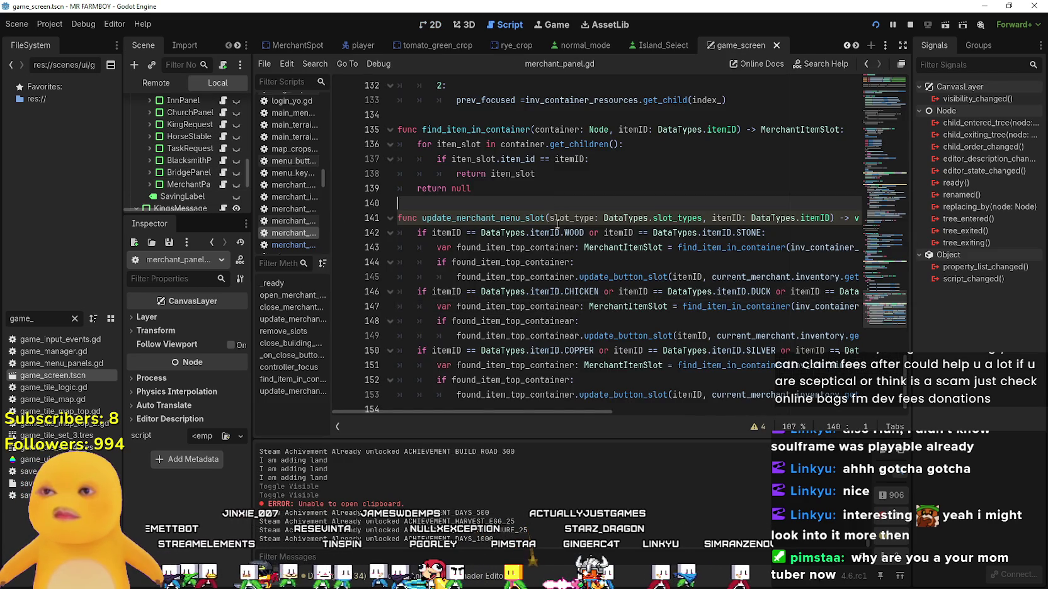
{"action": "scroll", "coordinate": [563, 230], "scroll_direction": "up", "scroll_amount": 11}
{"action": "scroll", "coordinate": [564, 230], "scroll_direction": "up", "scroll_amount": 15}
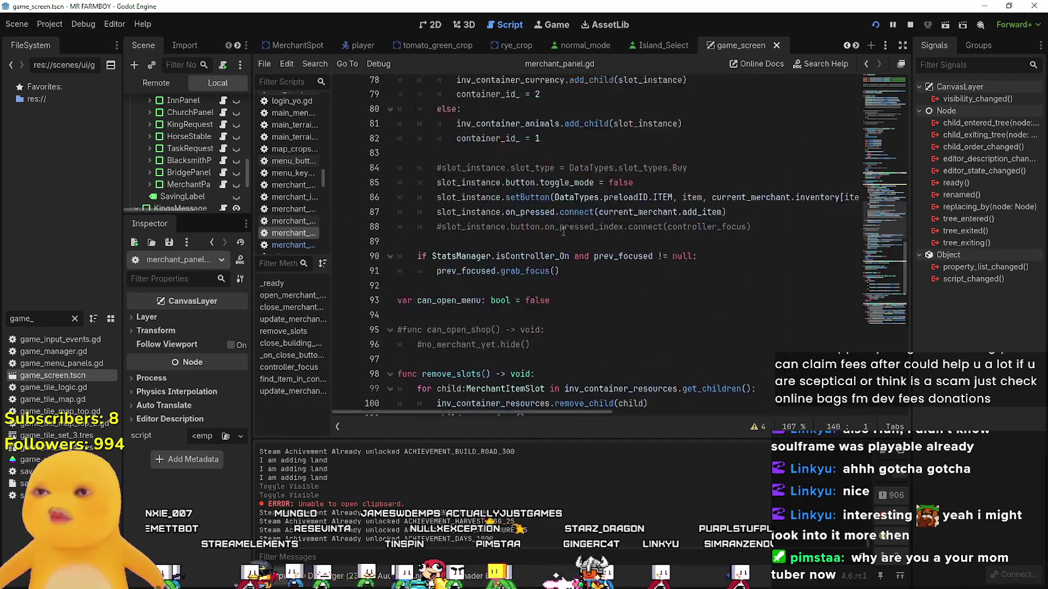
{"action": "left_click", "coordinate": [621, 270]}
{"action": "scroll", "coordinate": [622, 270], "scroll_direction": "up", "scroll_amount": 1}
{"action": "scroll", "coordinate": [622, 290], "scroll_direction": "up", "scroll_amount": 8}
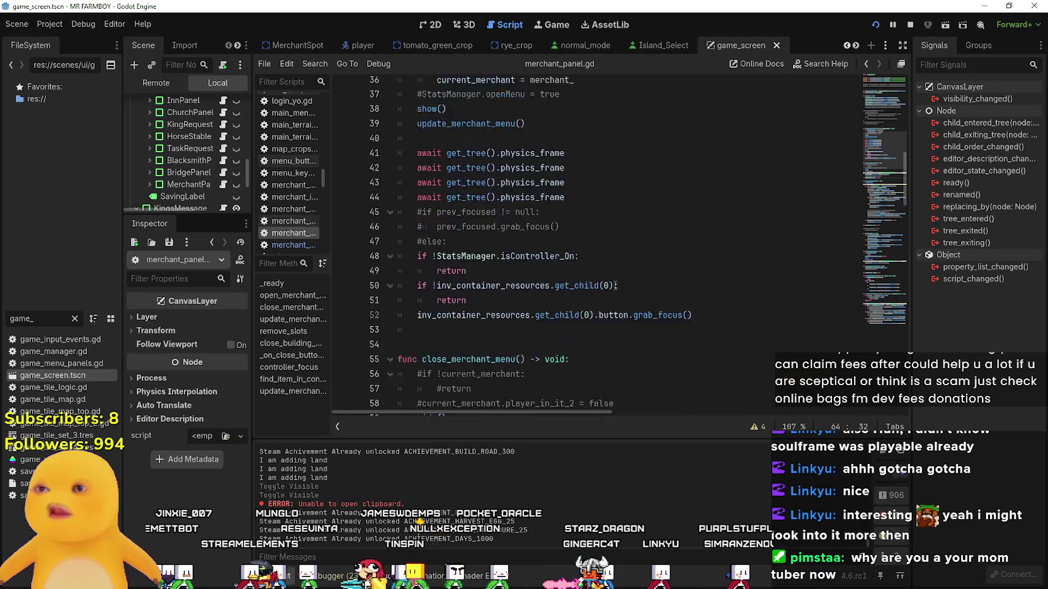
{"action": "scroll", "coordinate": [597, 267], "scroll_direction": "down", "scroll_amount": 10}
{"action": "scroll", "coordinate": [597, 267], "scroll_direction": "down", "scroll_amount": 2}
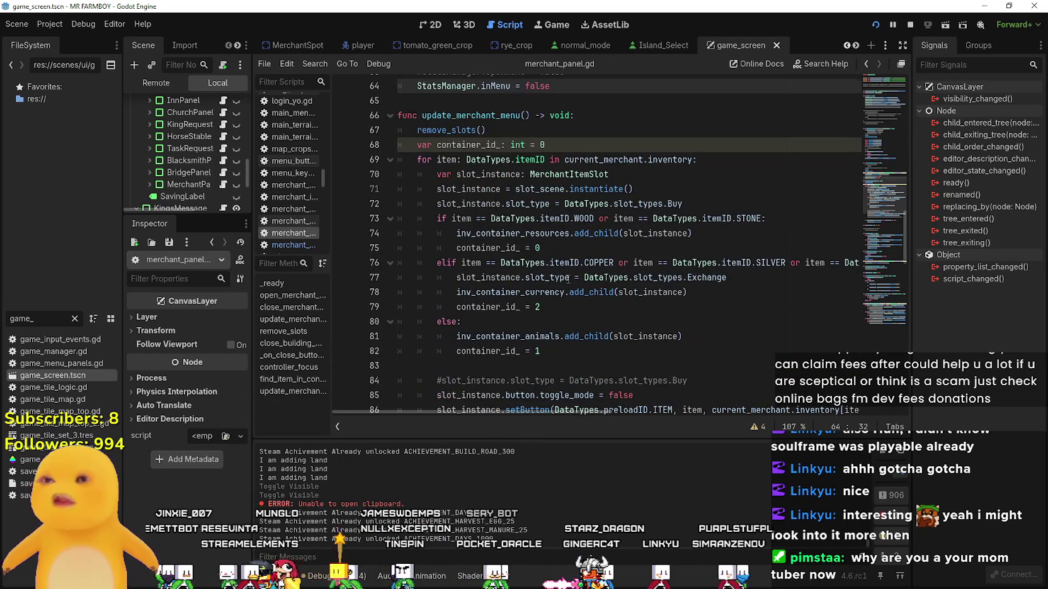
Look over the slot-building code, then use Lookup Symbol on MerchantItemSlot to open merchant_item_slot.gd.
{"action": "mouse_move", "coordinate": [564, 276]}
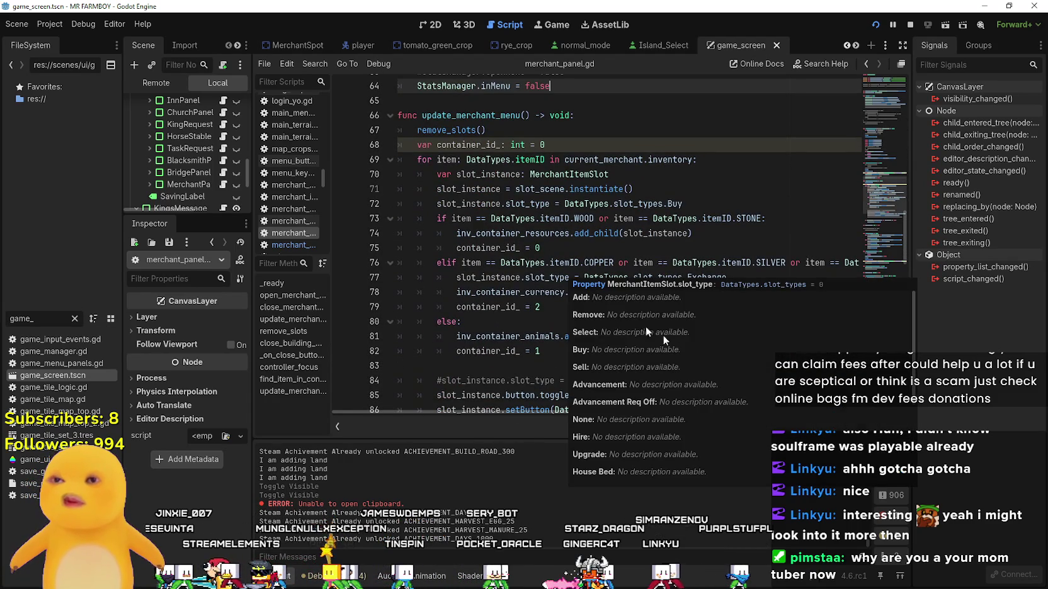
{"action": "left_click", "coordinate": [572, 247]}
{"action": "scroll", "coordinate": [579, 290], "scroll_direction": "down", "scroll_amount": 1}
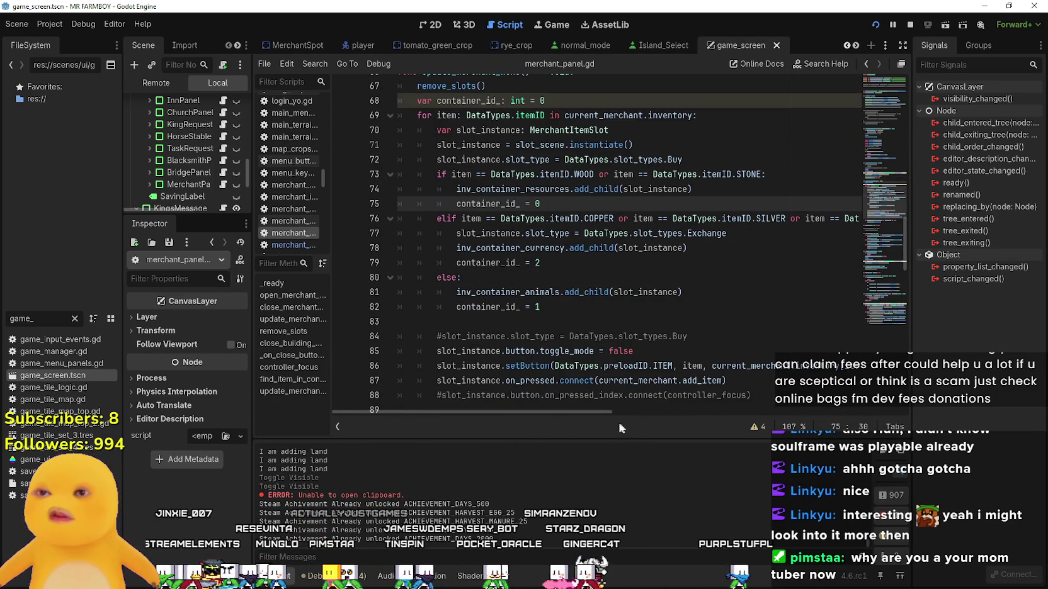
{"action": "mouse_move", "coordinate": [606, 412]}
{"action": "left_mouse_down"}
{"action": "mouse_move", "coordinate": [778, 410]}
{"action": "mouse_move", "coordinate": [609, 387]}
{"action": "left_mouse_up"}
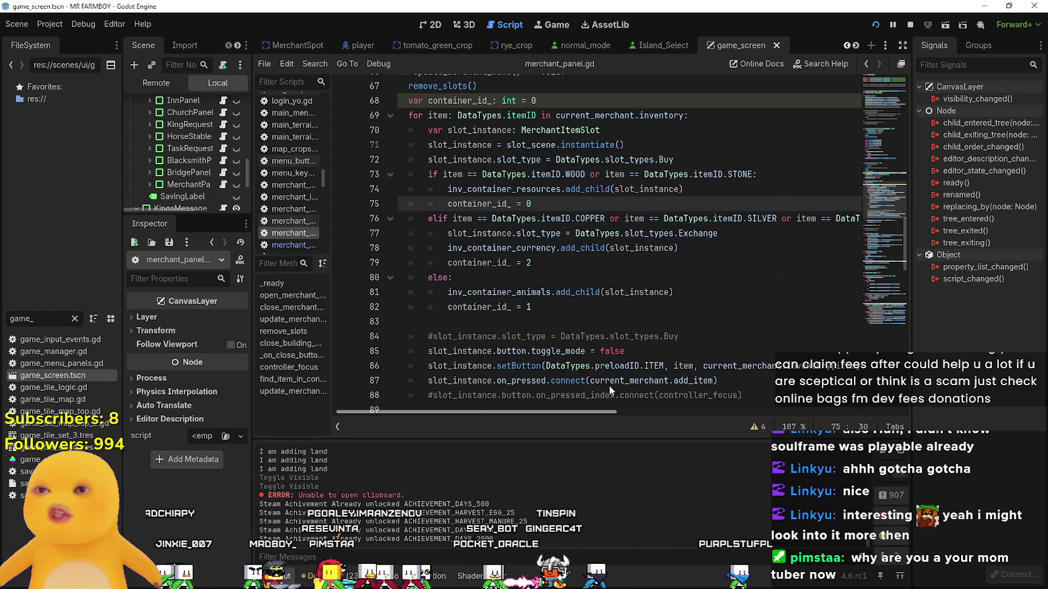
{"action": "scroll", "coordinate": [609, 385], "scroll_direction": "left", "scroll_amount": 1}
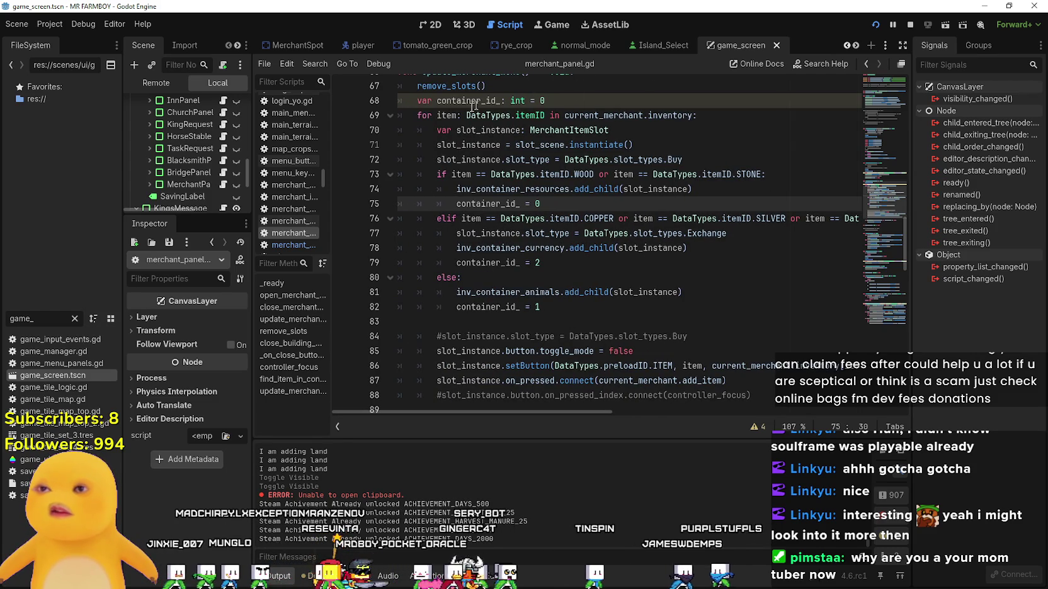
{"action": "left_click", "coordinate": [527, 320]}
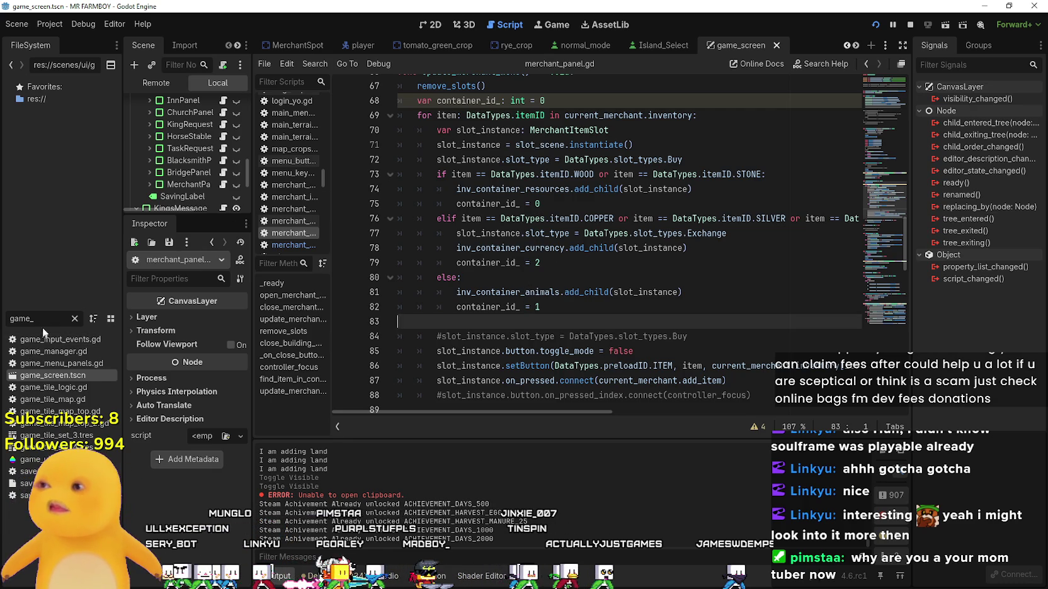
{"action": "scroll", "coordinate": [670, 155], "scroll_direction": "up", "scroll_amount": 3}
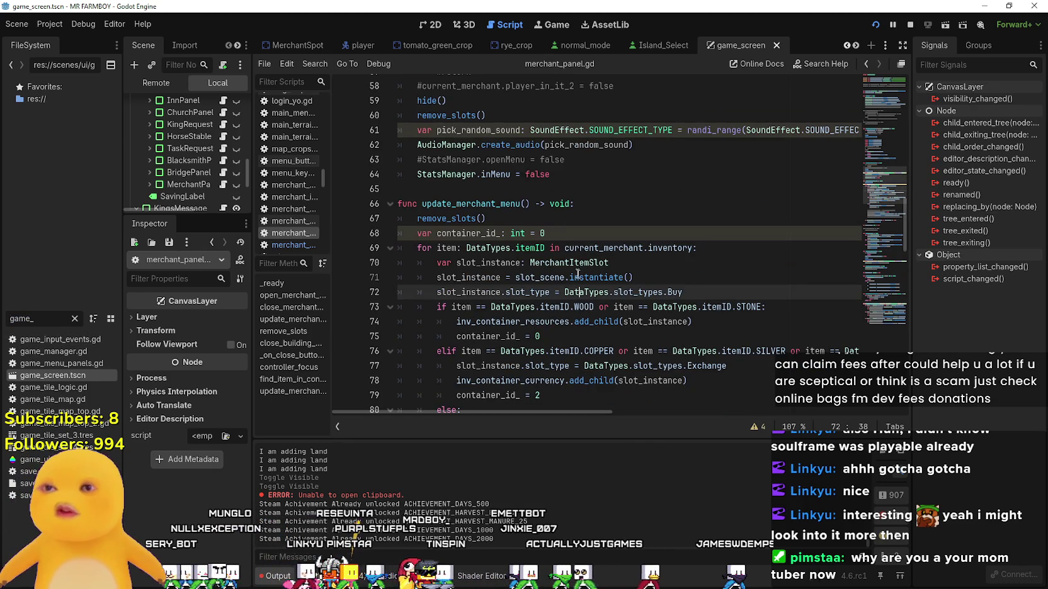
{"action": "right_click", "coordinate": [579, 267]}
{"action": "left_click", "coordinate": [615, 438]}
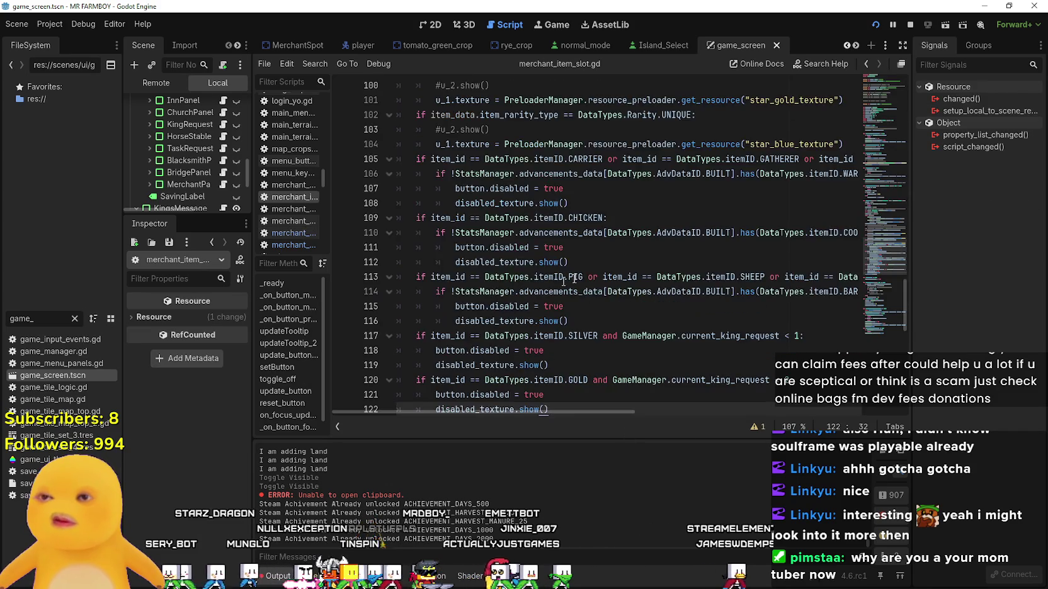
Review the advancement and king-request checks that disable slot buttons in merchant_item_slot.gd.
{"action": "left_click", "coordinate": [592, 306]}
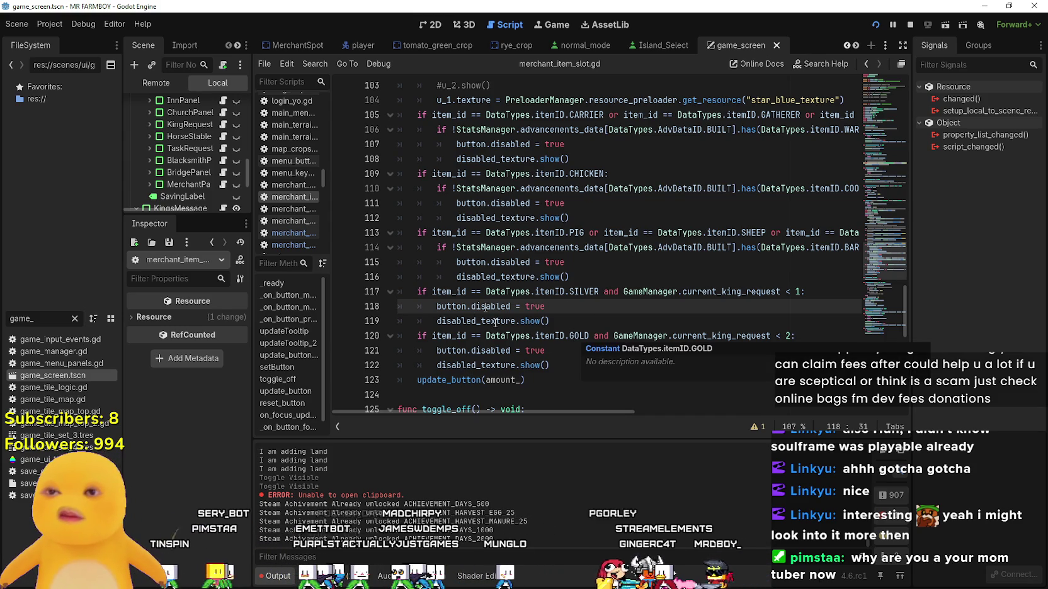
{"action": "scroll", "coordinate": [640, 327], "scroll_direction": "up", "scroll_amount": 2}
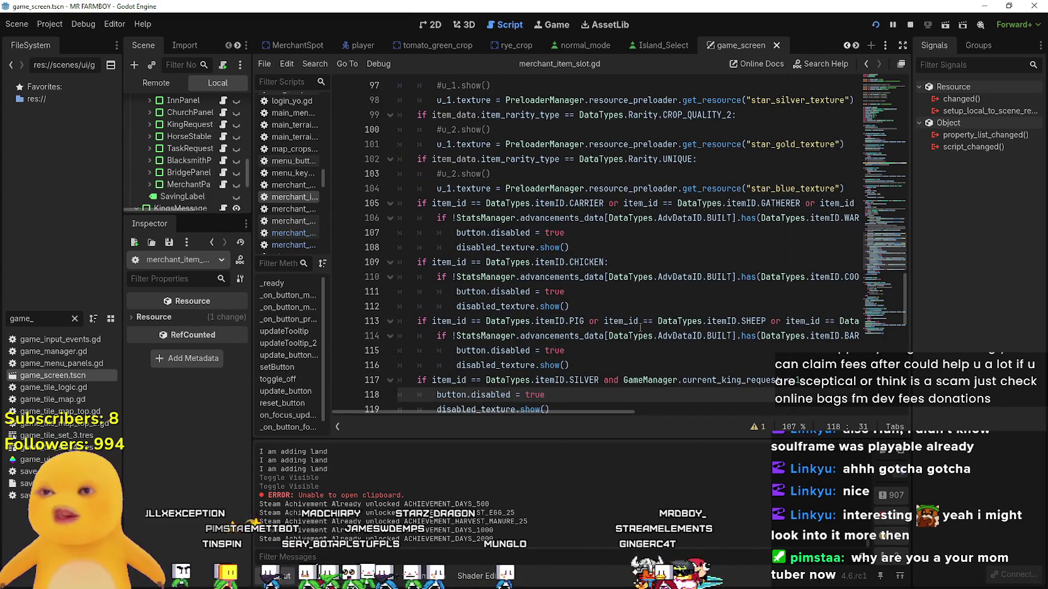
{"action": "mouse_move", "coordinate": [575, 417]}
{"action": "left_mouse_down"}
{"action": "mouse_move", "coordinate": [745, 413]}
{"action": "mouse_move", "coordinate": [592, 378]}
{"action": "left_mouse_up"}
{"action": "left_click", "coordinate": [637, 295]}
{"action": "left_click", "coordinate": [560, 339]}
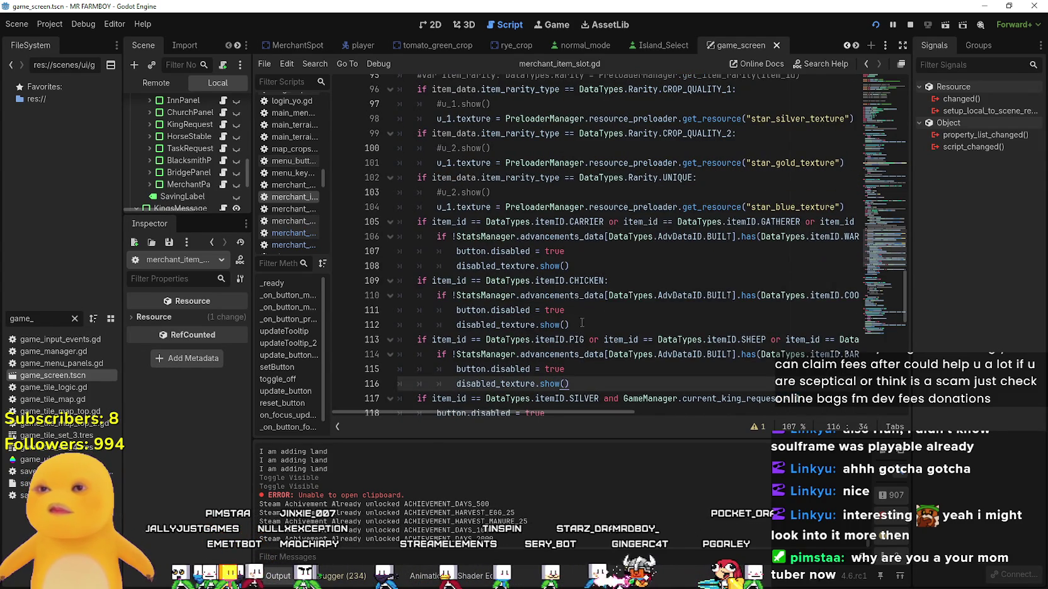
{"action": "scroll", "coordinate": [579, 328], "scroll_direction": "up", "scroll_amount": 1}
{"action": "left_click", "coordinate": [580, 325]}
{"action": "scroll", "coordinate": [580, 322], "scroll_direction": "up", "scroll_amount": 1}
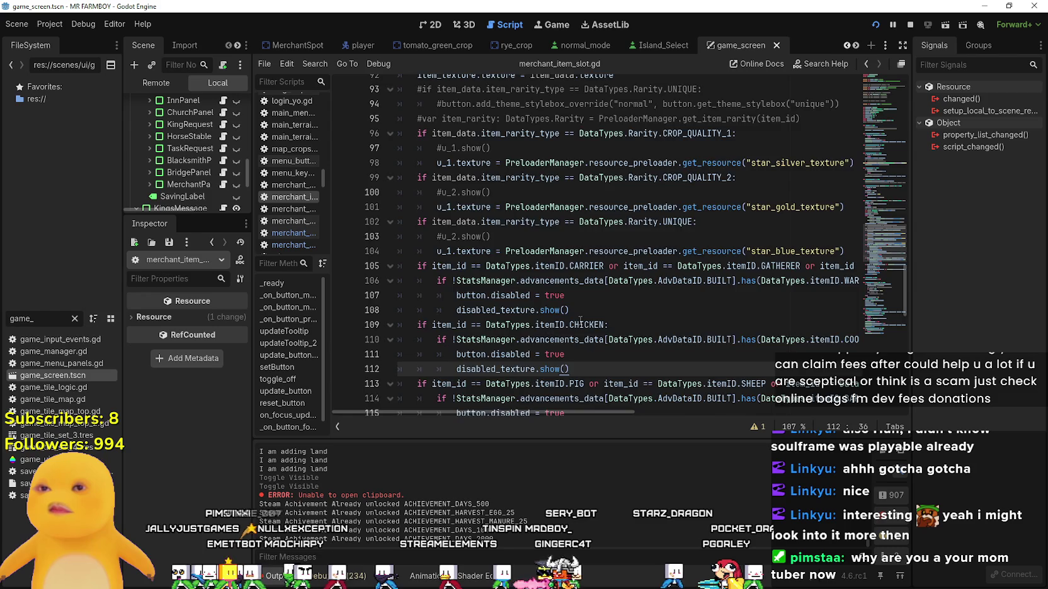
{"action": "scroll", "coordinate": [580, 320], "scroll_direction": "down", "scroll_amount": 1}
{"action": "scroll", "coordinate": [580, 321], "scroll_direction": "up", "scroll_amount": 6}
{"action": "scroll", "coordinate": [580, 321], "scroll_direction": "up", "scroll_amount": 1}
{"action": "scroll", "coordinate": [579, 302], "scroll_direction": "down", "scroll_amount": 11}
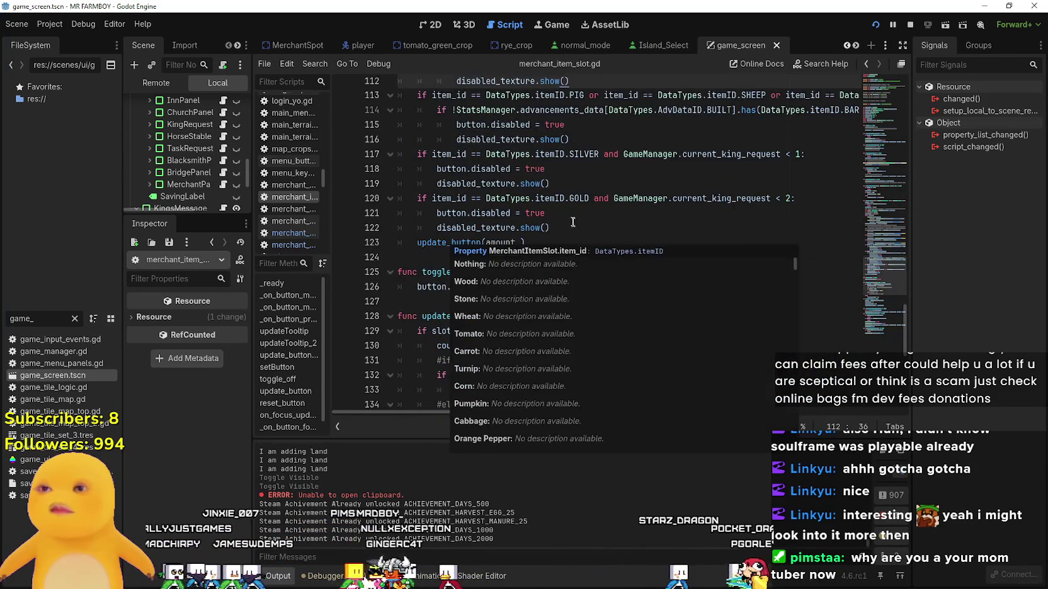
{"action": "scroll", "coordinate": [574, 260], "scroll_direction": "up", "scroll_amount": 2}
{"action": "left_click", "coordinate": [601, 245]}
{"action": "scroll", "coordinate": [602, 282], "scroll_direction": "up", "scroll_amount": 2}
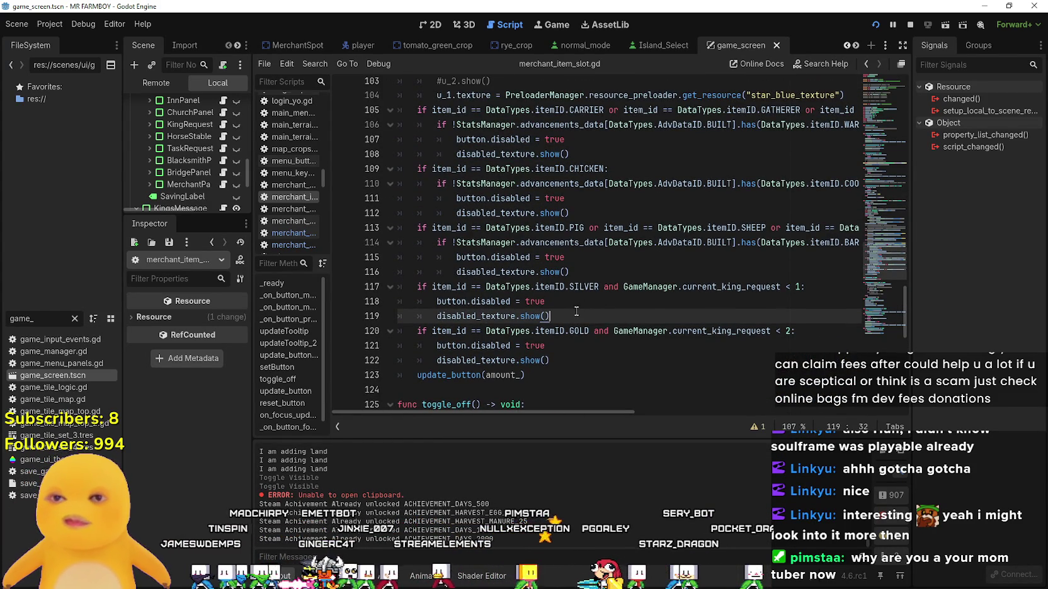
{"action": "left_click", "coordinate": [575, 301]}
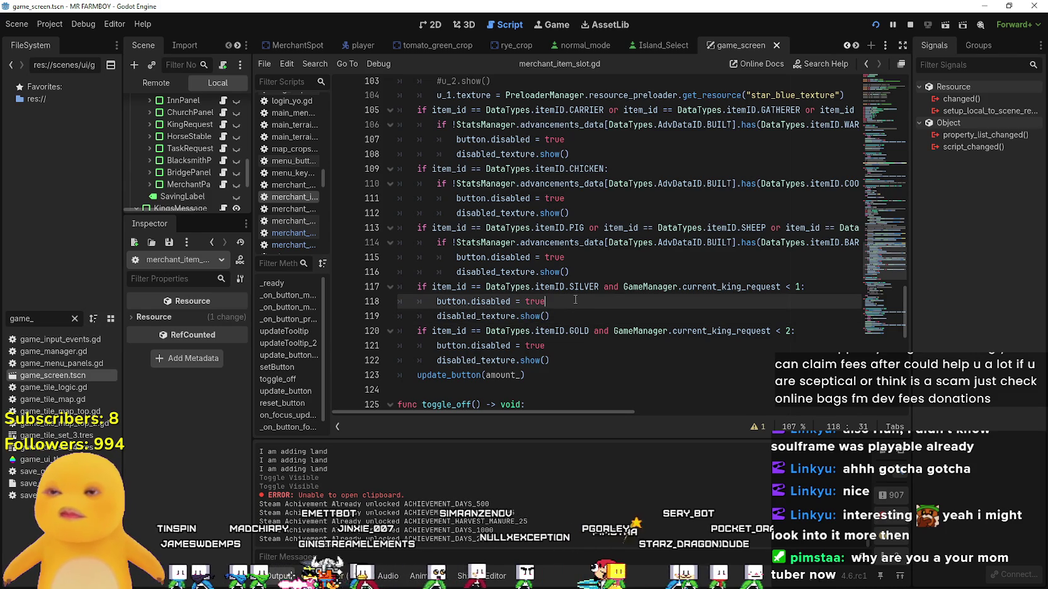
{"action": "double_click", "coordinate": [497, 302]}
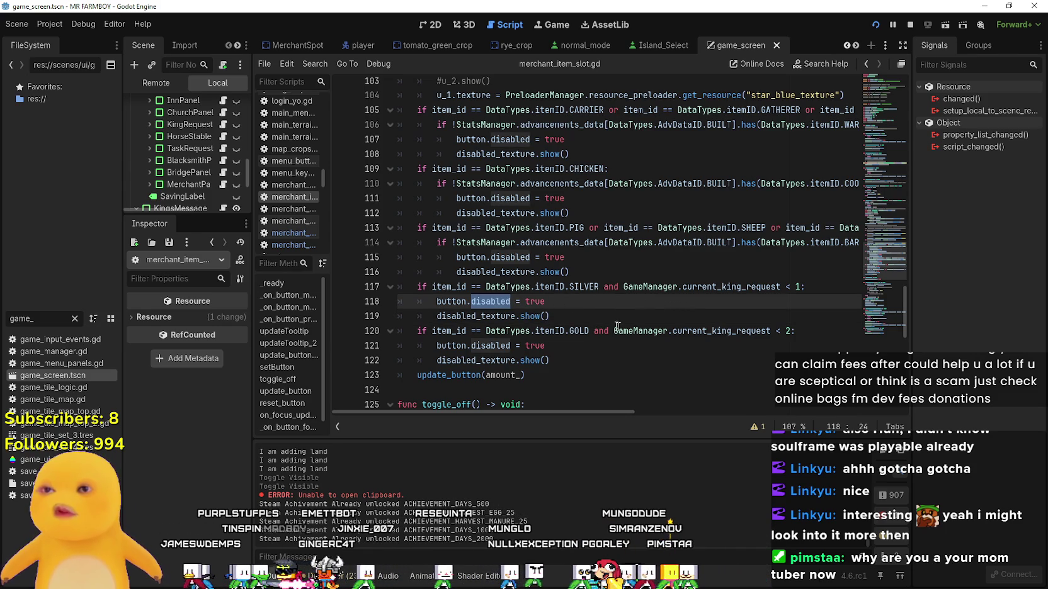
Add hide() to the SILVER branch and comment out its button.disabled and disabled_texture.show() lines.
{"action": "left_click_drag", "start_coordinate": [563, 323], "coordinate": [810, 287]}
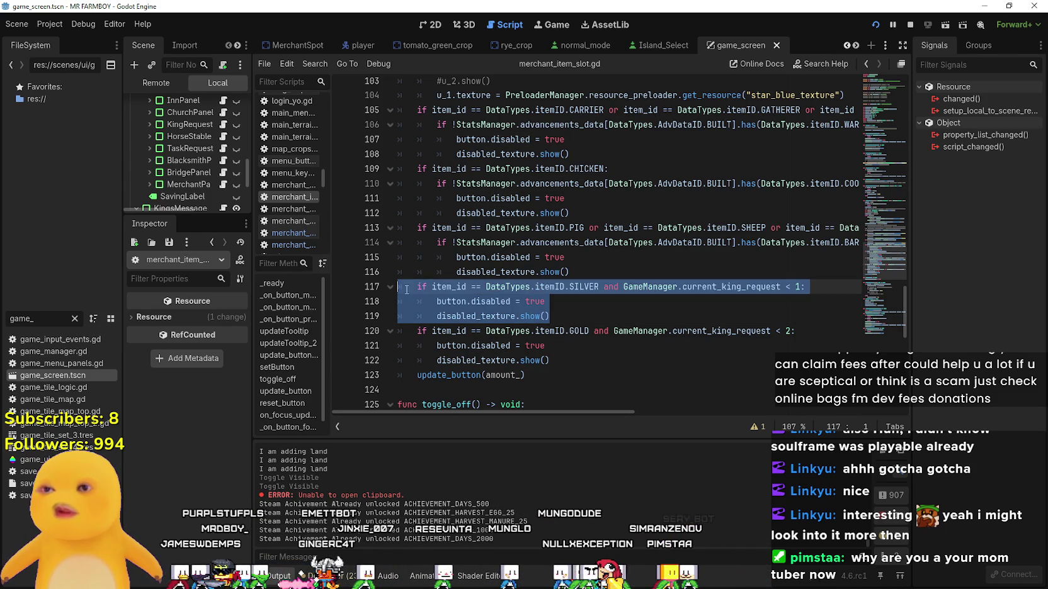
{"action": "left_click", "coordinate": [809, 287]}
{"action": "key", "text": "Return"}
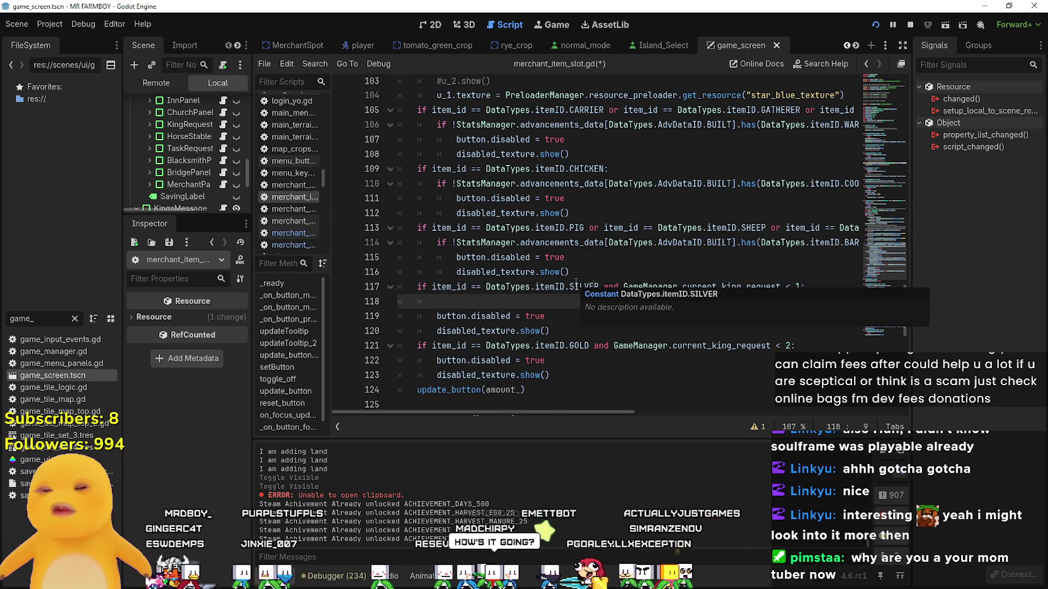
{"action": "type", "text": "hide"}
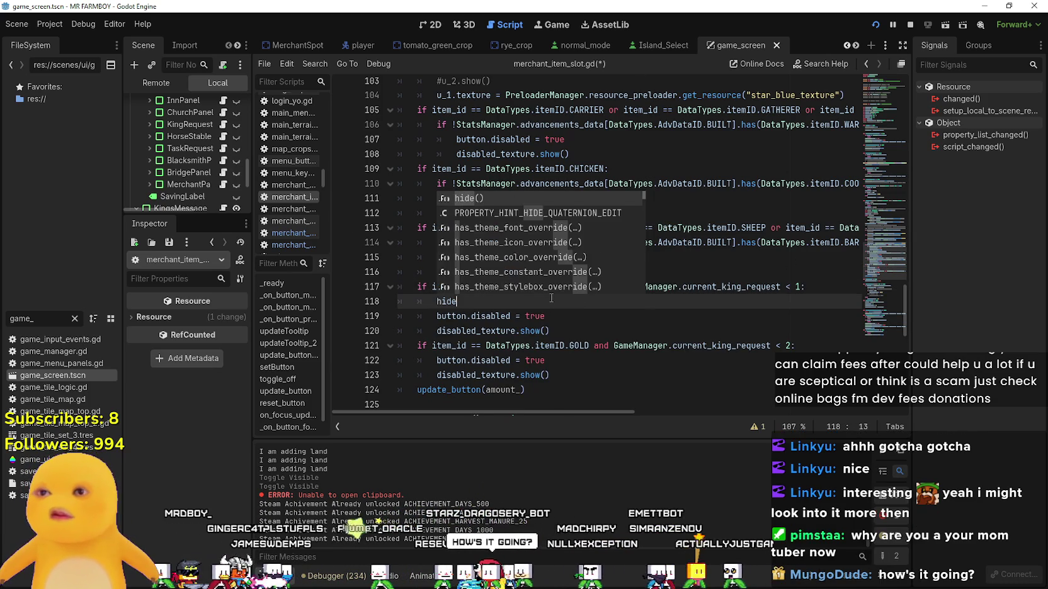
{"action": "key", "text": "Return"}
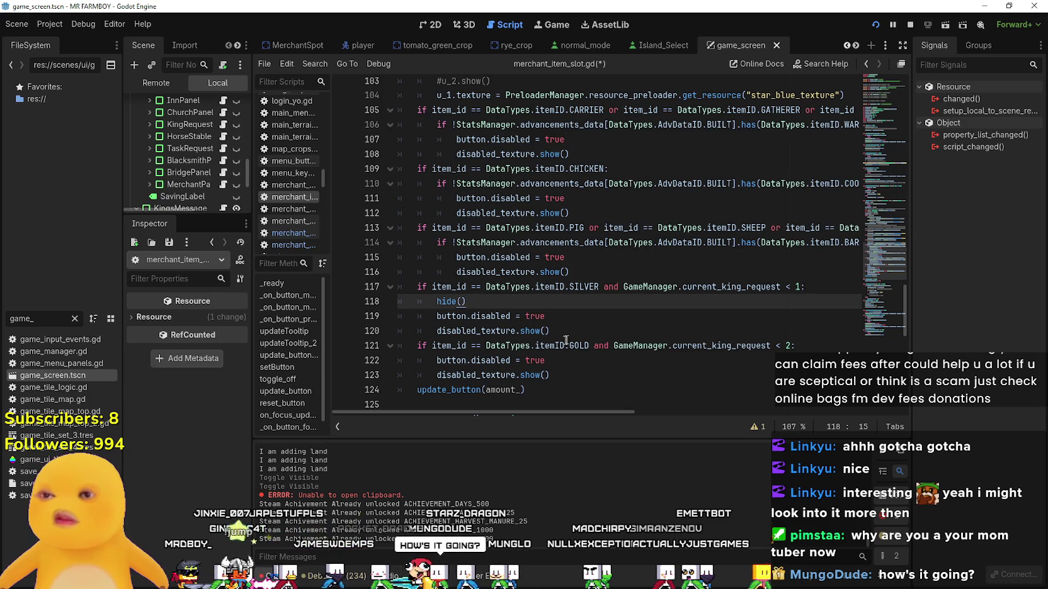
{"action": "left_click", "coordinate": [436, 317]}
{"action": "type", "text": "#"}
{"action": "left_click", "coordinate": [435, 331]}
{"action": "type", "text": "#"}
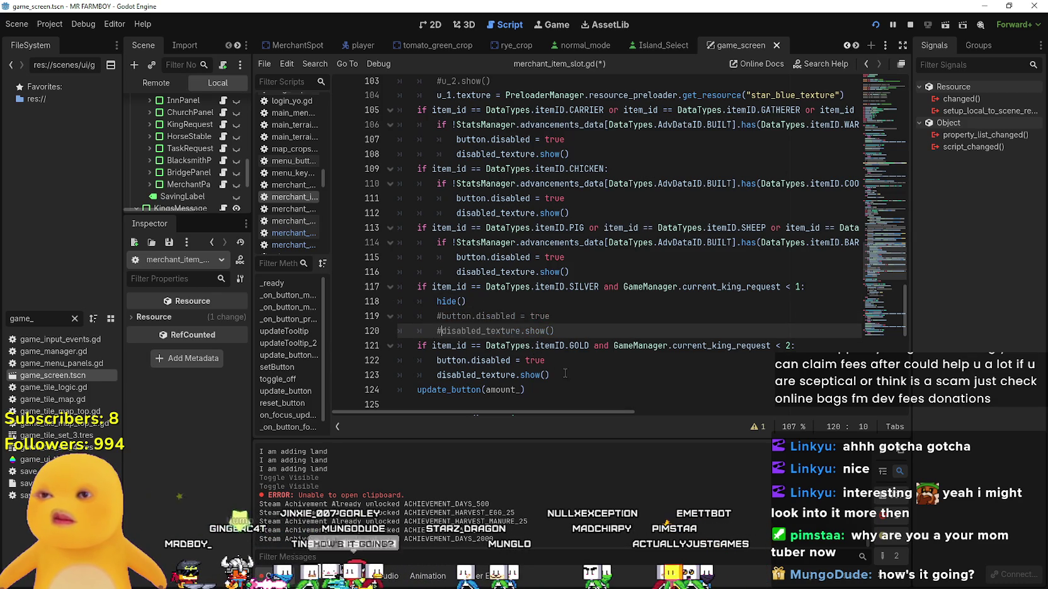
Comment out the GOLD branch's disable lines, add hide() there, and insert a line above SILVER.
{"action": "left_click_drag", "start_coordinate": [551, 376], "coordinate": [432, 359]}
{"action": "left_click", "coordinate": [432, 361]}
{"action": "type", "text": "#"}
{"action": "left_click", "coordinate": [434, 376]}
{"action": "type", "text": "#"}
{"action": "left_click", "coordinate": [847, 350]}
{"action": "key", "text": "Return"}
{"action": "type", "text": "hide"}
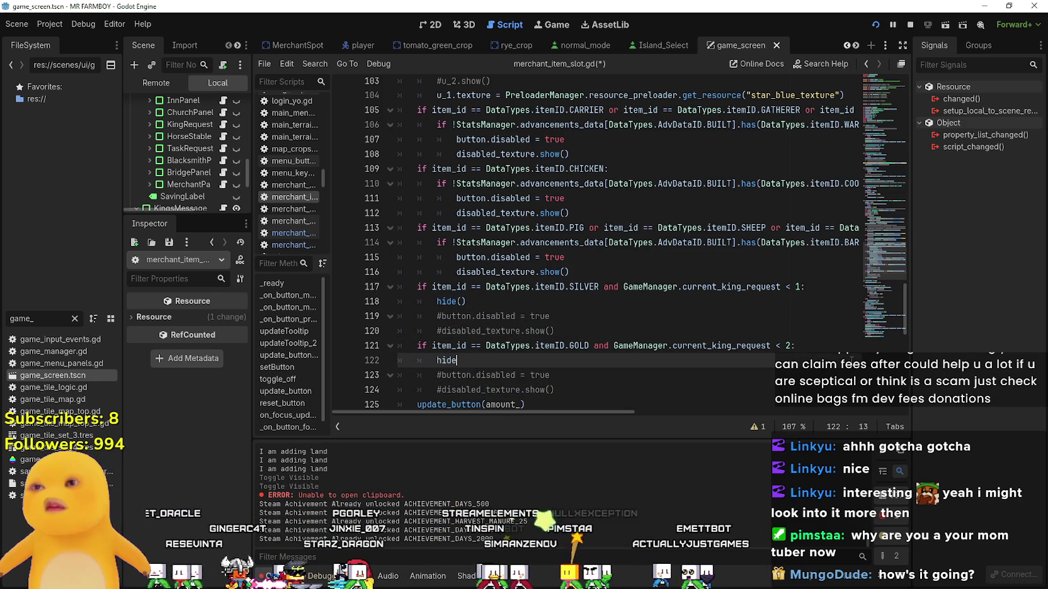
{"action": "left_click", "coordinate": [559, 258]}
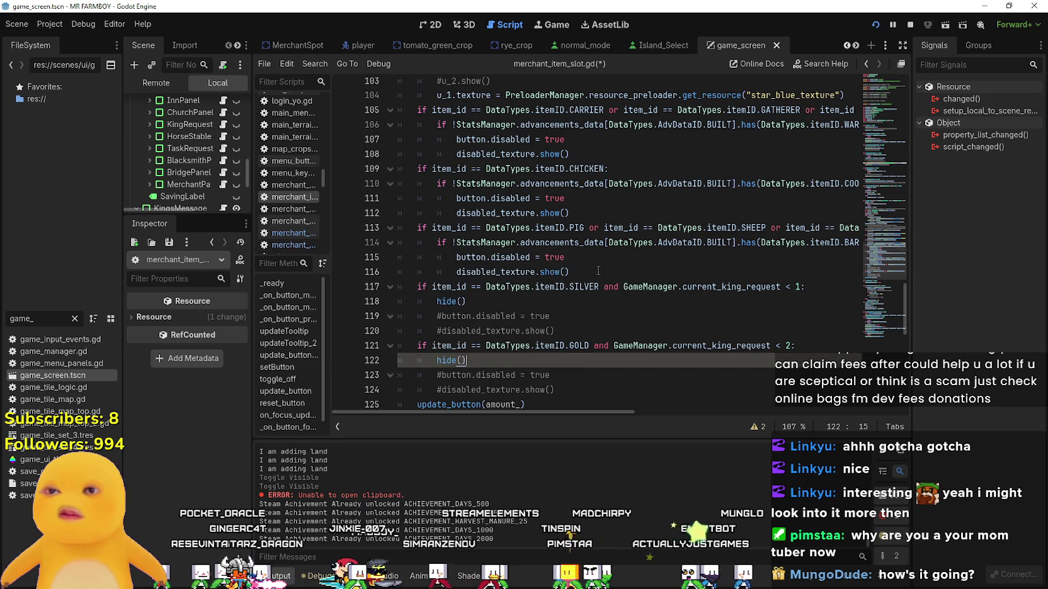
{"action": "left_click", "coordinate": [598, 271]}
{"action": "key", "text": "Return"}
{"action": "type", "text": "if"}
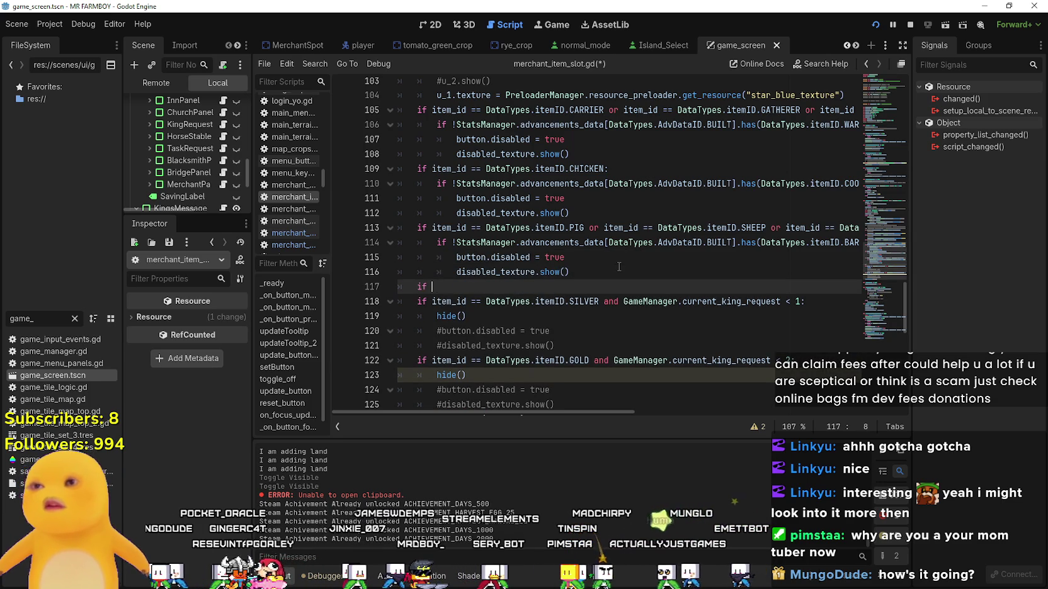
{"action": "mouse_move", "coordinate": [523, 411]}
{"action": "left_mouse_down"}
{"action": "mouse_move", "coordinate": [649, 420]}
{"action": "mouse_move", "coordinate": [554, 419]}
{"action": "mouse_move", "coordinate": [534, 406]}
{"action": "mouse_move", "coordinate": [626, 406]}
{"action": "mouse_move", "coordinate": [518, 394]}
{"action": "left_mouse_up"}
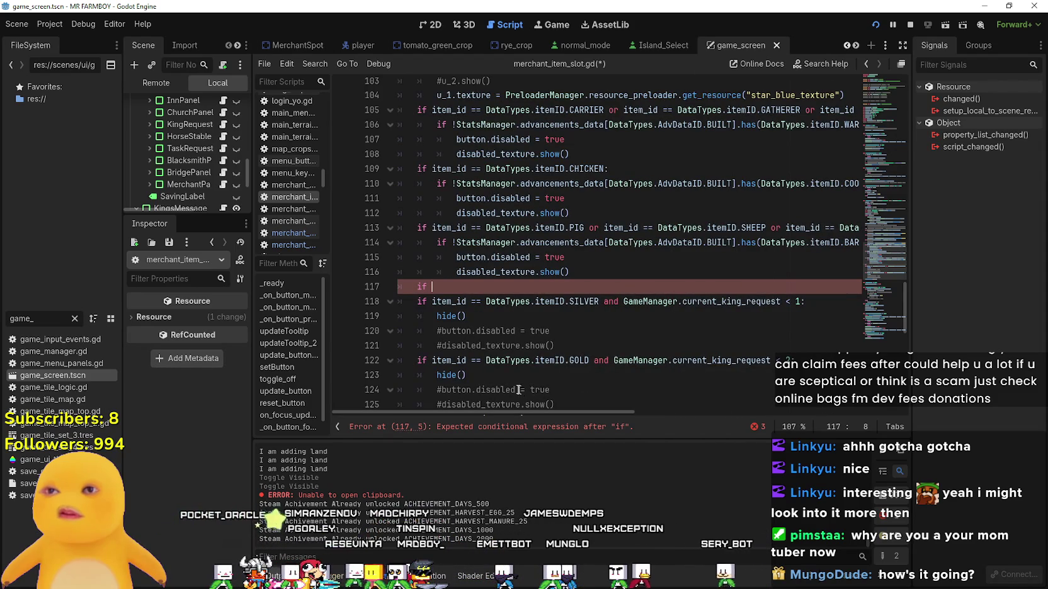
{"action": "left_click_drag", "start_coordinate": [434, 286], "coordinate": [367, 285]}
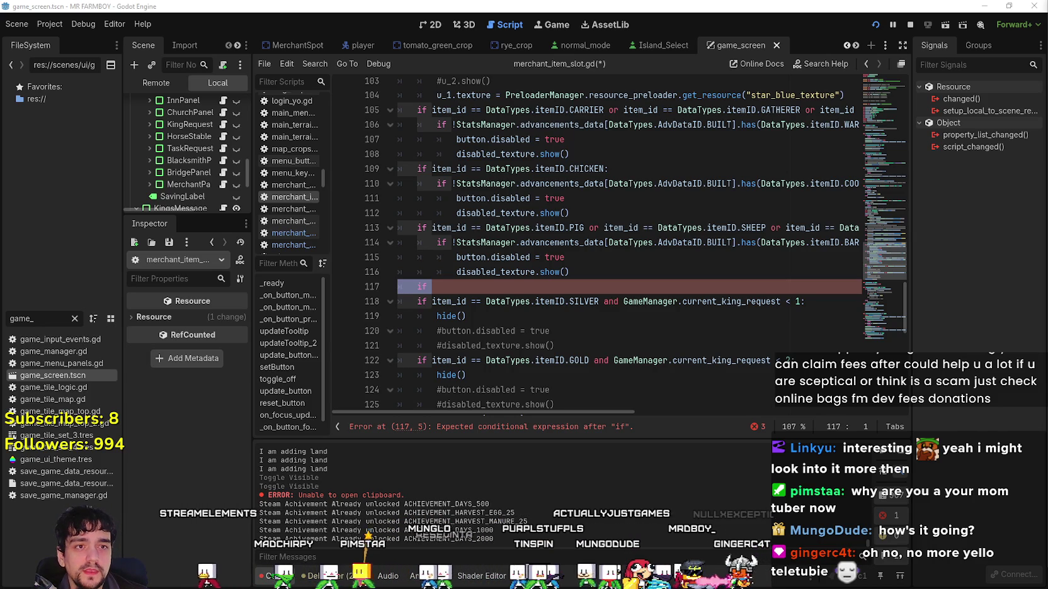
{"action": "left_click", "coordinate": [501, 285]}
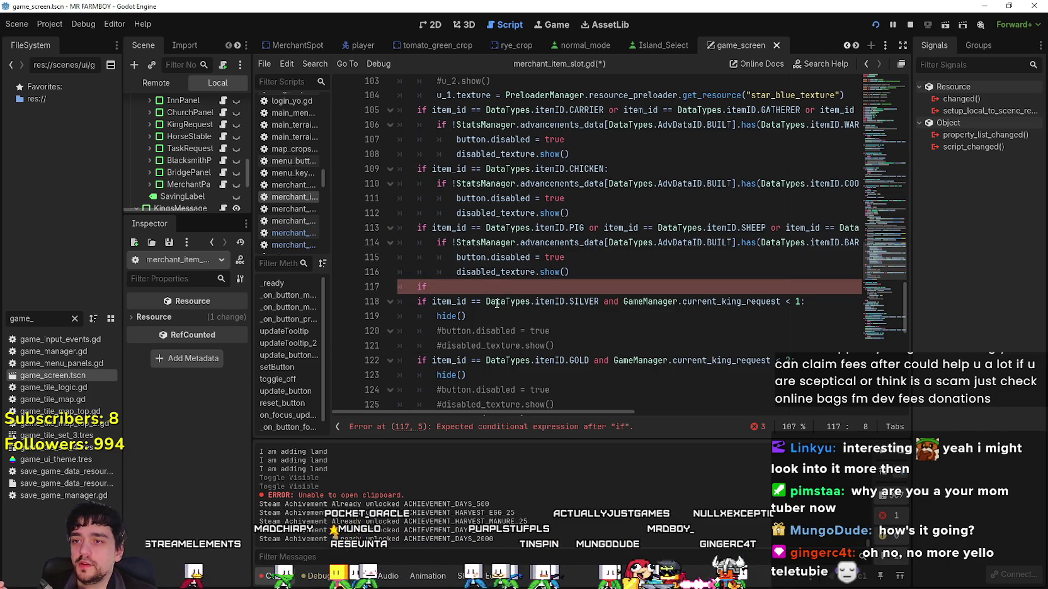
Try typing an item_ condition after the unfinished if on line 117, then abandon it.
{"action": "scroll", "coordinate": [494, 286], "scroll_direction": "down", "scroll_amount": 2}
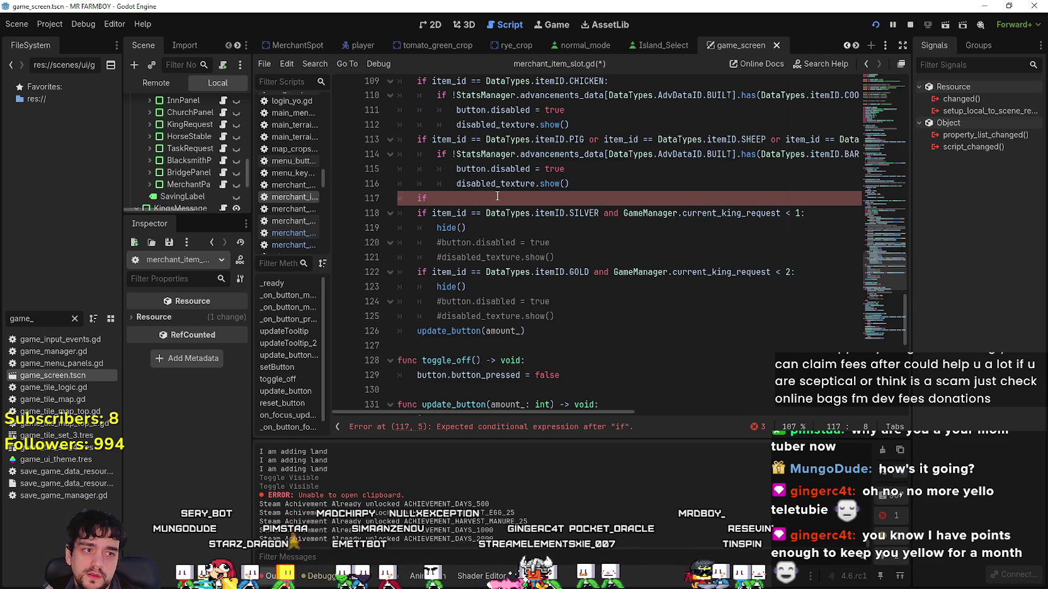
{"action": "left_click_drag", "start_coordinate": [458, 200], "coordinate": [350, 196]}
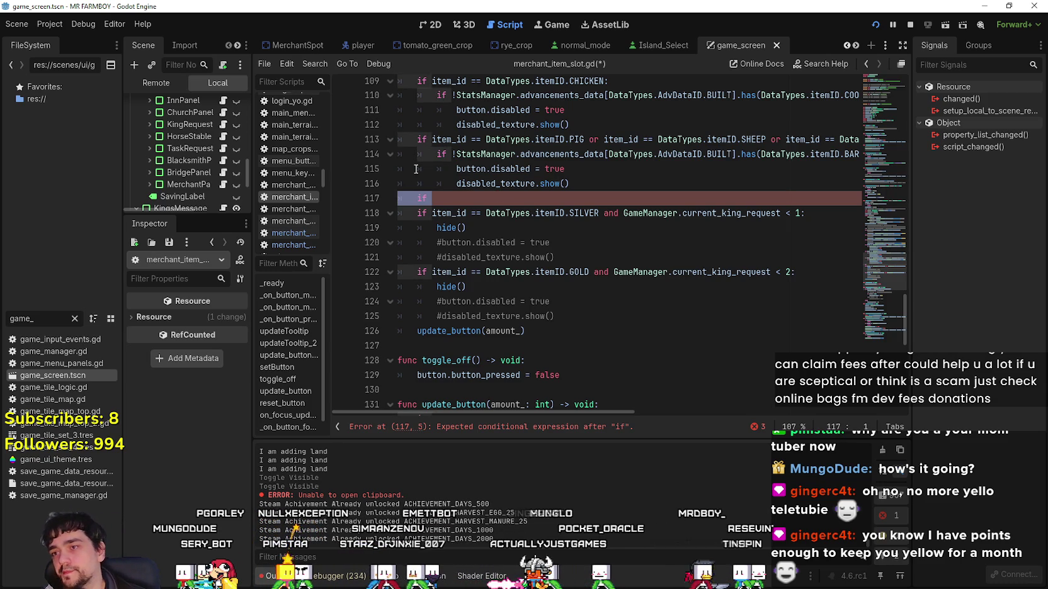
{"action": "key", "text": "End"}
{"action": "scroll", "coordinate": [510, 263], "scroll_direction": "up", "scroll_amount": 4}
{"action": "scroll", "coordinate": [510, 263], "scroll_direction": "up", "scroll_amount": 5}
{"action": "scroll", "coordinate": [457, 164], "scroll_direction": "down", "scroll_amount": 3}
{"action": "scroll", "coordinate": [457, 165], "scroll_direction": "down", "scroll_amount": 6}
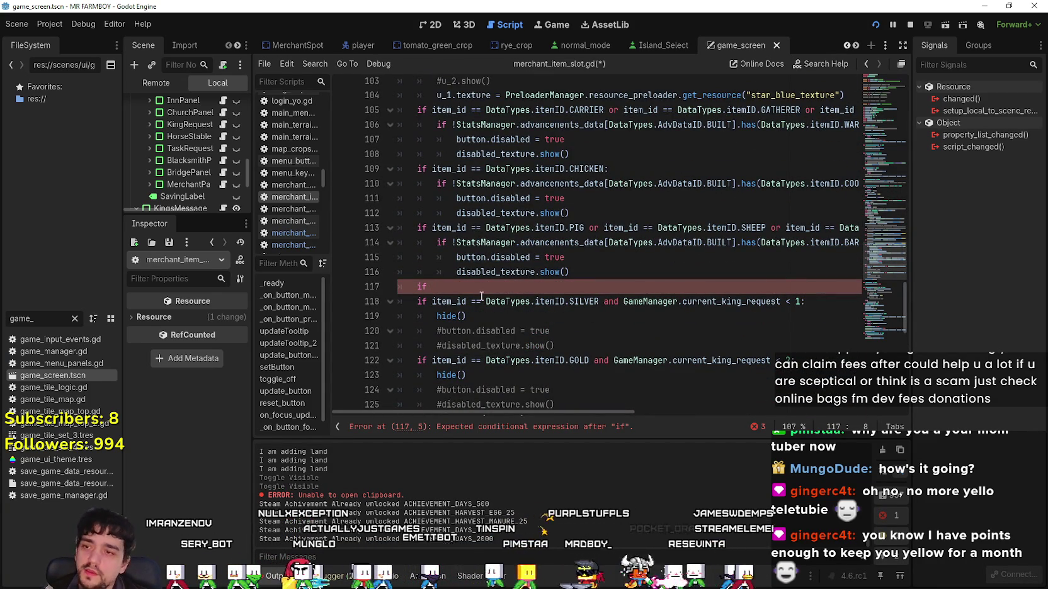
{"action": "type", "text": "item_"}
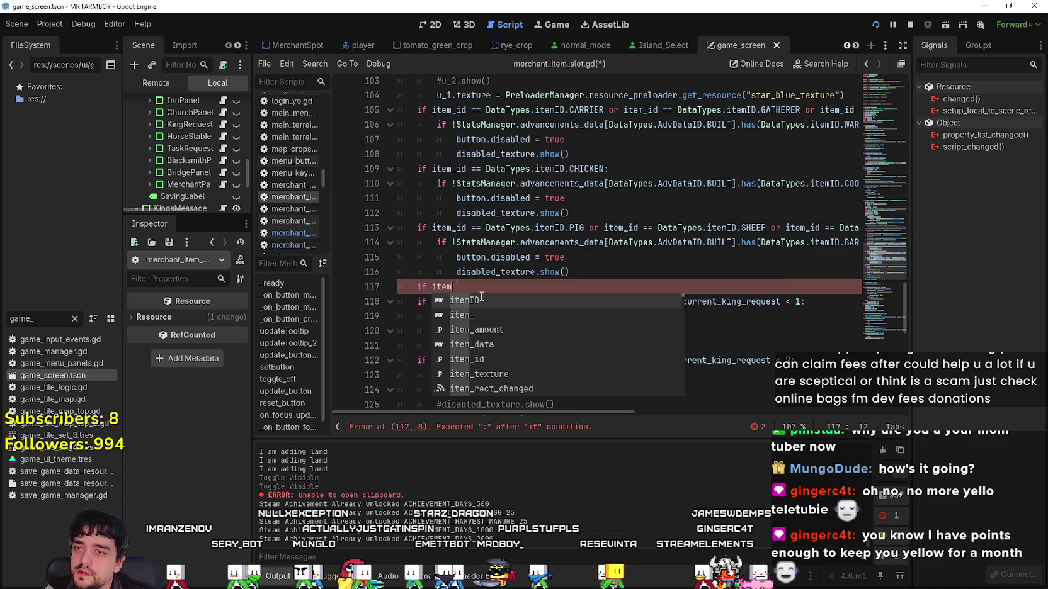
{"action": "key", "text": "BackSpace"}
{"action": "key", "text": "BackSpace"}
{"action": "key", "text": "BackSpace"}
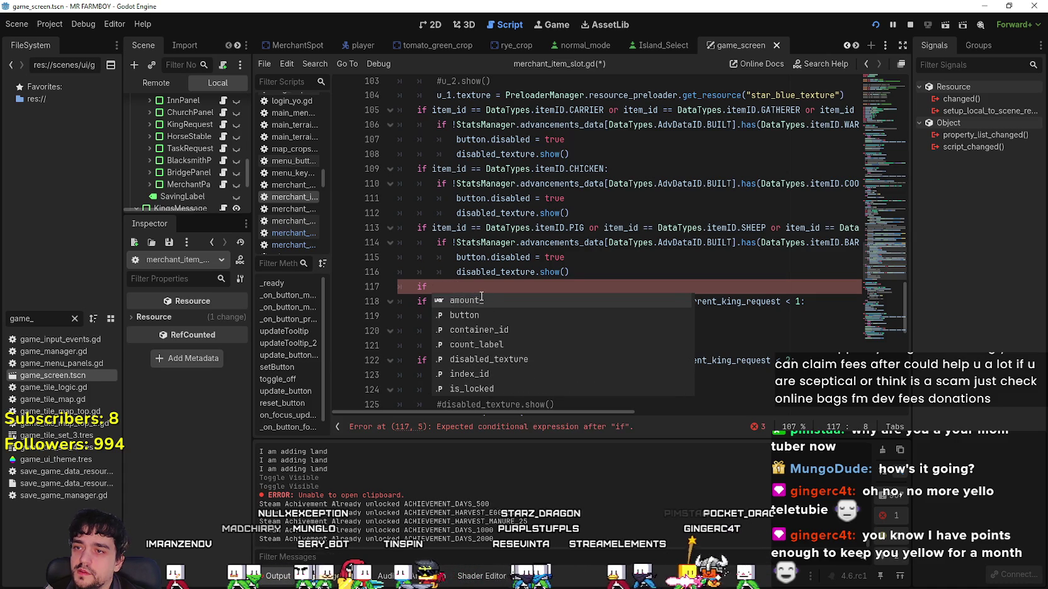
{"action": "left_click", "coordinate": [487, 242]}
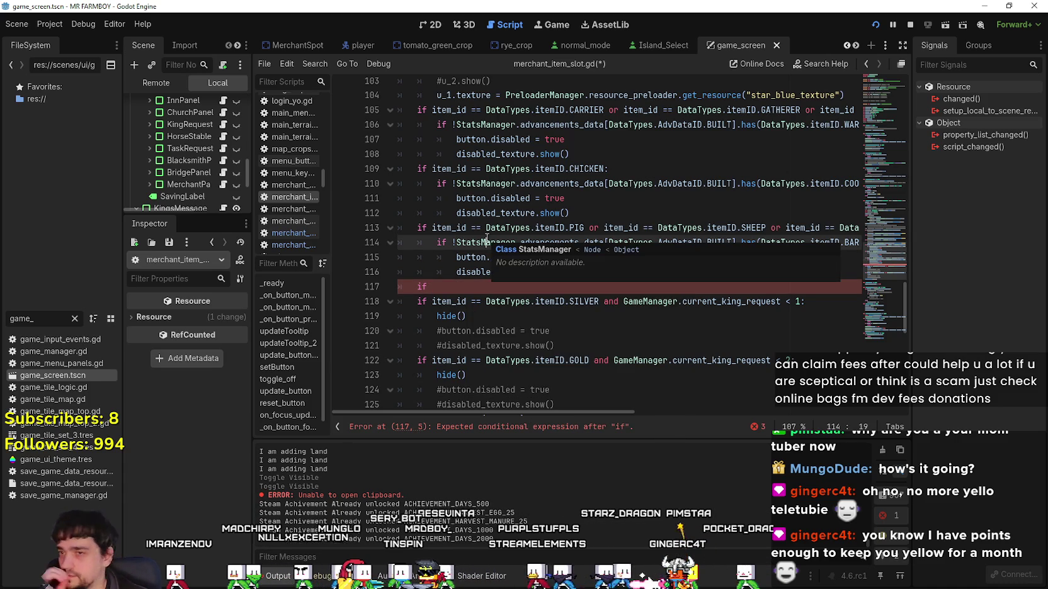
{"action": "left_click", "coordinate": [492, 229]}
Delete the unfinished 'if' on line 117, leaving the line blank.
{"action": "scroll", "coordinate": [583, 376], "scroll_direction": "up", "scroll_amount": 7}
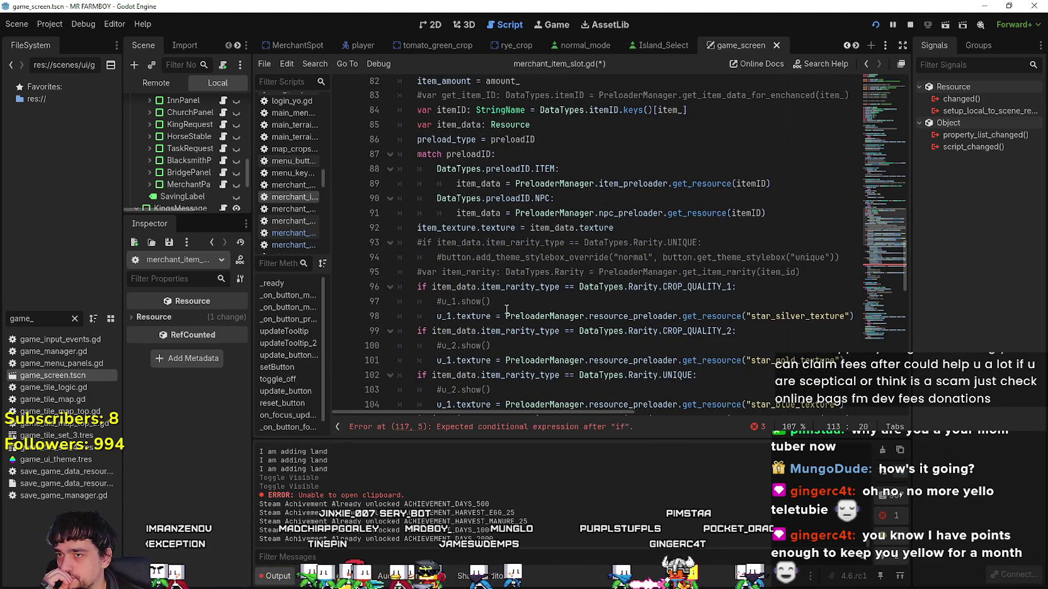
{"action": "scroll", "coordinate": [507, 309], "scroll_direction": "up", "scroll_amount": 2}
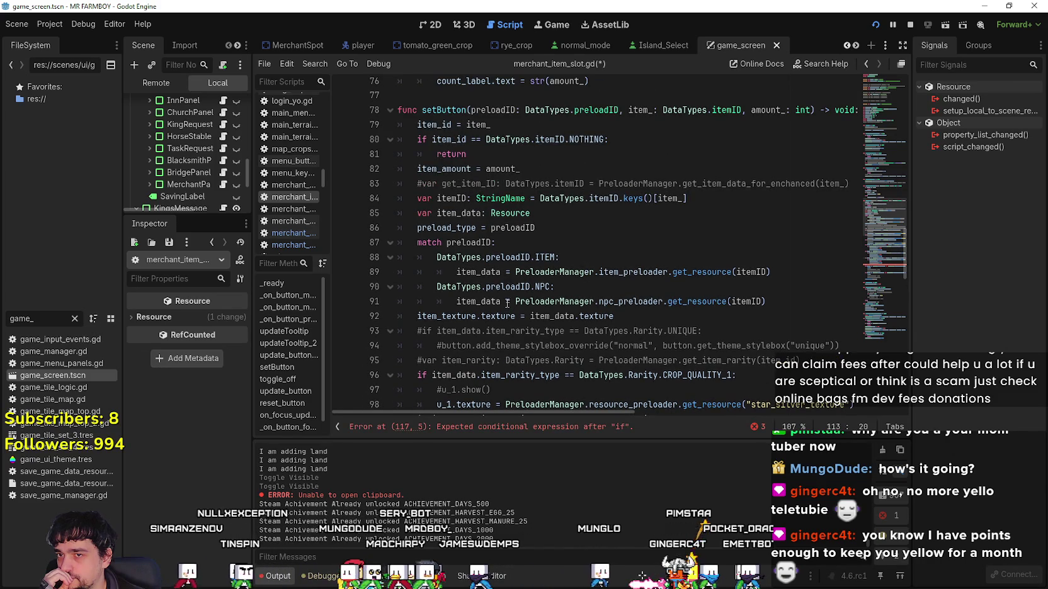
{"action": "scroll", "coordinate": [507, 303], "scroll_direction": "down", "scroll_amount": 9}
{"action": "left_click", "coordinate": [461, 283]}
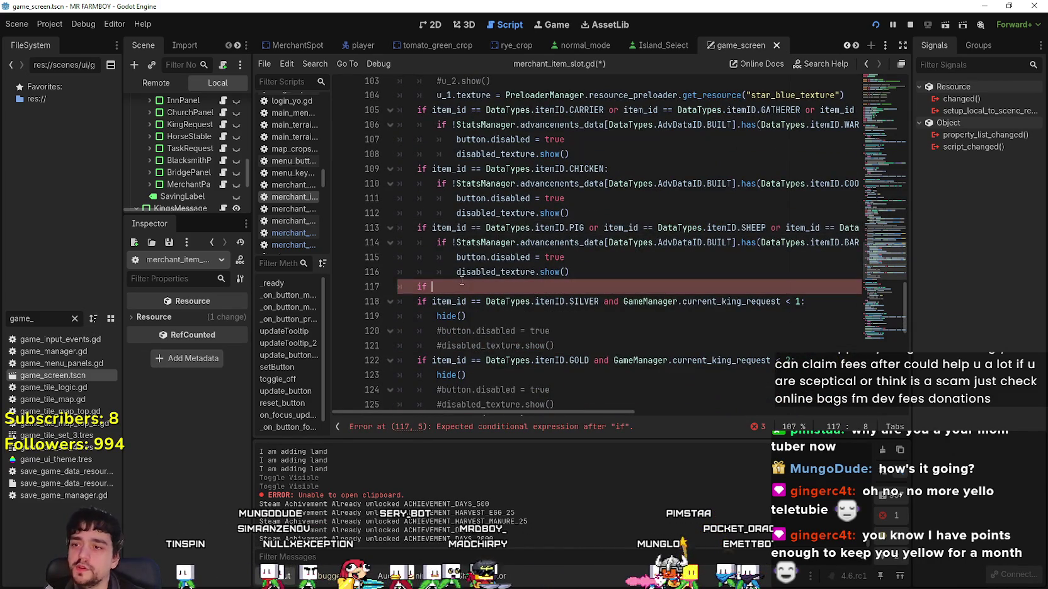
{"action": "key", "text": "BackSpace"}
{"action": "key", "text": "BackSpace"}
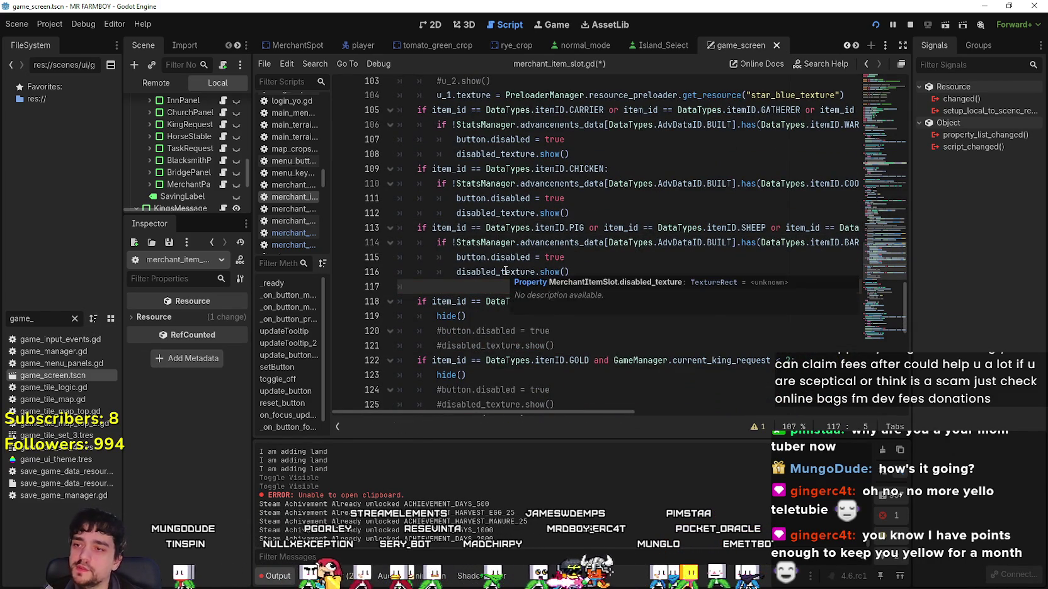
{"action": "scroll", "coordinate": [504, 269], "scroll_direction": "down", "scroll_amount": 2}
{"action": "left_click", "coordinate": [609, 328]}
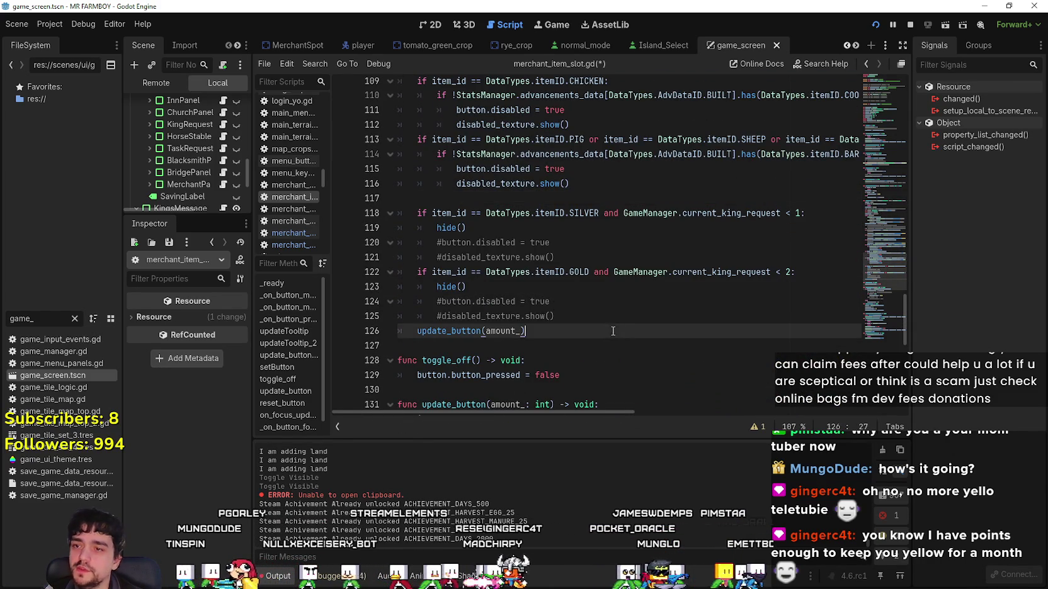
Save the edited merchant_item_slot.gd with Ctrl+S.
{"action": "left_click", "coordinate": [607, 322]}
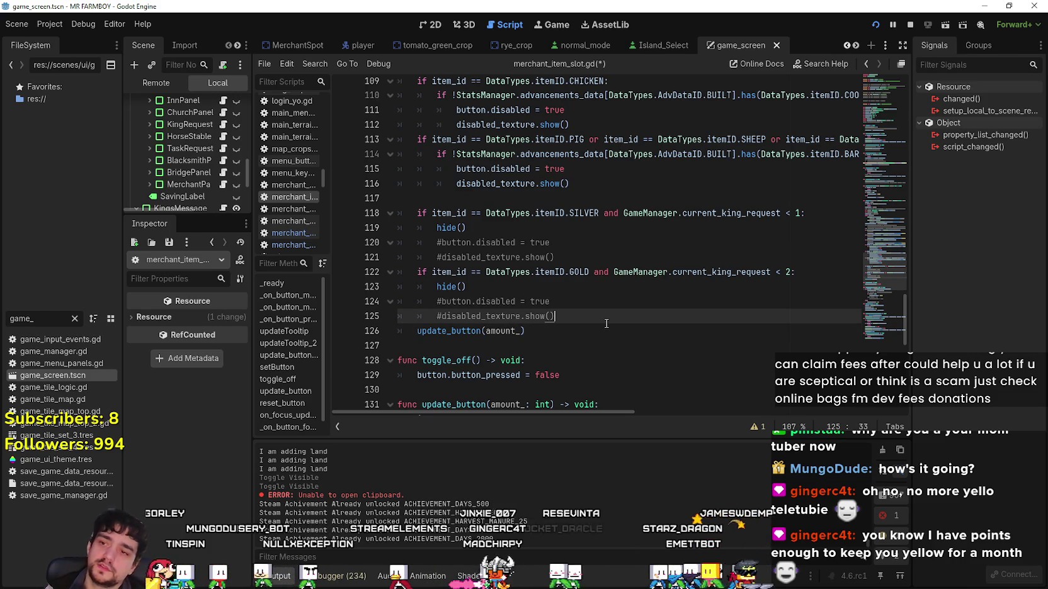
{"action": "key", "text": "ctrl+s"}
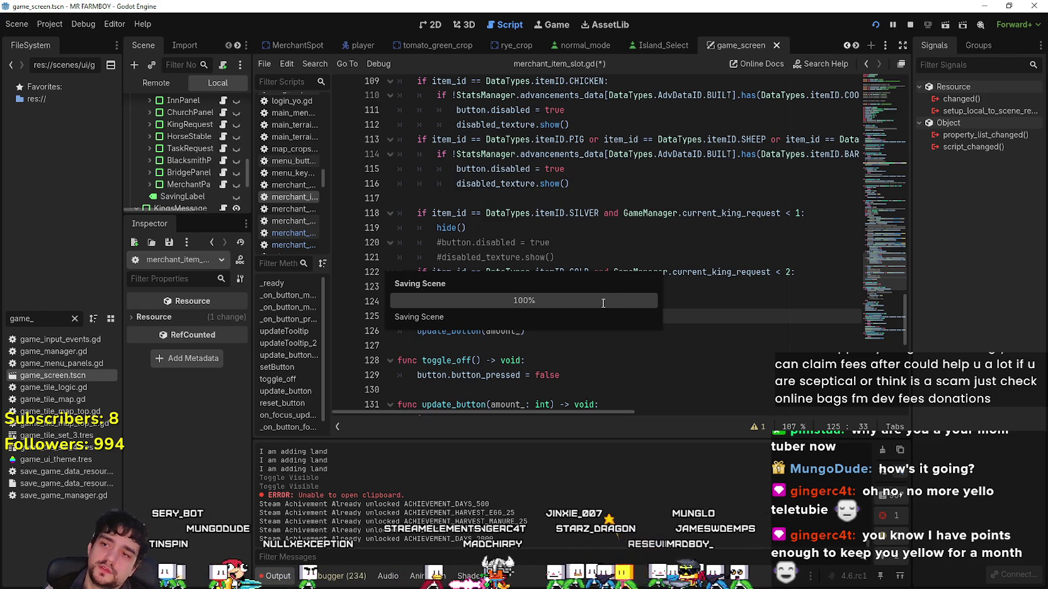
{"action": "scroll", "coordinate": [511, 231], "scroll_direction": "up", "scroll_amount": 2}
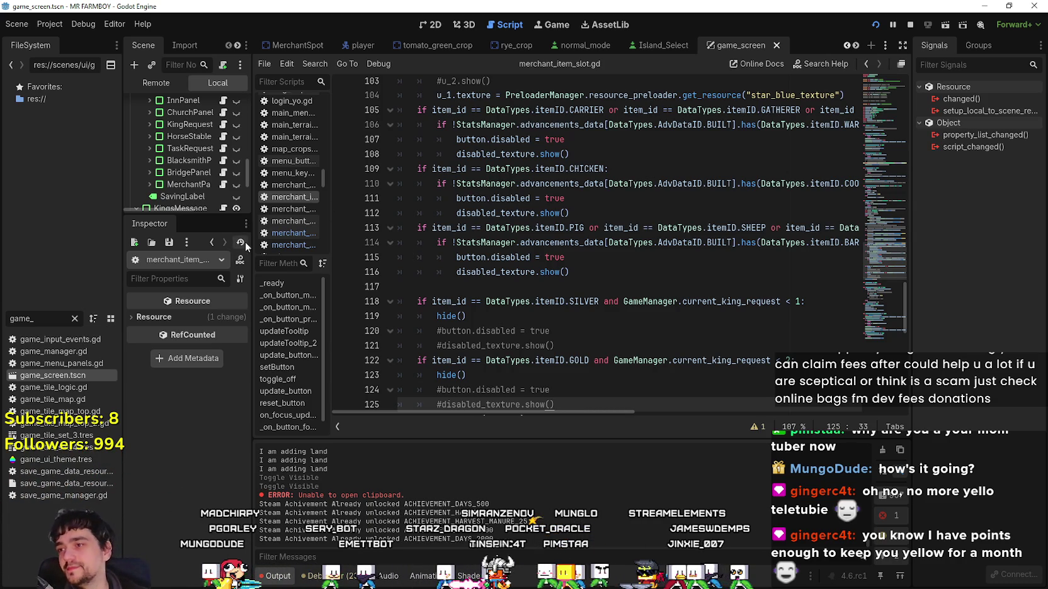
Widen the Scene/Inspector and FileSystem docks, then bring merchant_panel.gd back into the editor.
{"action": "left_click_drag", "start_coordinate": [251, 230], "coordinate": [288, 230]}
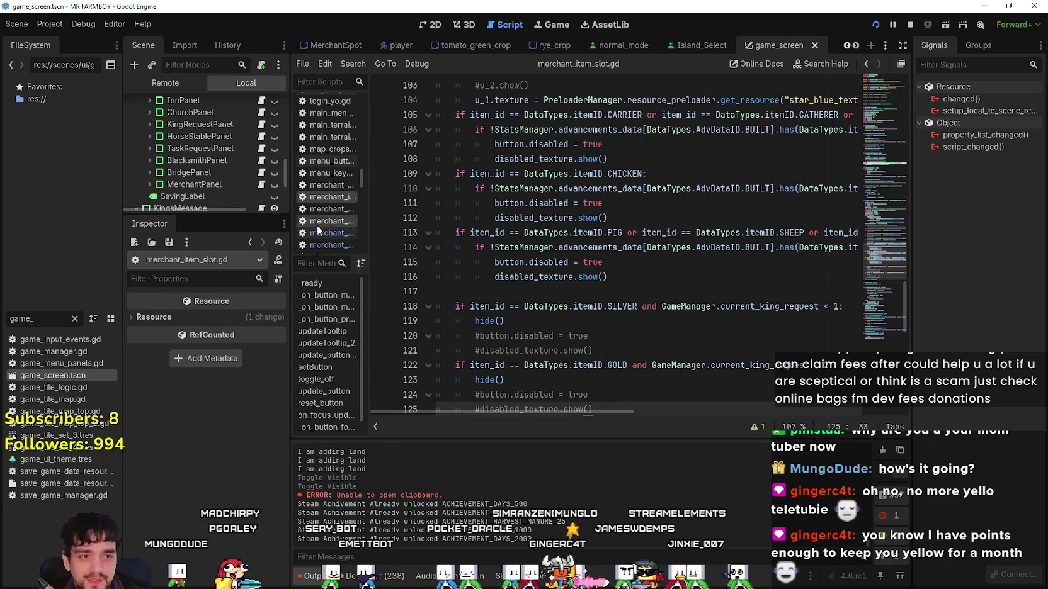
{"action": "left_click_drag", "start_coordinate": [290, 233], "coordinate": [316, 233]}
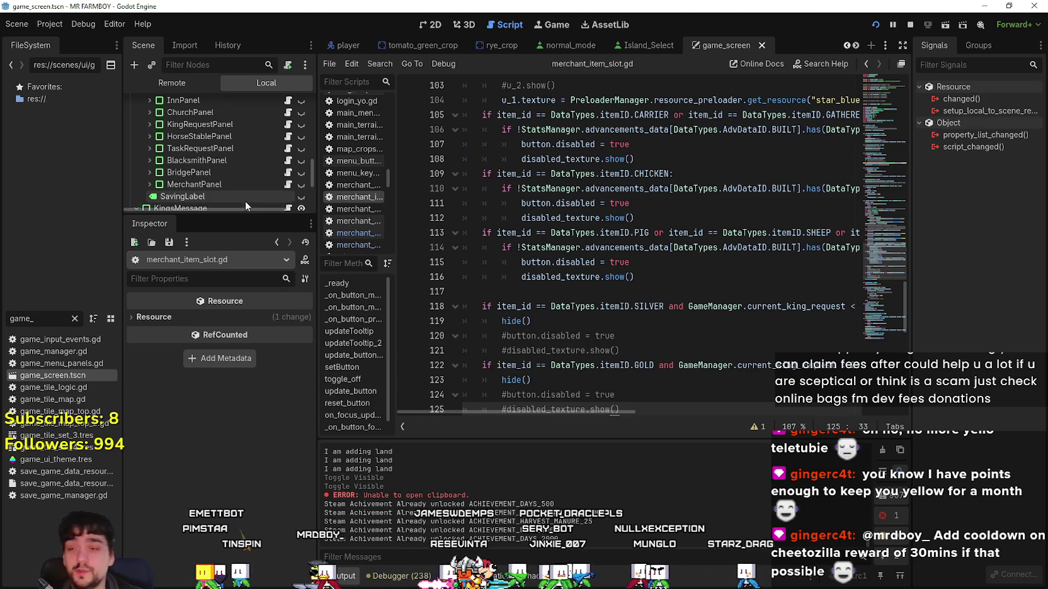
{"action": "left_click", "coordinate": [525, 291]}
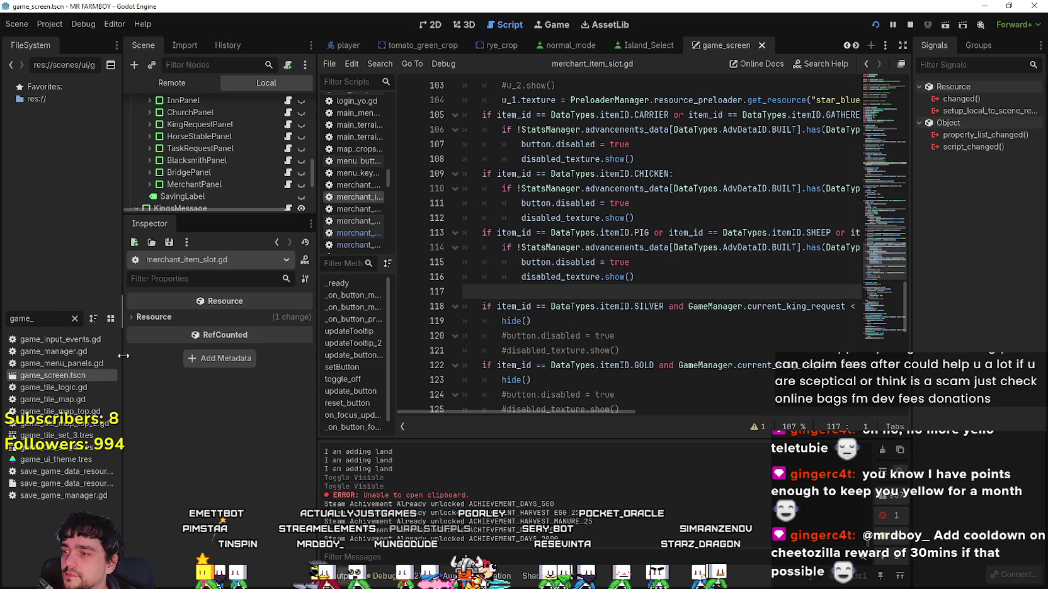
{"action": "left_click_drag", "start_coordinate": [123, 356], "coordinate": [160, 355]}
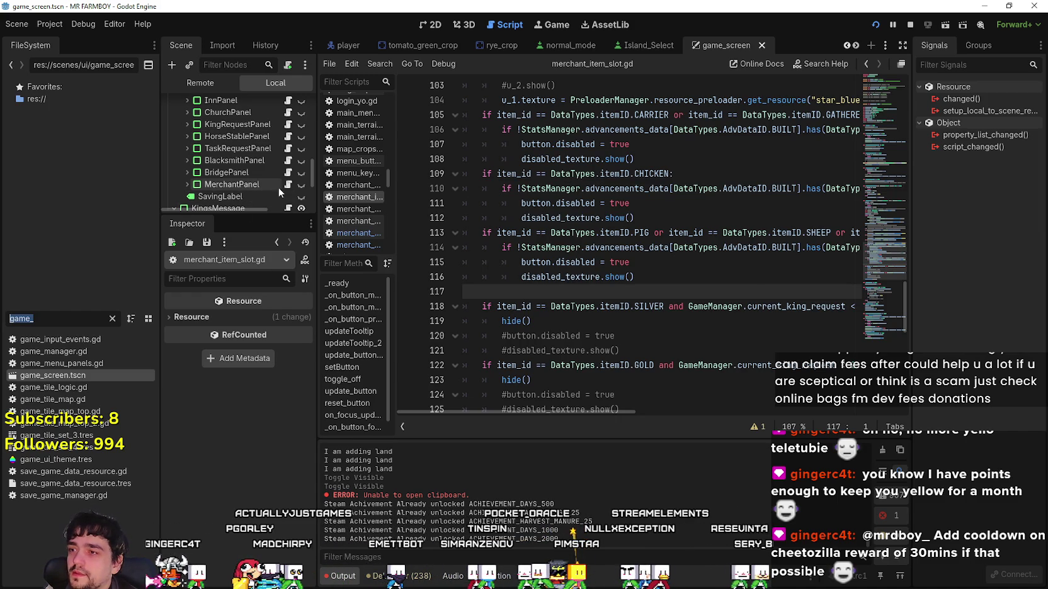
{"action": "left_click", "coordinate": [356, 233]}
{"action": "left_click", "coordinate": [680, 114]}
{"action": "left_click", "coordinate": [680, 296]}
{"action": "scroll", "coordinate": [655, 282], "scroll_direction": "down", "scroll_amount": 1}
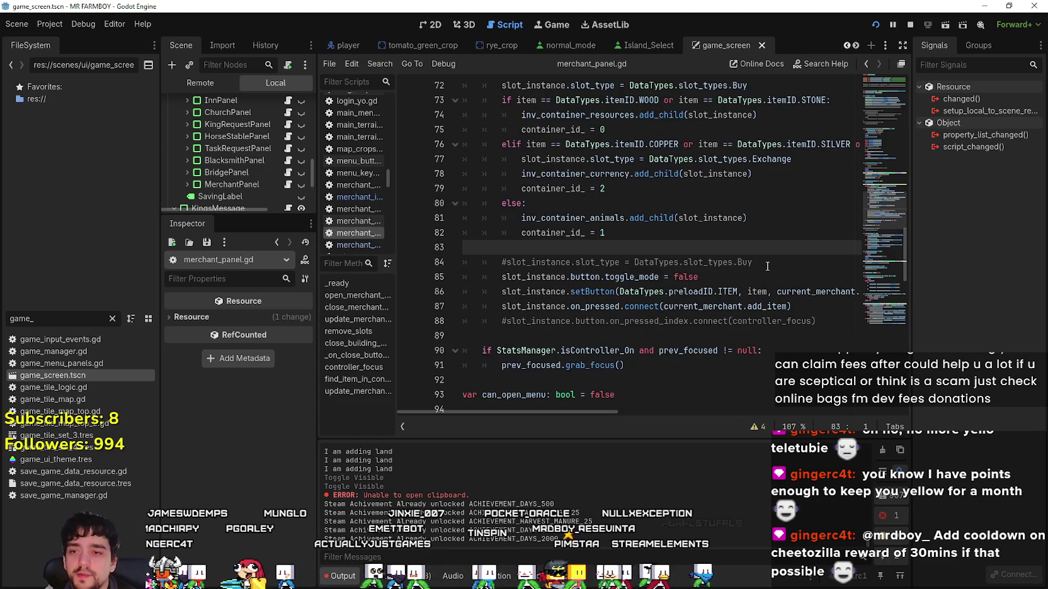
{"action": "scroll", "coordinate": [776, 247], "scroll_direction": "up", "scroll_amount": 3}
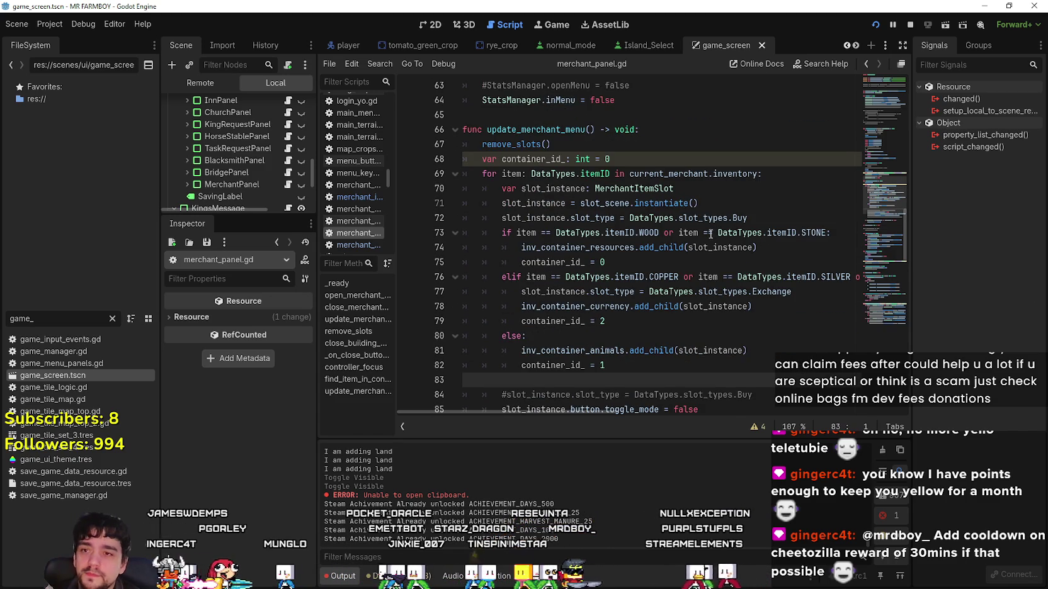
{"action": "scroll", "coordinate": [710, 233], "scroll_direction": "down", "scroll_amount": 2}
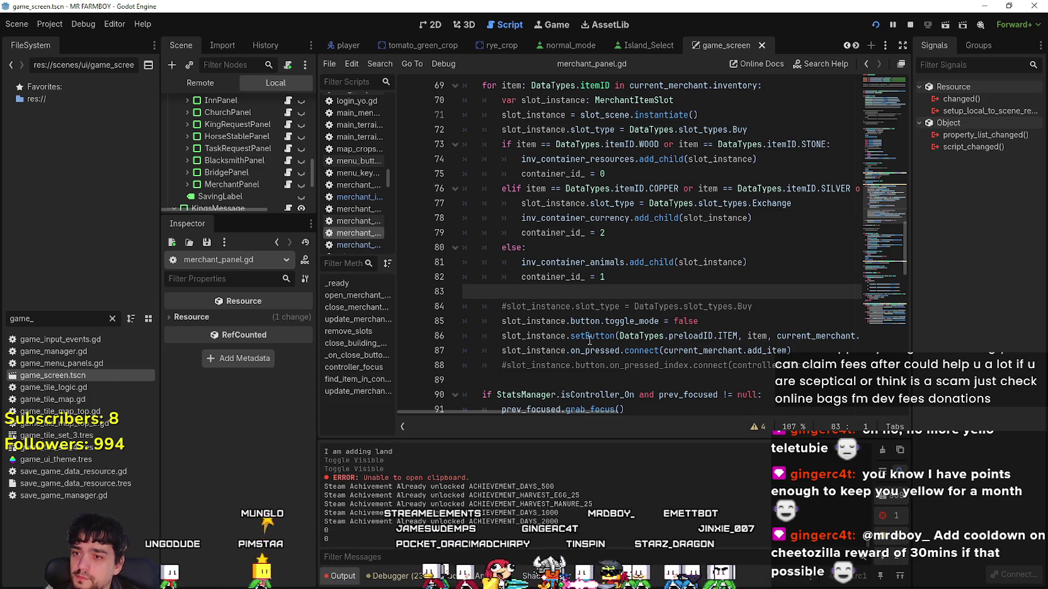
{"action": "scroll", "coordinate": [599, 340], "scroll_direction": "up", "scroll_amount": 2}
{"action": "scroll", "coordinate": [564, 321], "scroll_direction": "down", "scroll_amount": 3}
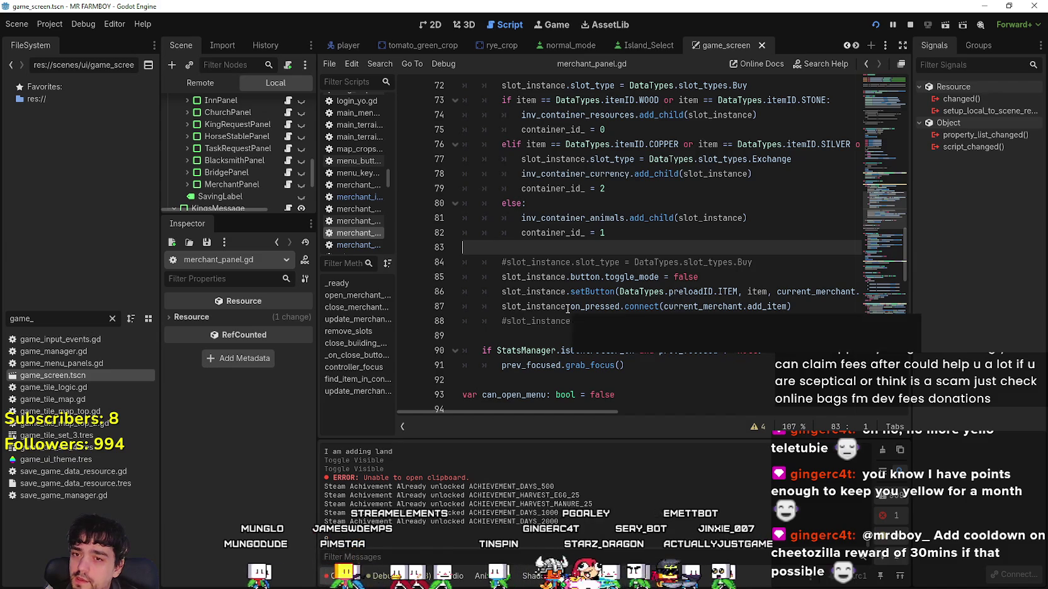
{"action": "scroll", "coordinate": [538, 180], "scroll_direction": "up", "scroll_amount": 2}
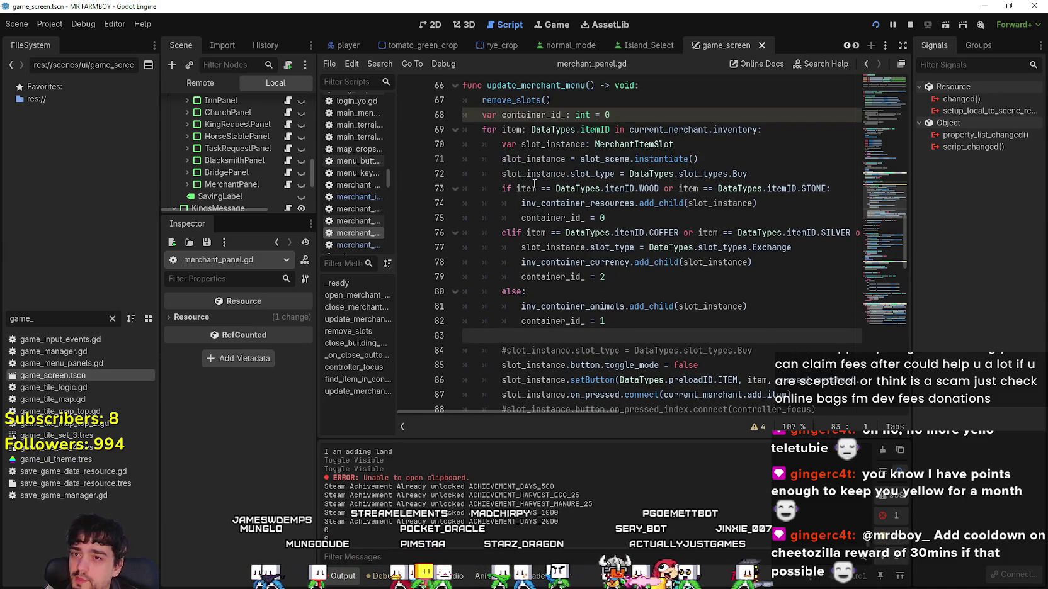
{"action": "left_click", "coordinate": [545, 189]}
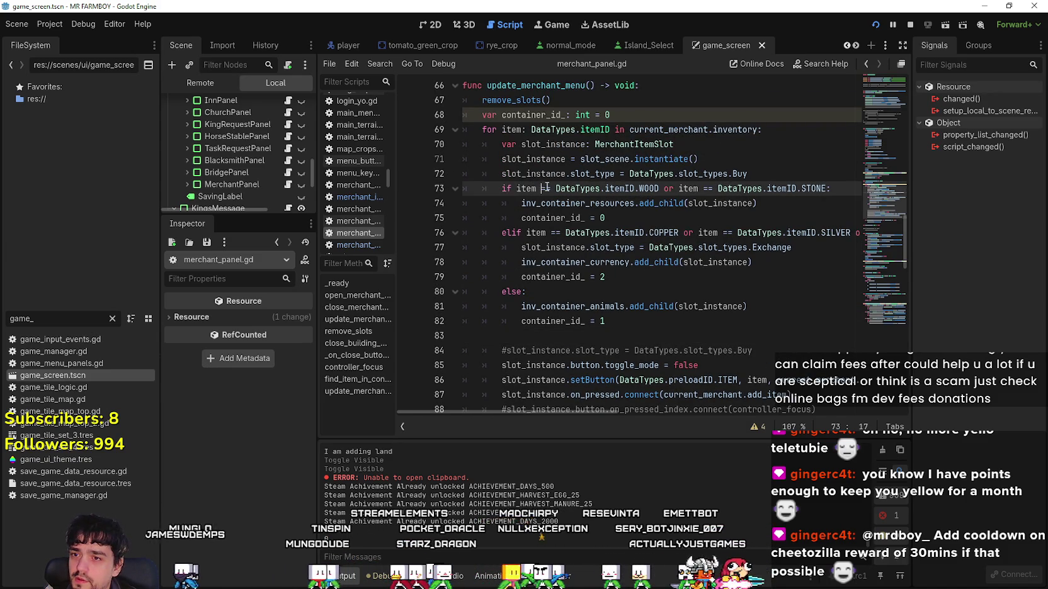
{"action": "left_click", "coordinate": [631, 271]}
{"action": "left_click", "coordinate": [642, 325]}
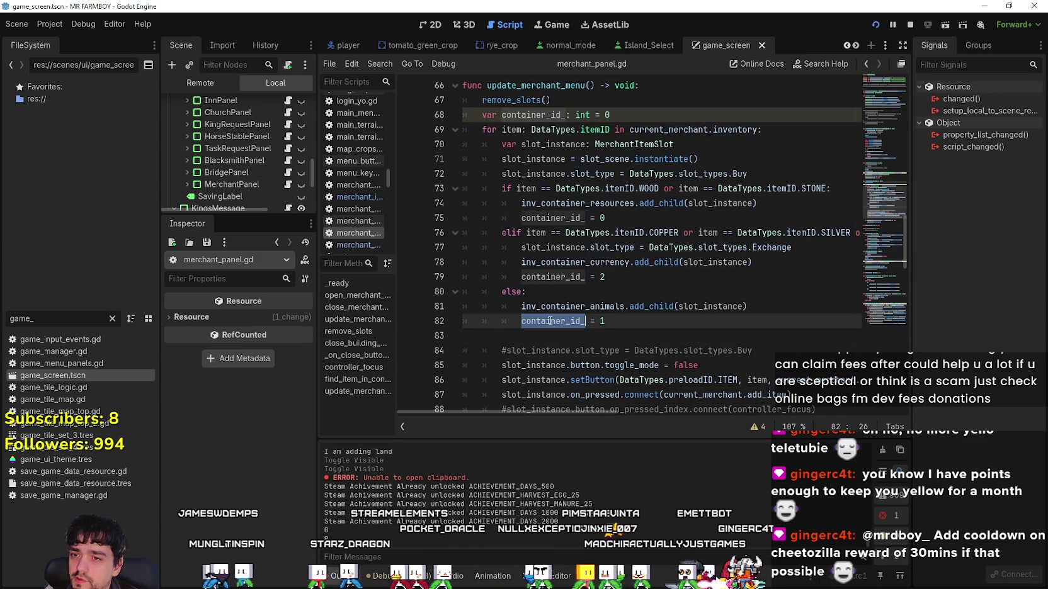
{"action": "left_click_drag", "start_coordinate": [642, 327], "coordinate": [480, 202]}
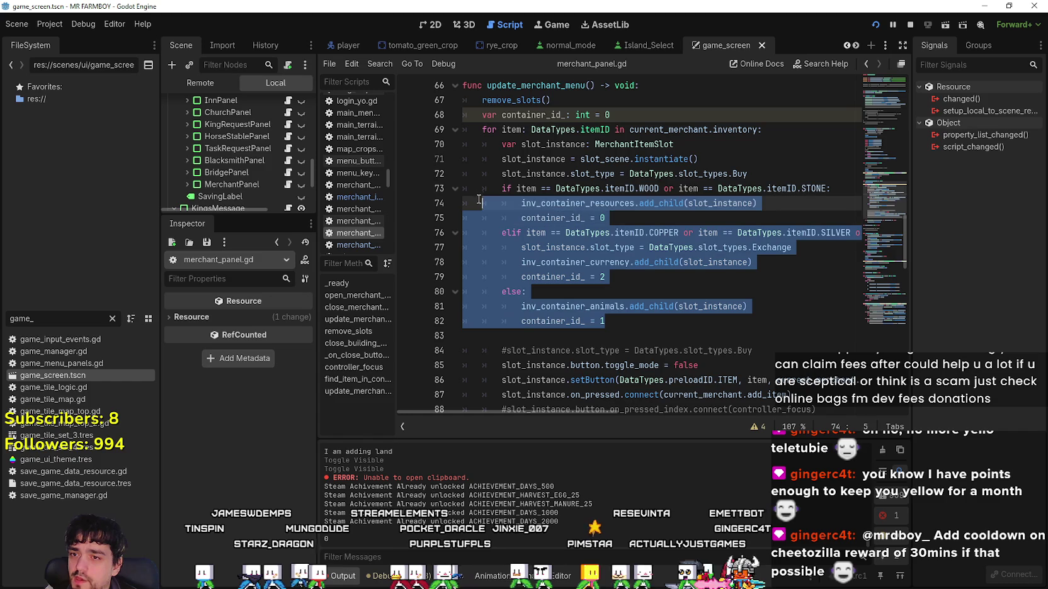
{"action": "left_click", "coordinate": [651, 326]}
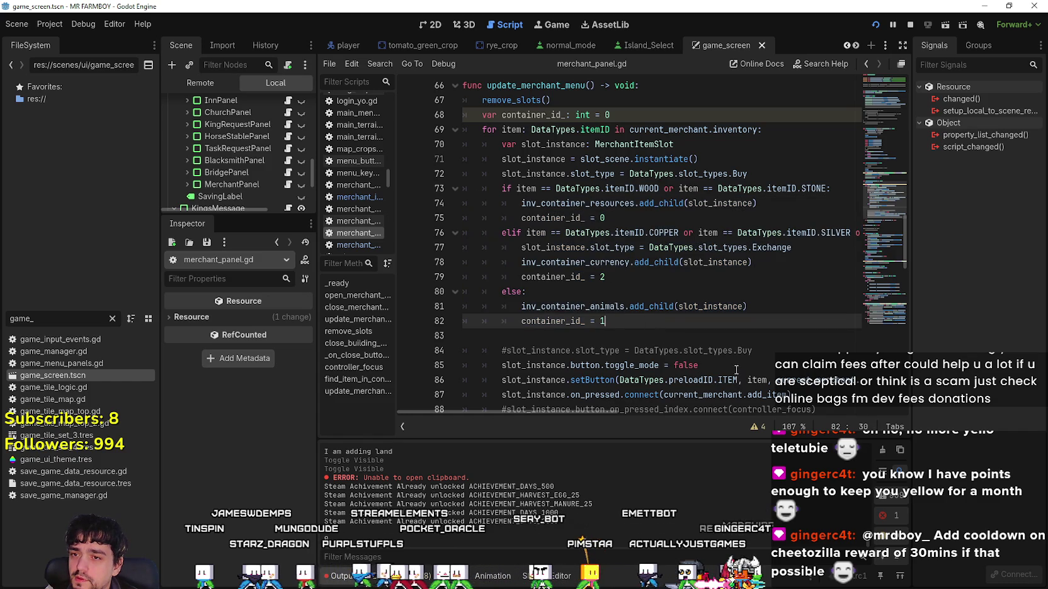
{"action": "double_click", "coordinate": [593, 306]}
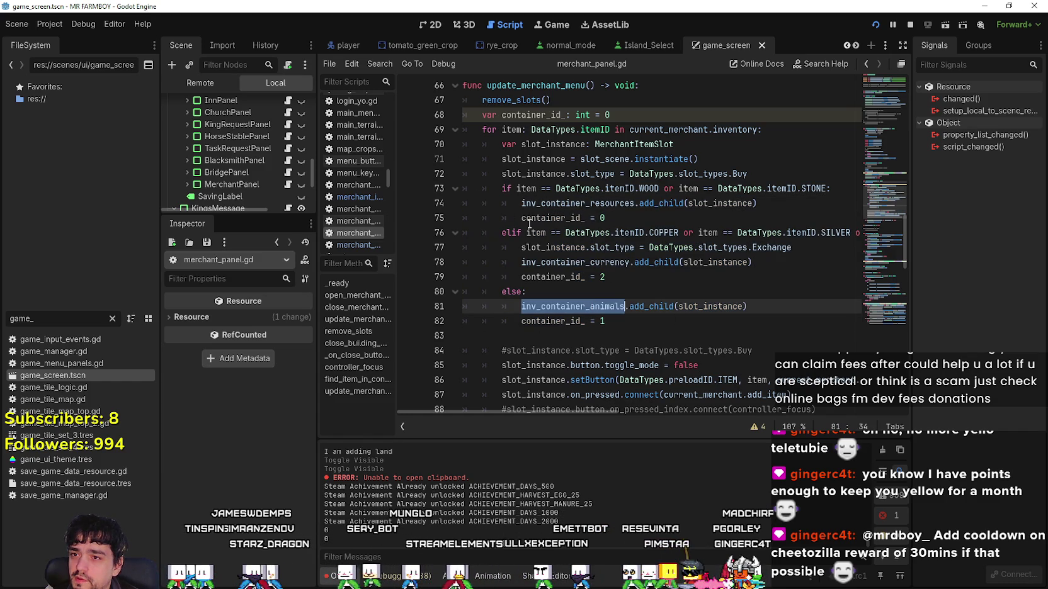
{"action": "left_click", "coordinate": [762, 175]}
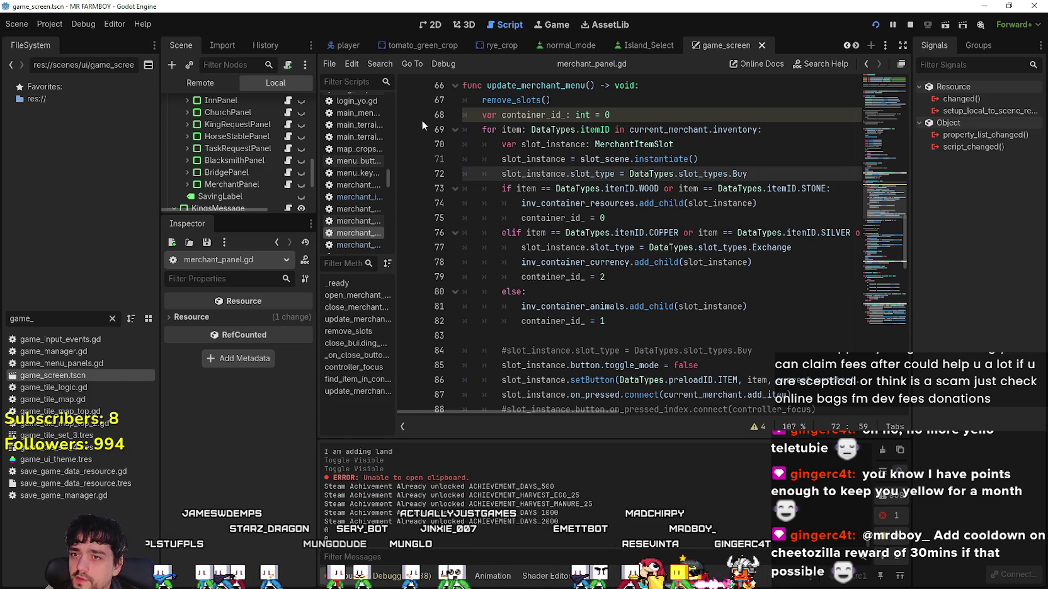
{"action": "left_click", "coordinate": [772, 131]}
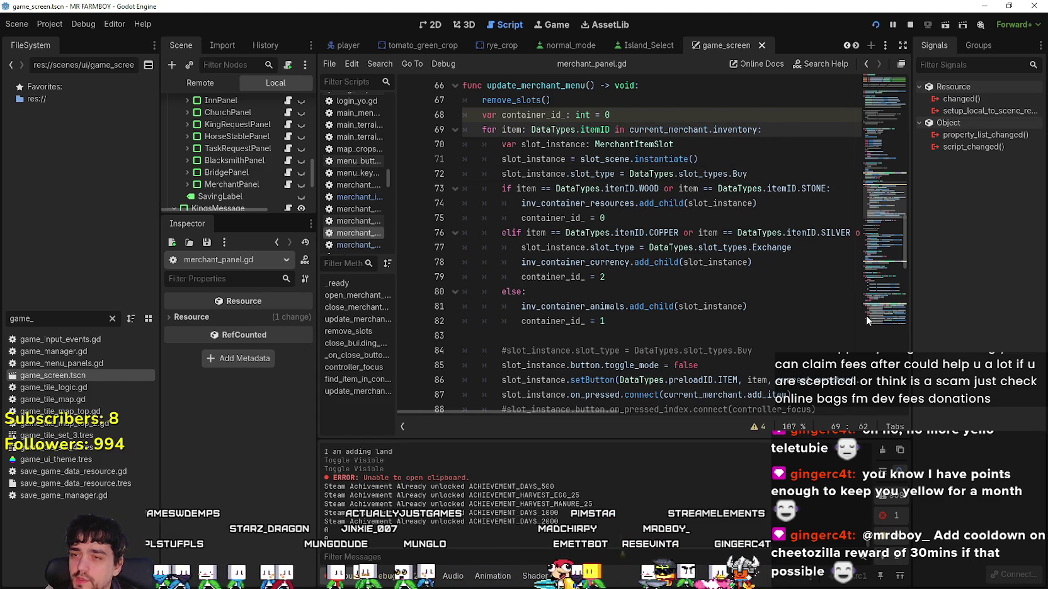
{"action": "scroll", "coordinate": [866, 315], "scroll_direction": "up", "scroll_amount": 1}
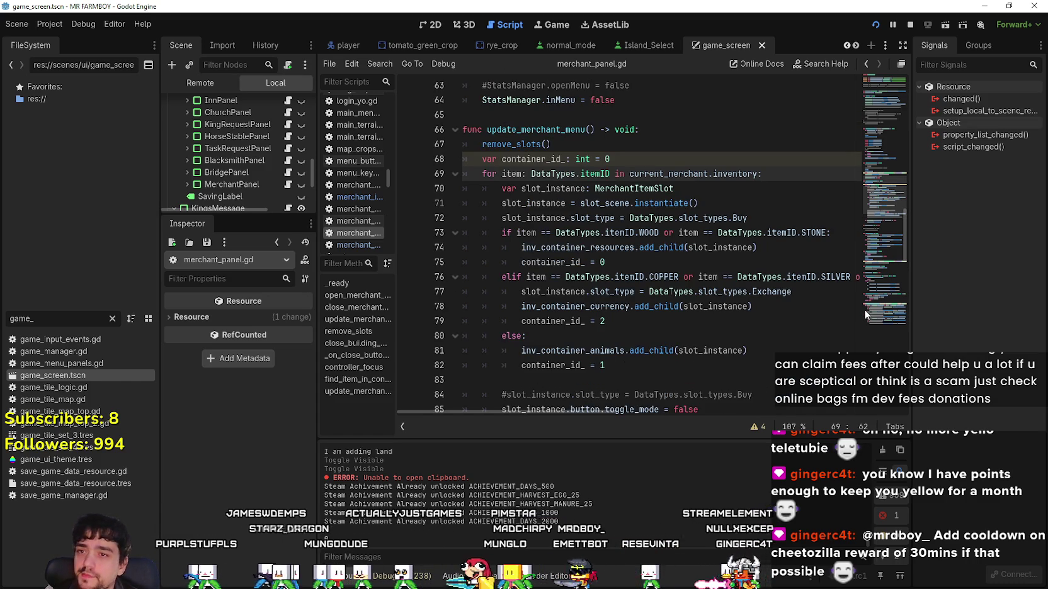
Insert 'checkRequirment(' as the loop body's first line and select the loop variable item.
{"action": "key", "text": "Return"}
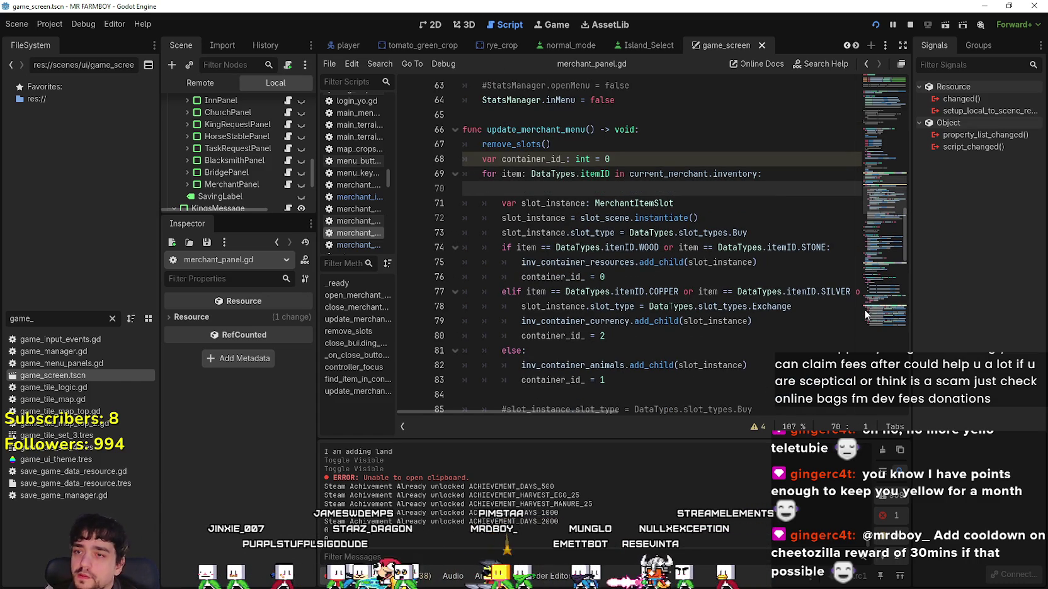
{"action": "scroll", "coordinate": [544, 292], "scroll_direction": "down", "scroll_amount": 7}
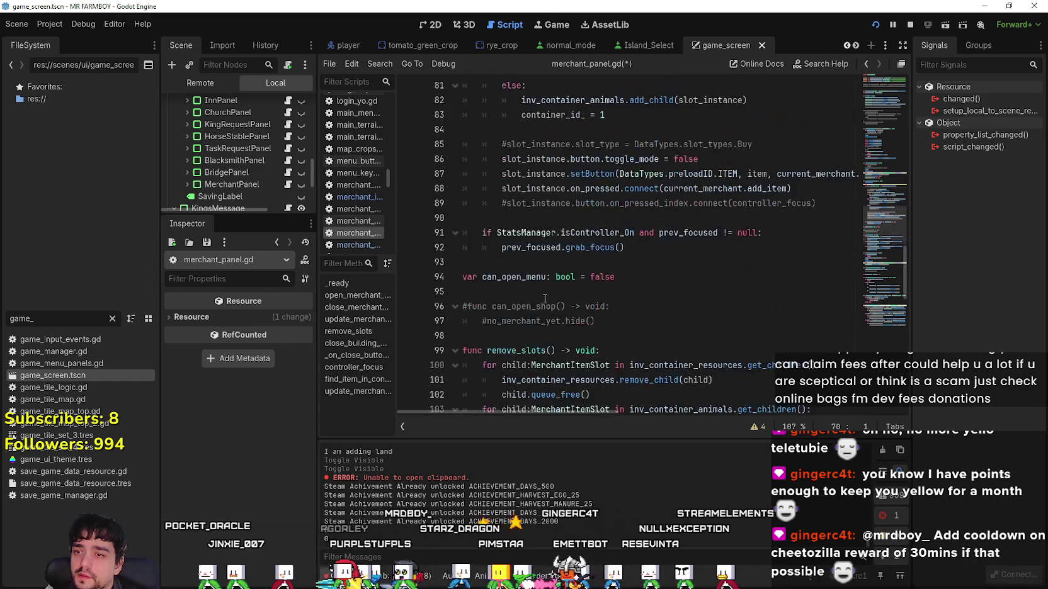
{"action": "scroll", "coordinate": [544, 292], "scroll_direction": "up", "scroll_amount": 6}
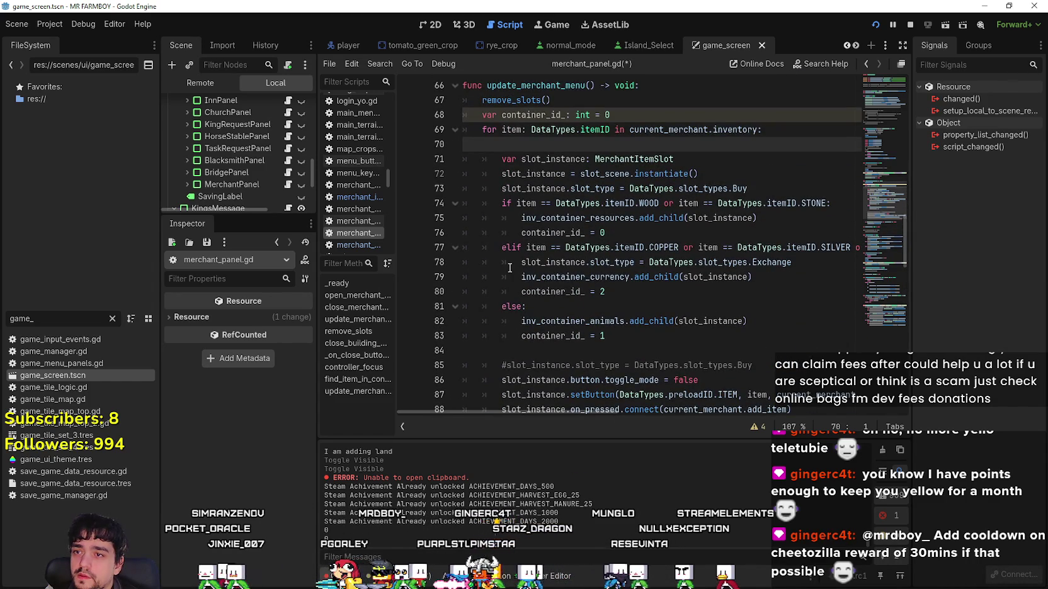
{"action": "type", "text": "chec"}
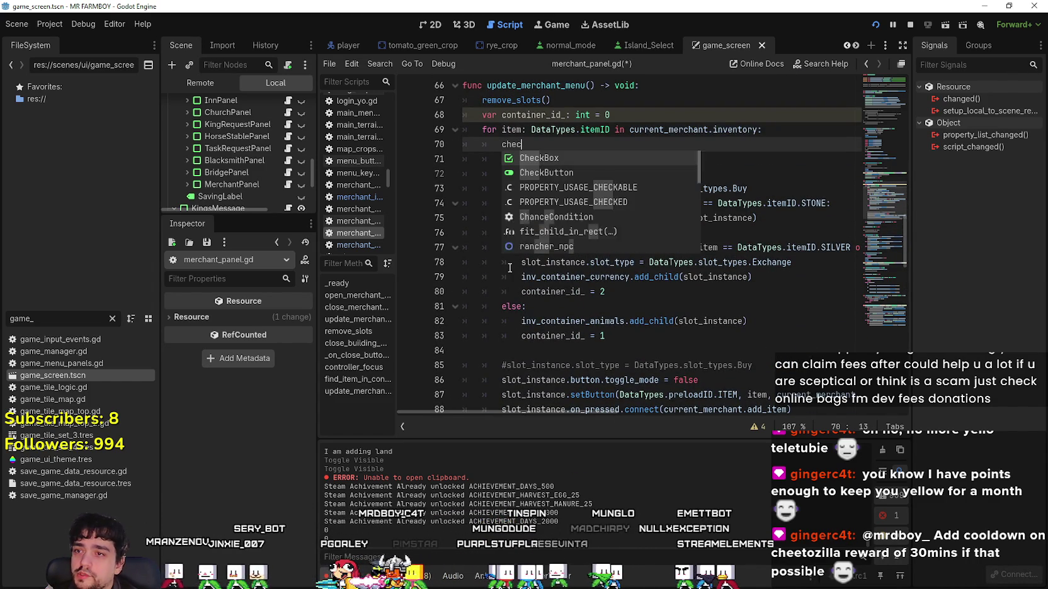
{"action": "type", "text": "kRe"}
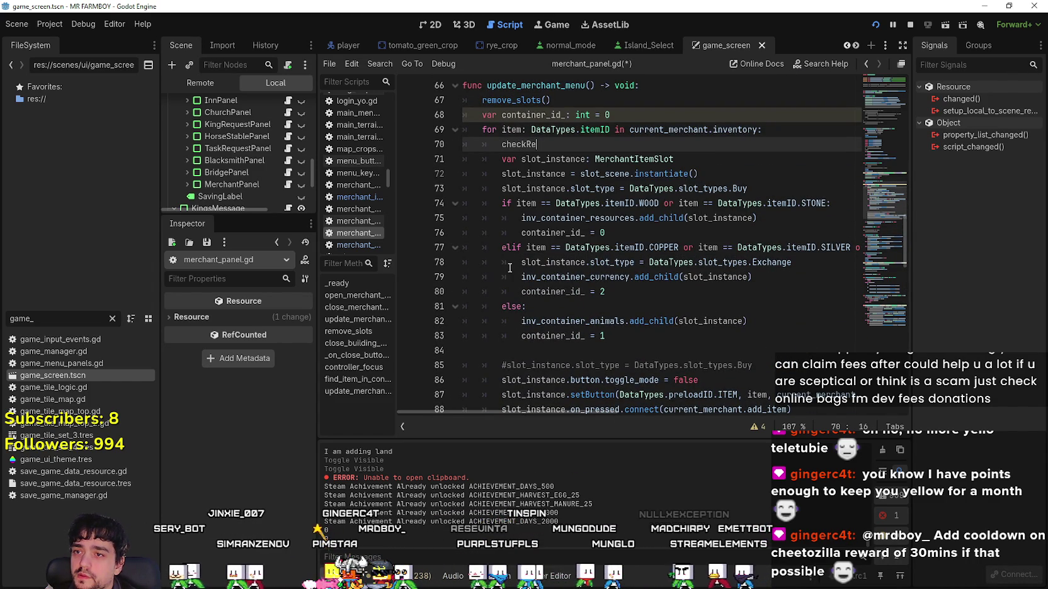
{"action": "type", "text": "quirment("}
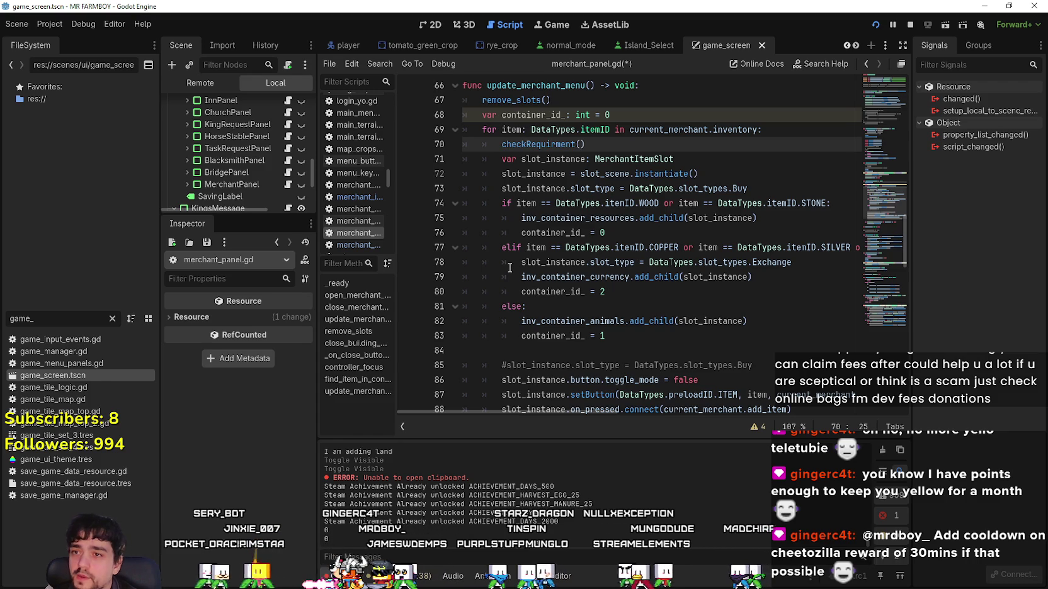
{"action": "double_click", "coordinate": [512, 129]}
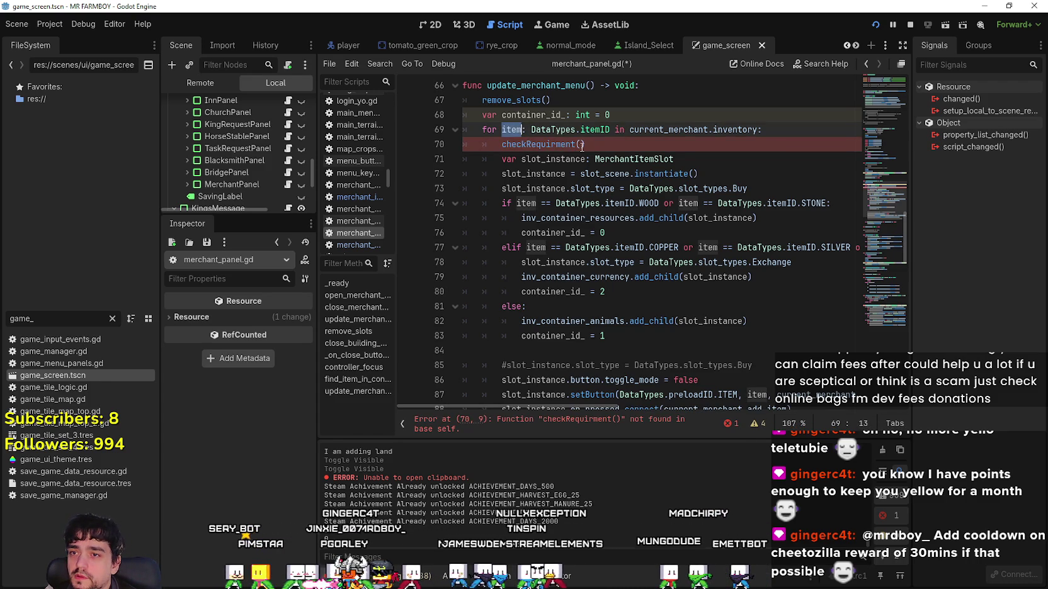
{"action": "type", "text": "item"}
Start a new 'func' line on the empty line above update_merchant_menu.
{"action": "scroll", "coordinate": [536, 189], "scroll_direction": "down", "scroll_amount": 7}
{"action": "left_click", "coordinate": [489, 203]}
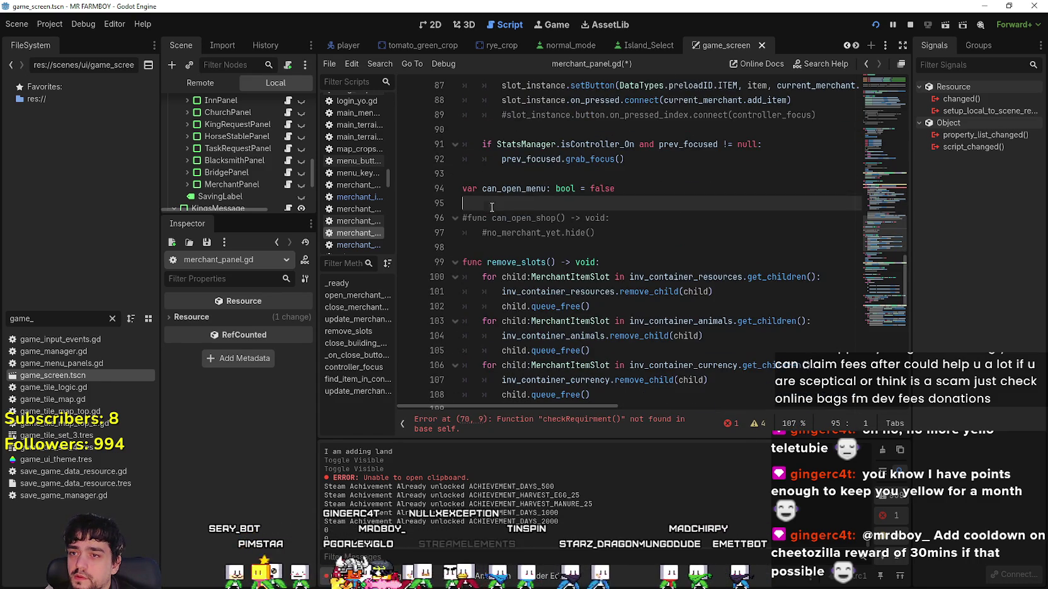
{"action": "scroll", "coordinate": [489, 205], "scroll_direction": "down", "scroll_amount": 15}
{"action": "scroll", "coordinate": [540, 241], "scroll_direction": "up", "scroll_amount": 10}
{"action": "scroll", "coordinate": [537, 230], "scroll_direction": "down", "scroll_amount": 10}
{"action": "scroll", "coordinate": [536, 230], "scroll_direction": "up", "scroll_amount": 18}
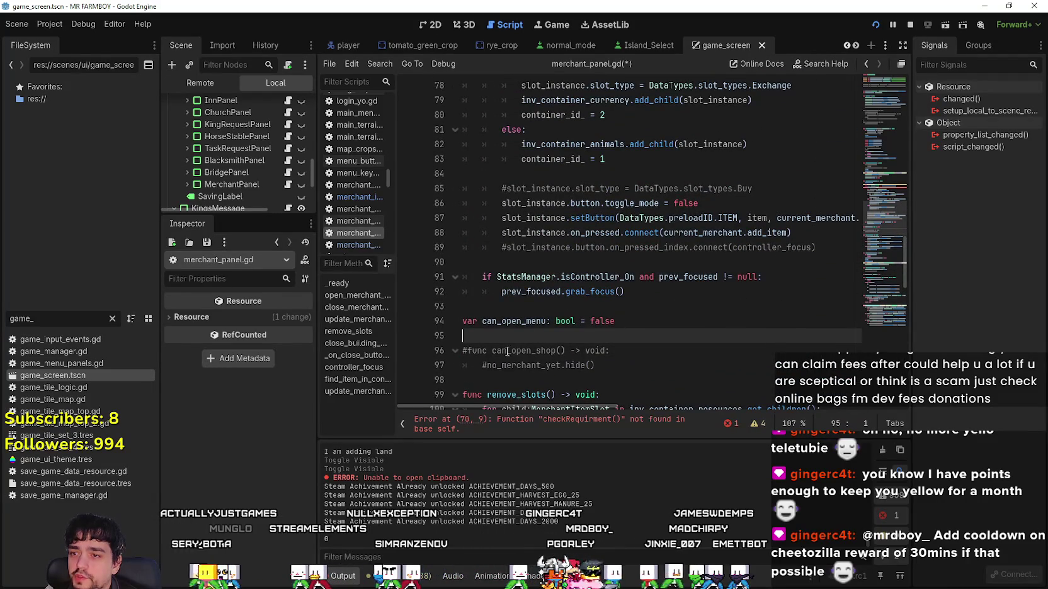
{"action": "left_click", "coordinate": [479, 377]}
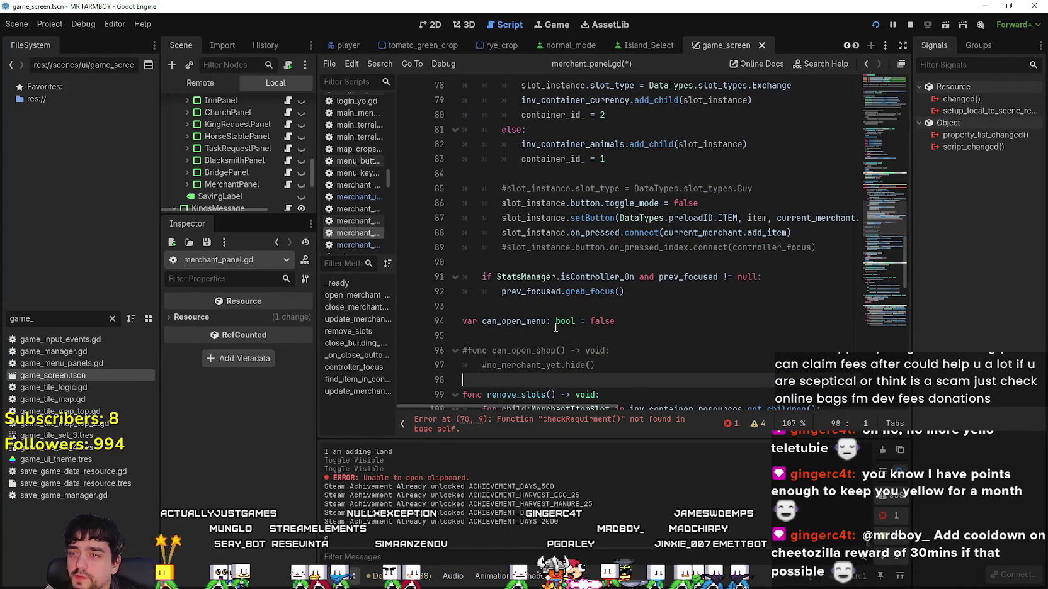
{"action": "scroll", "coordinate": [491, 309], "scroll_direction": "up", "scroll_amount": 9}
{"action": "left_click", "coordinate": [513, 312]}
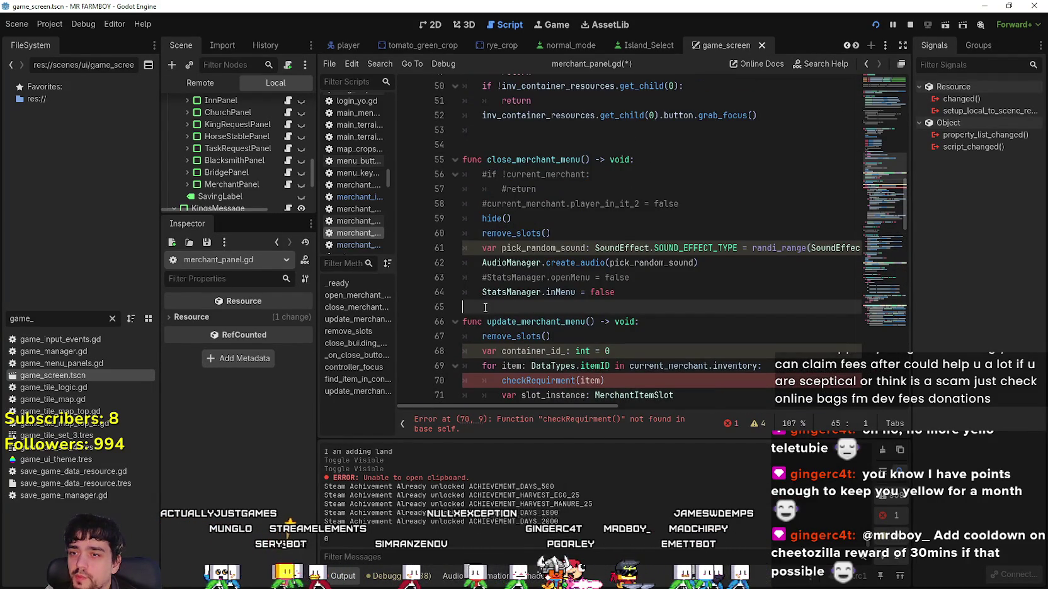
{"action": "scroll", "coordinate": [517, 296], "scroll_direction": "down", "scroll_amount": 4}
{"action": "key", "text": "Return"}
{"action": "type", "text": "func"}
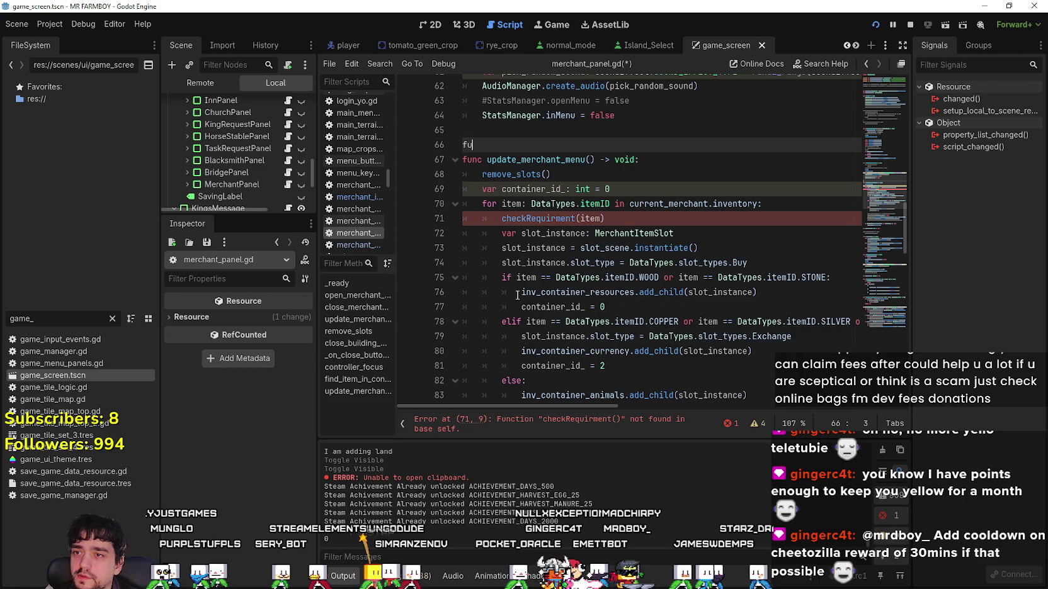
Declare checkRequirment(itemID: DataTypes.itemID) -> bool, reusing the name copied from the loop call.
{"action": "scroll", "coordinate": [518, 296], "scroll_direction": "up", "scroll_amount": 1}
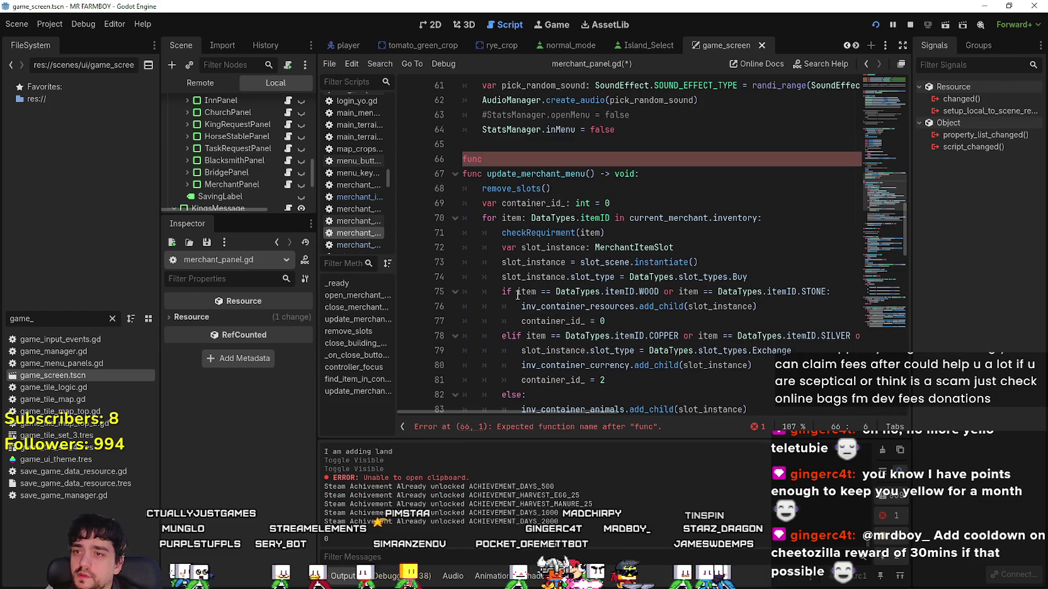
{"action": "double_click", "coordinate": [552, 233]}
{"action": "key", "text": "ctrl+c"}
{"action": "left_click", "coordinate": [558, 160]}
{"action": "key", "text": "ctrl+v"}
{"action": "type", "text": "("}
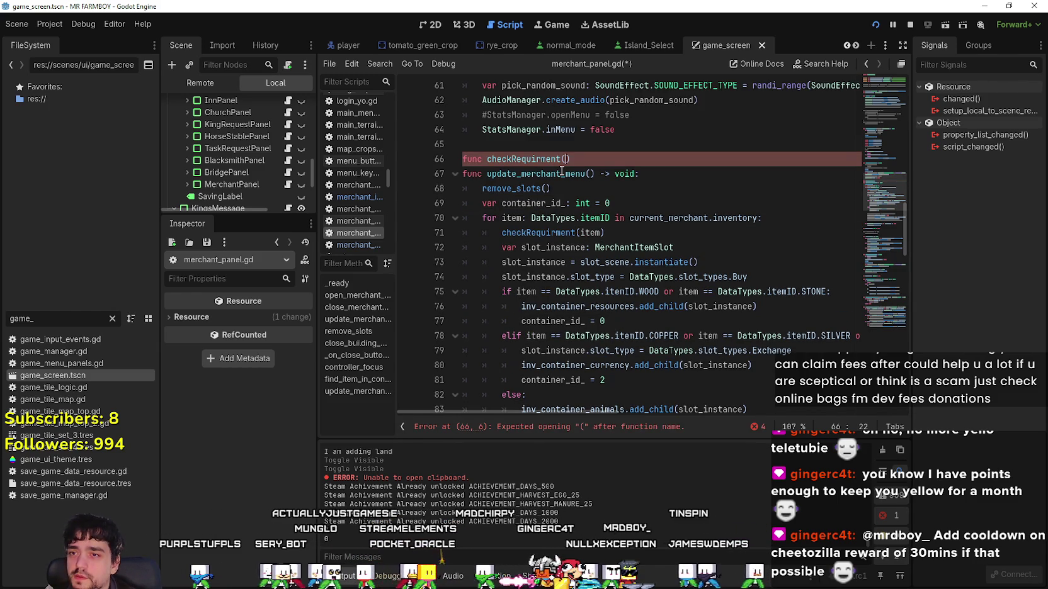
{"action": "type", "text": "DID: Da"}
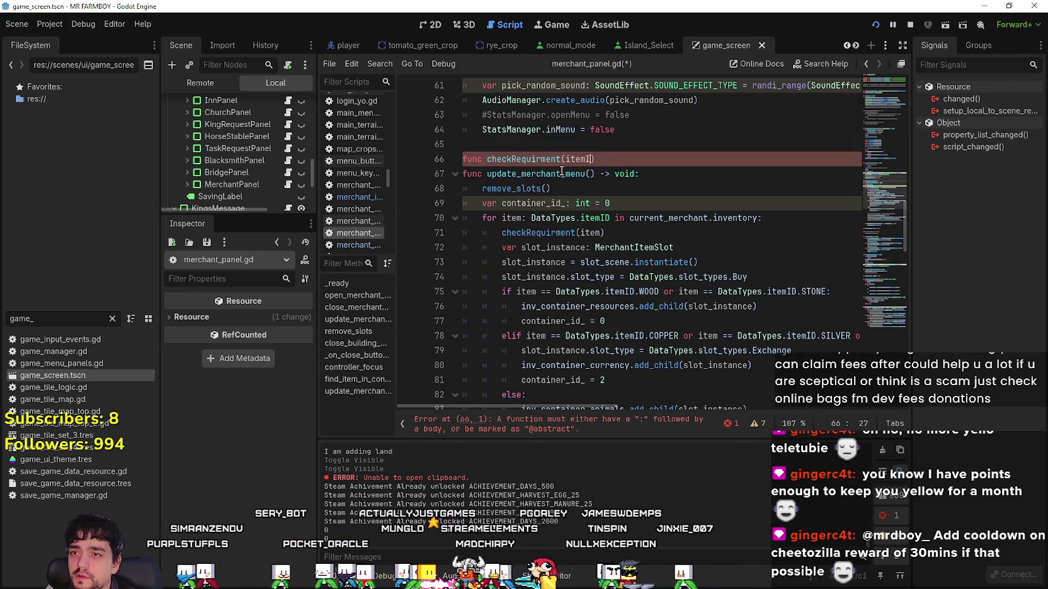
{"action": "type", "text": "ta"}
{"action": "key", "text": "Return"}
{"action": "type", "text": ".itemID) ->"}
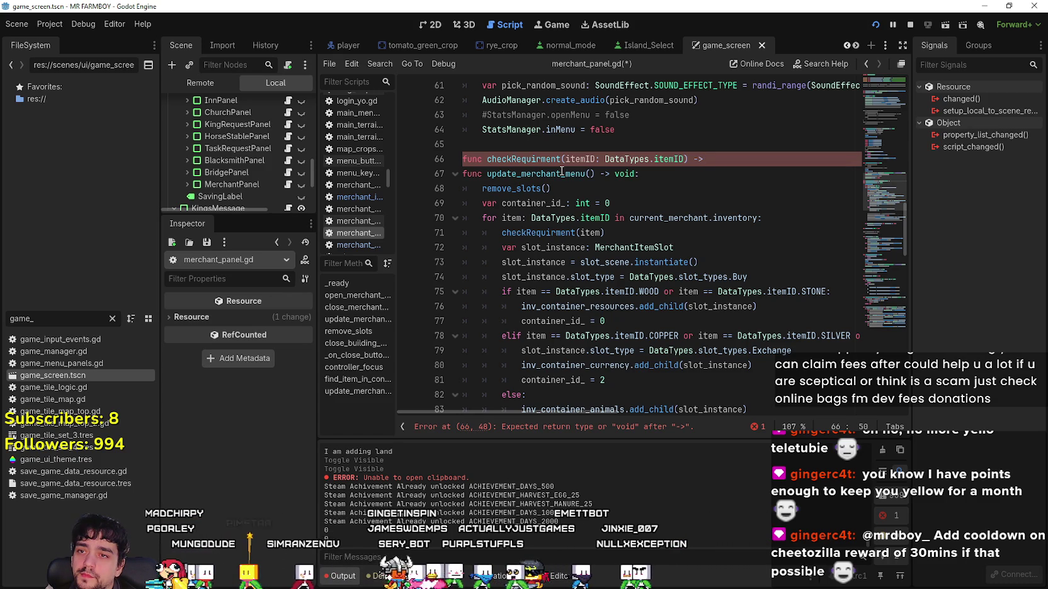
{"action": "type", "text": "l"}
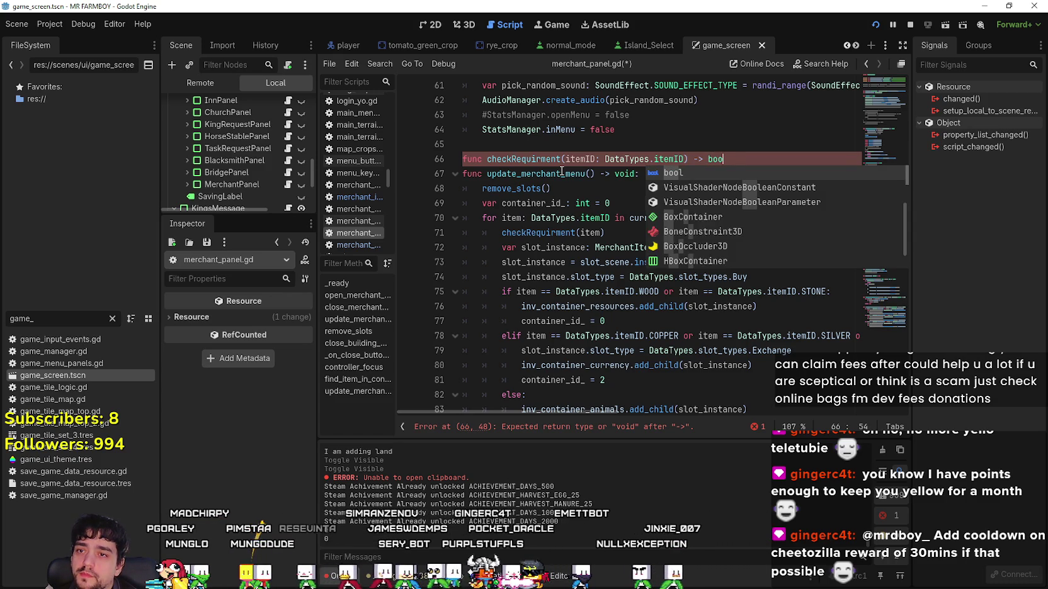
{"action": "key", "text": "Escape"}
Give checkRequirment a return true body and pass item to its loop call.
{"action": "key", "text": "Return"}
{"action": "type", "text": "re"}
{"action": "key", "text": "BackSpace"}
{"action": "key", "text": "BackSpace"}
{"action": "key", "text": "Tab"}
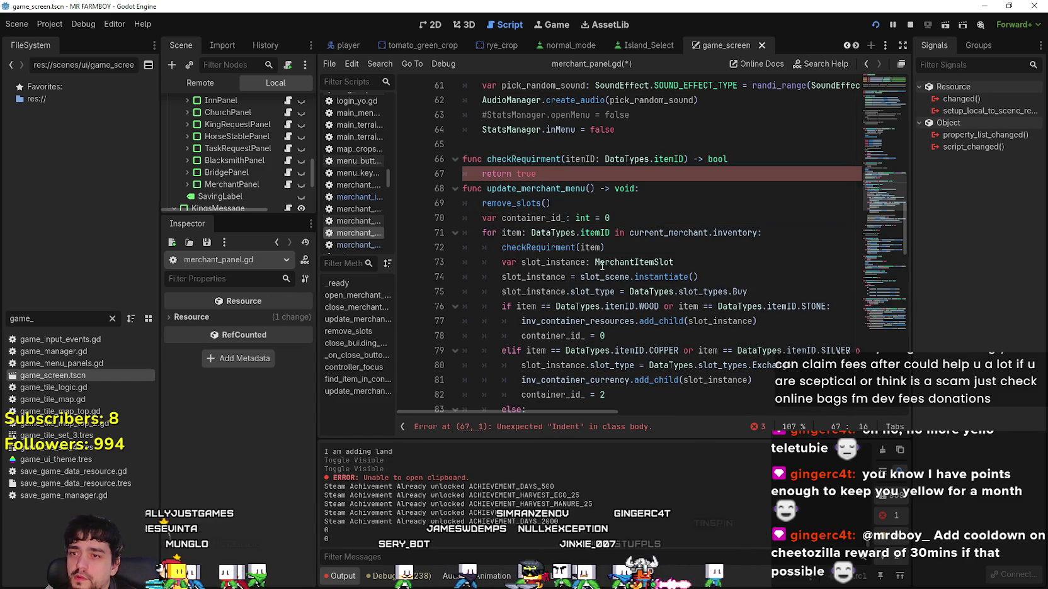
{"action": "left_click", "coordinate": [585, 248]}
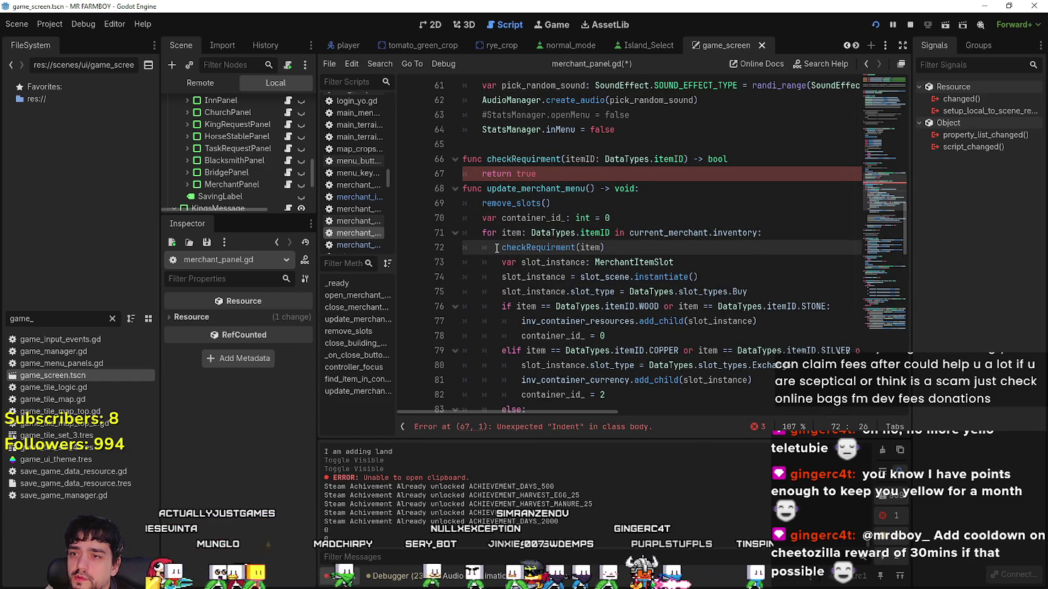
Turn line 72 into if !checkRequirment(item): with an indented return below it.
{"action": "type", "text": "!"}
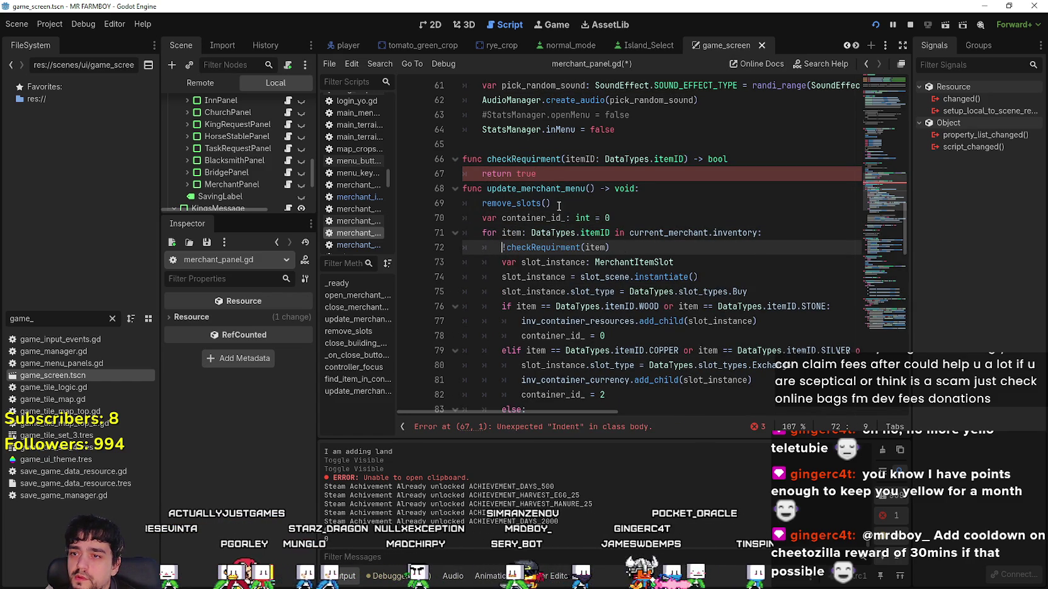
{"action": "type", "text": "if"}
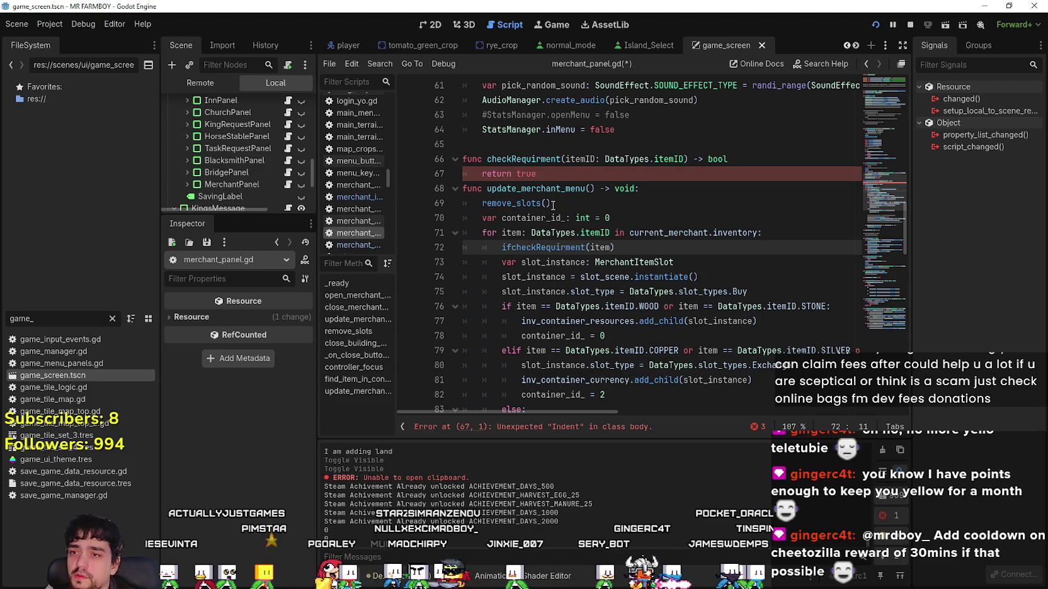
{"action": "left_click", "coordinate": [632, 247]}
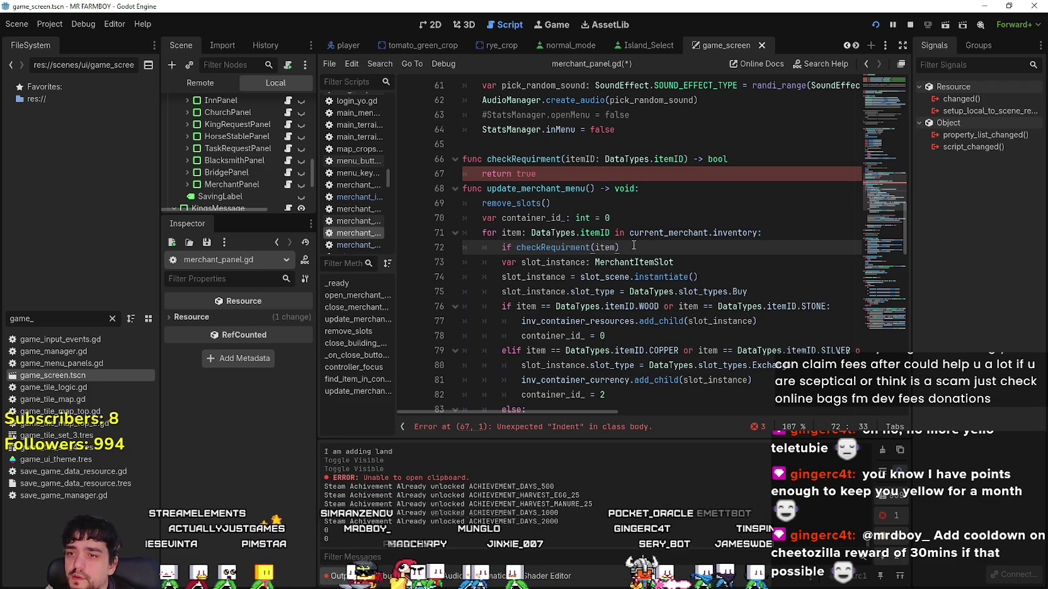
{"action": "type", "text": ":"}
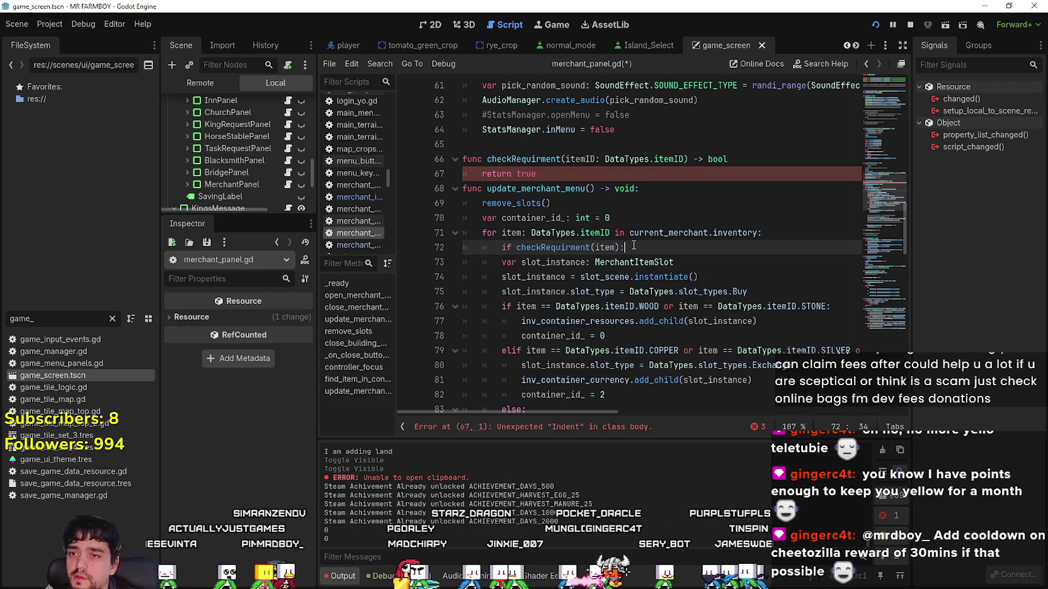
{"action": "key", "text": "Return"}
{"action": "scroll", "coordinate": [603, 273], "scroll_direction": "down", "scroll_amount": 5}
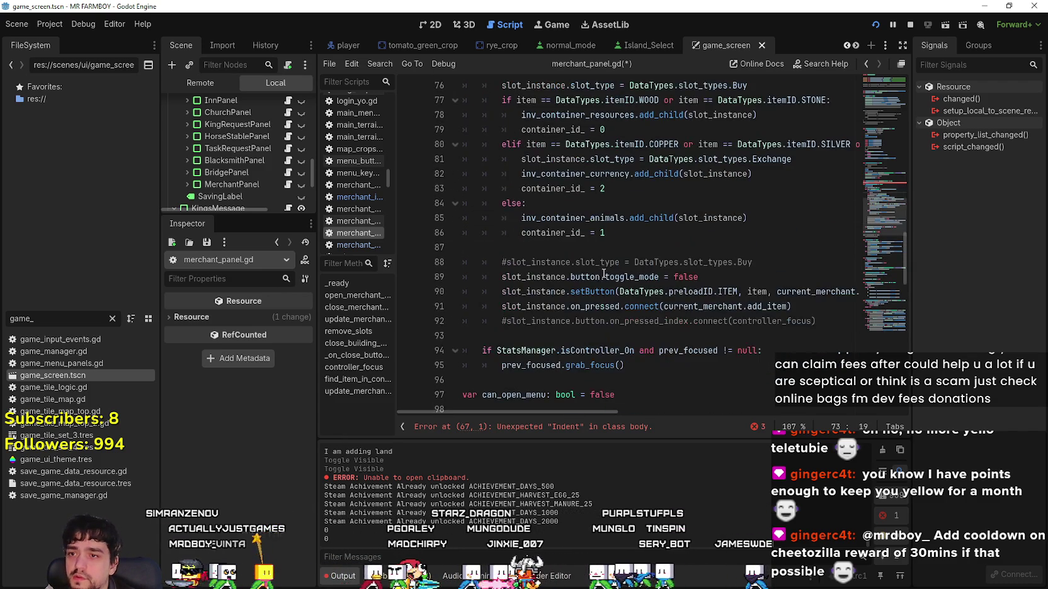
{"action": "scroll", "coordinate": [497, 194], "scroll_direction": "up", "scroll_amount": 4}
{"action": "left_click", "coordinate": [516, 203]}
{"action": "type", "text": "!"}
{"action": "left_click", "coordinate": [579, 218]}
Save merchant_panel.gd and jump to the indent error on line 67.
{"action": "key", "text": "ctrl+s"}
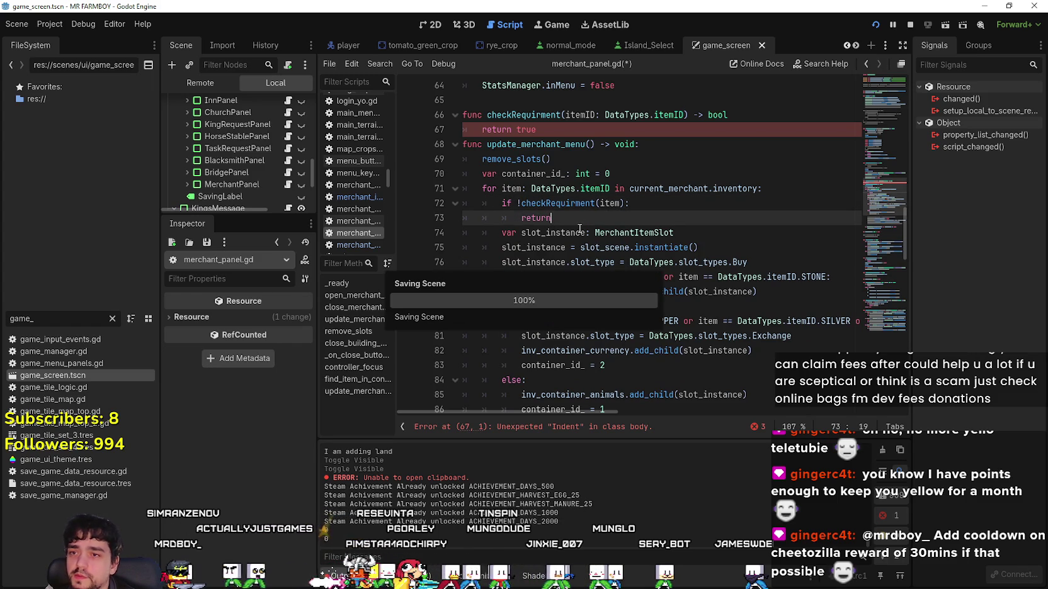
{"action": "left_click", "coordinate": [743, 130]}
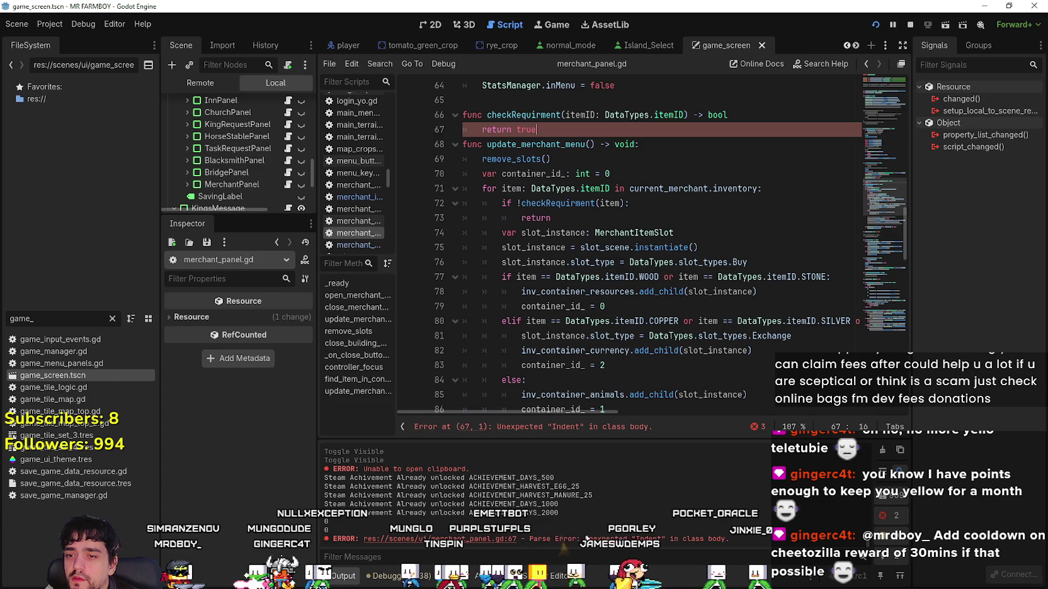
{"action": "left_click", "coordinate": [525, 429]}
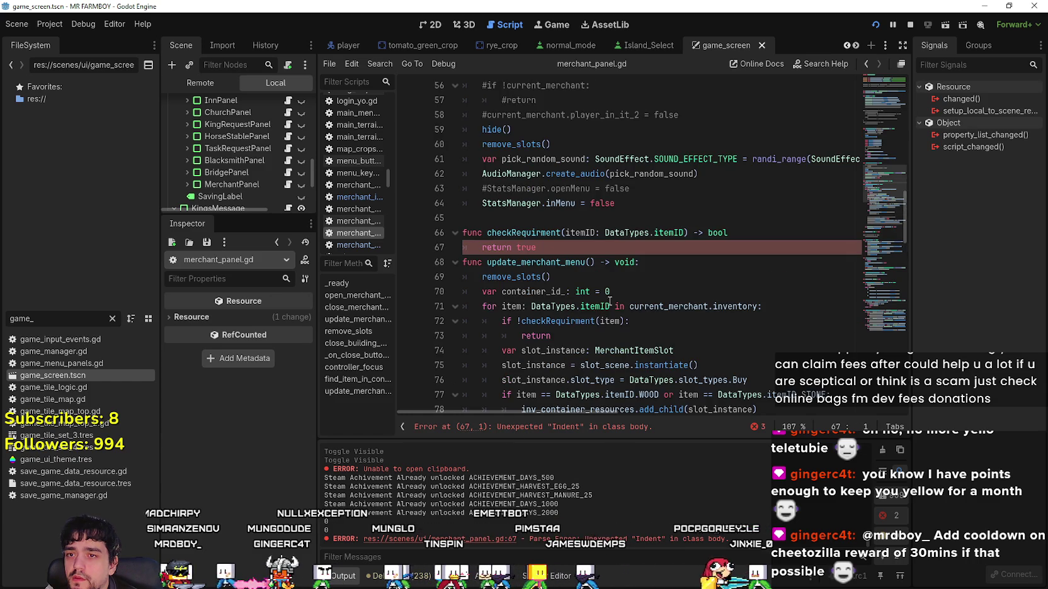
Add the missing colon after -> bool and a blank line after checkRequirment.
{"action": "left_click", "coordinate": [782, 231]}
{"action": "type", "text": ":"}
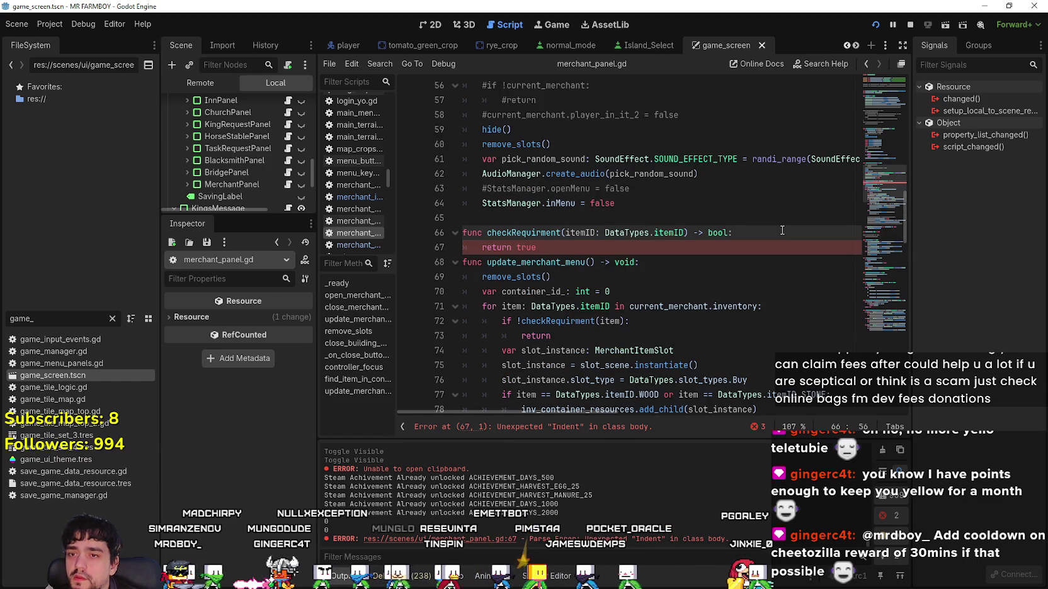
{"action": "key", "text": "Down"}
{"action": "key", "text": "Return"}
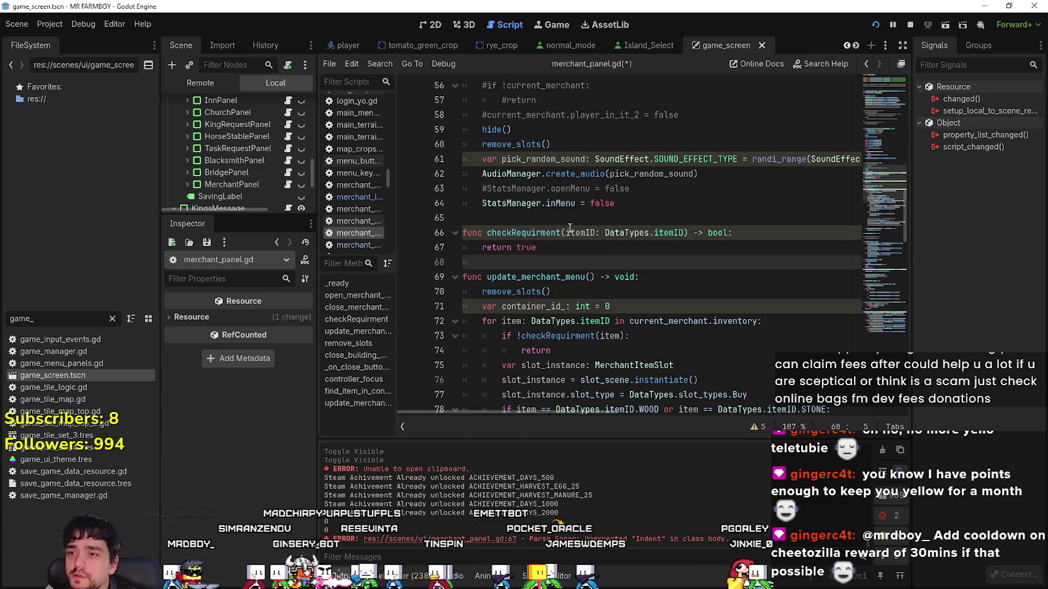
Draft an if DataTypes.itemID.DUCK: condition atop checkRequirment, then erase it.
{"action": "left_click", "coordinate": [762, 233]}
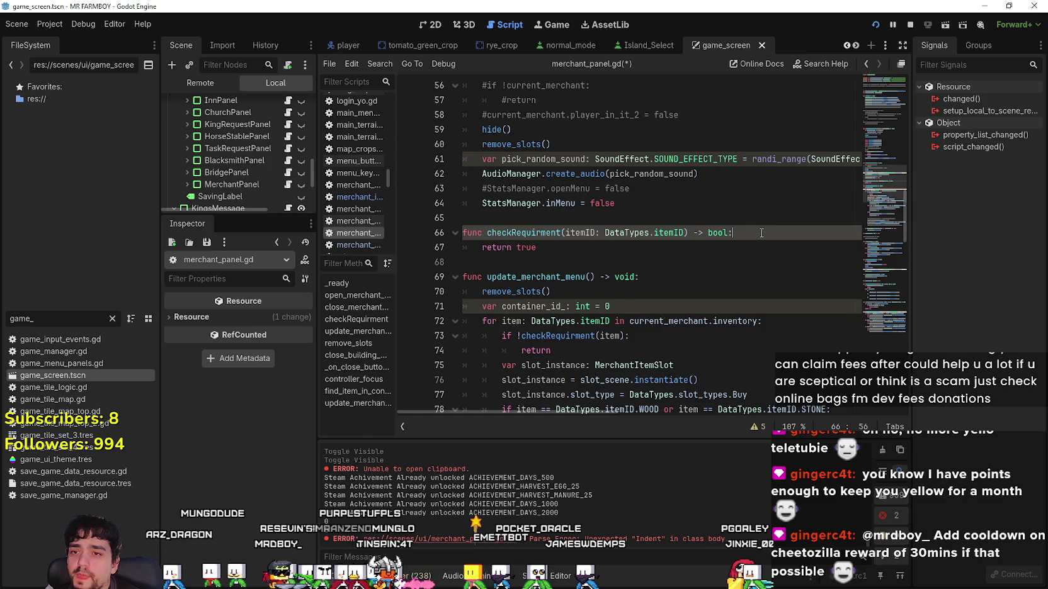
{"action": "key", "text": "Return"}
{"action": "type", "text": "if"}
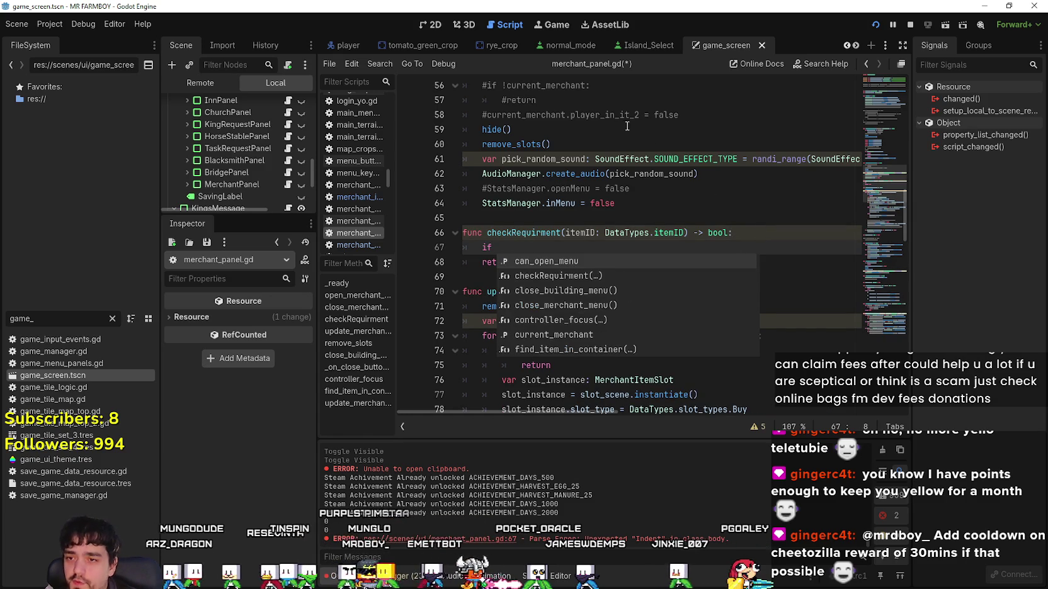
{"action": "key", "text": "Escape"}
{"action": "left_click", "coordinate": [705, 262]}
{"action": "scroll", "coordinate": [704, 251], "scroll_direction": "down", "scroll_amount": 4}
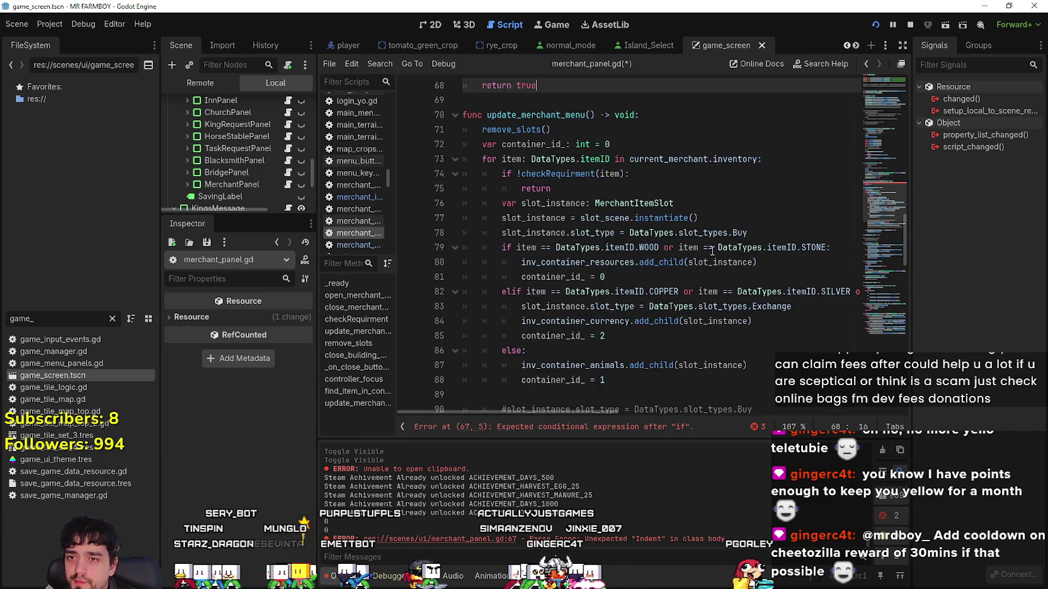
{"action": "scroll", "coordinate": [705, 252], "scroll_direction": "down", "scroll_amount": 3}
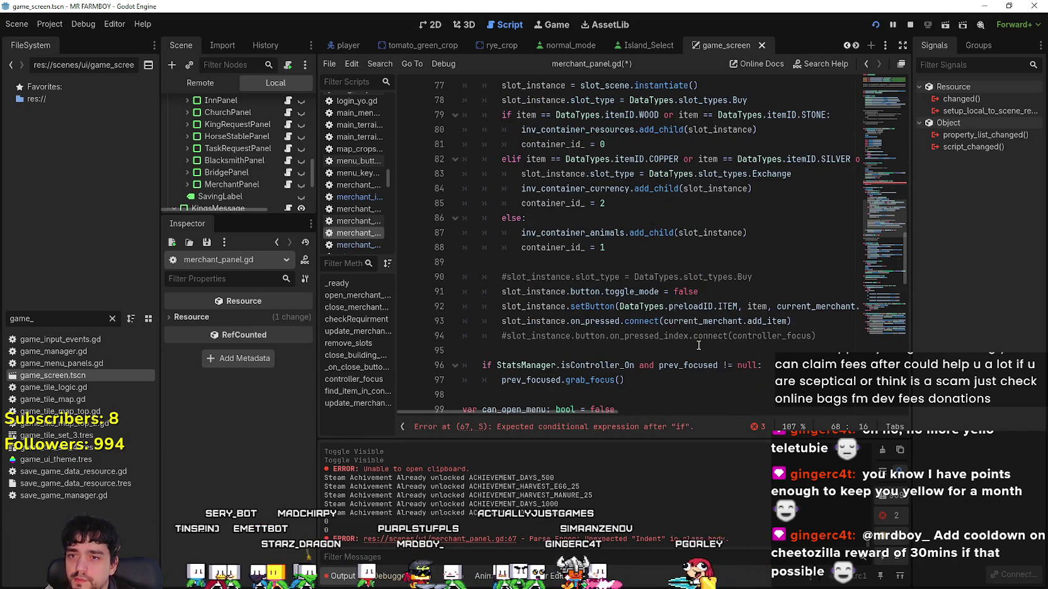
{"action": "scroll", "coordinate": [698, 340], "scroll_direction": "up", "scroll_amount": 2}
{"action": "scroll", "coordinate": [699, 323], "scroll_direction": "up", "scroll_amount": 2}
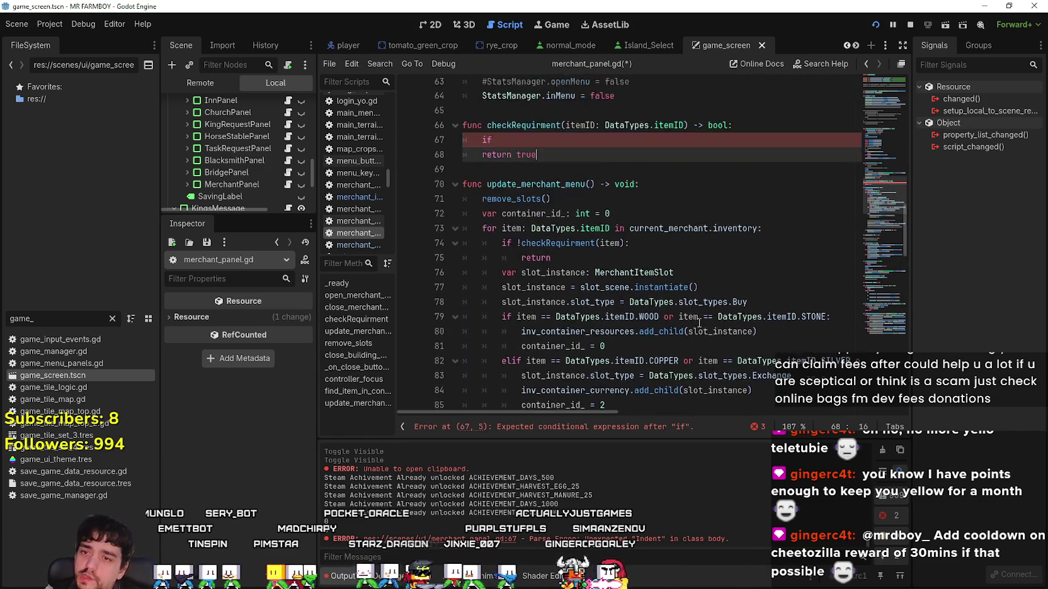
{"action": "scroll", "coordinate": [699, 323], "scroll_direction": "down", "scroll_amount": 1}
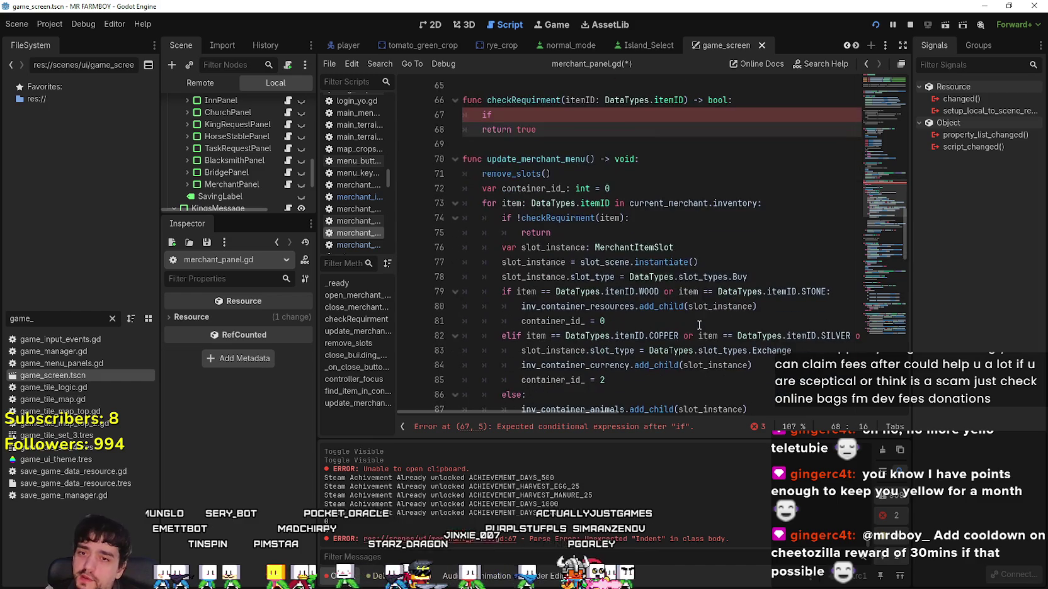
{"action": "left_click", "coordinate": [518, 114]}
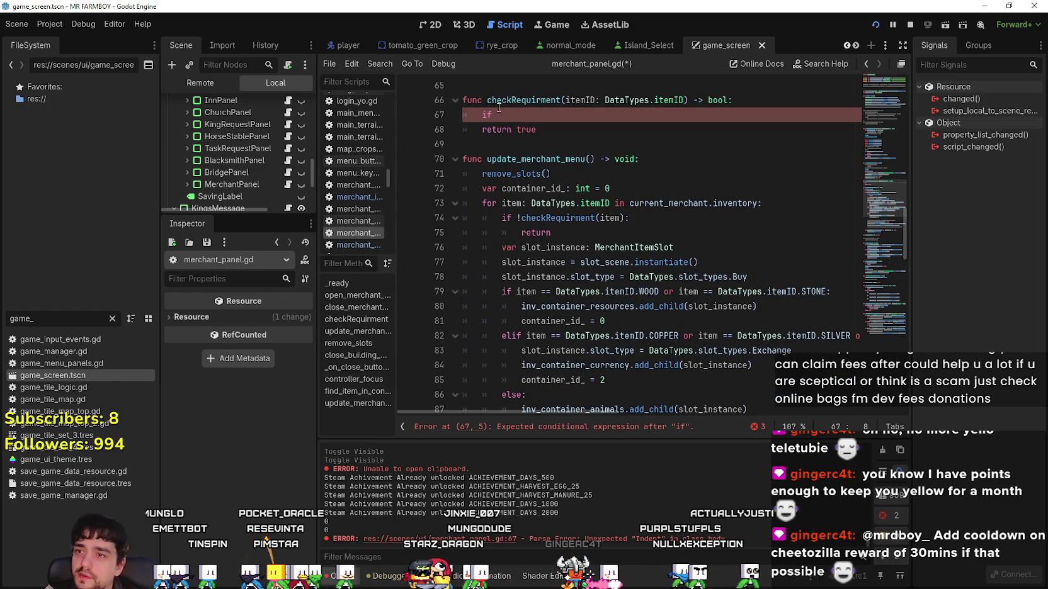
{"action": "type", "text": "DataTypes.item"}
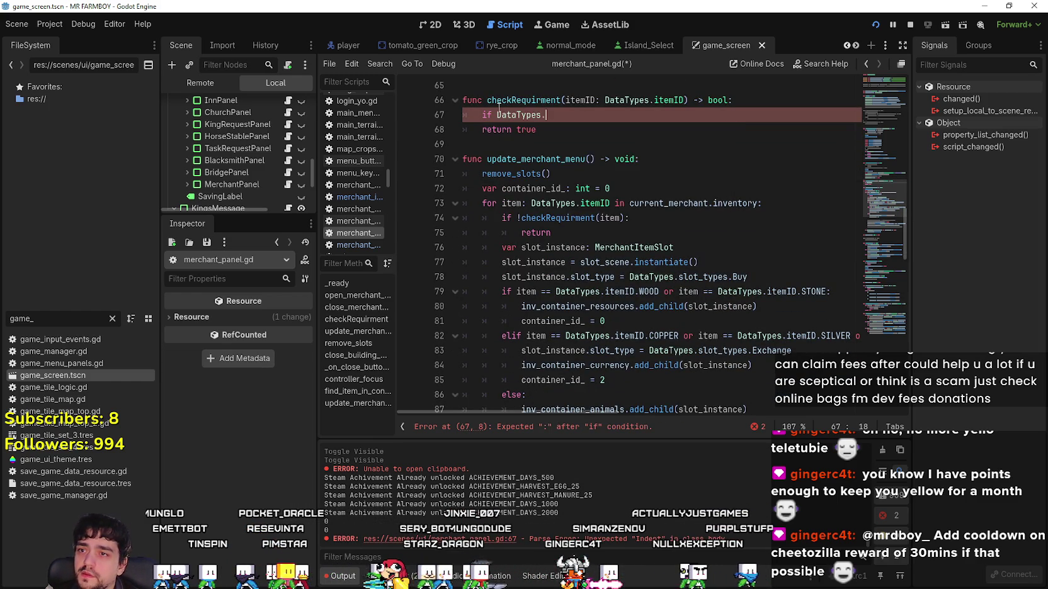
{"action": "type", "text": "ID.D"}
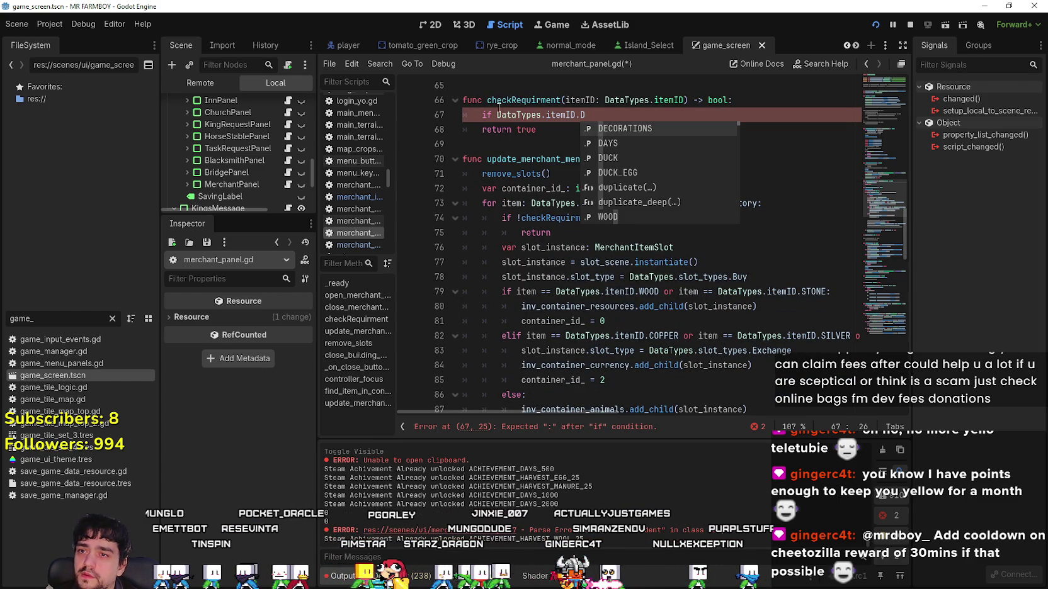
{"action": "type", "text": "UCK:"}
{"action": "key", "text": "Return"}
{"action": "key", "text": "BackSpace"}
{"action": "key", "text": "BackSpace"}
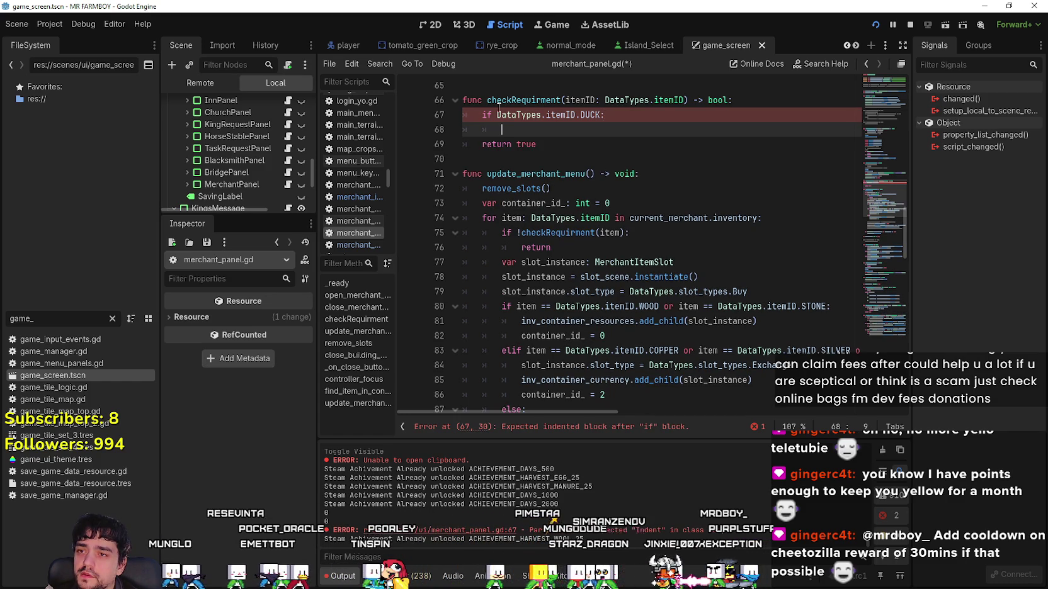
{"action": "key", "text": "BackSpace"}
{"action": "key", "text": "BackSpace"}
{"action": "key", "text": "BackSpace"}
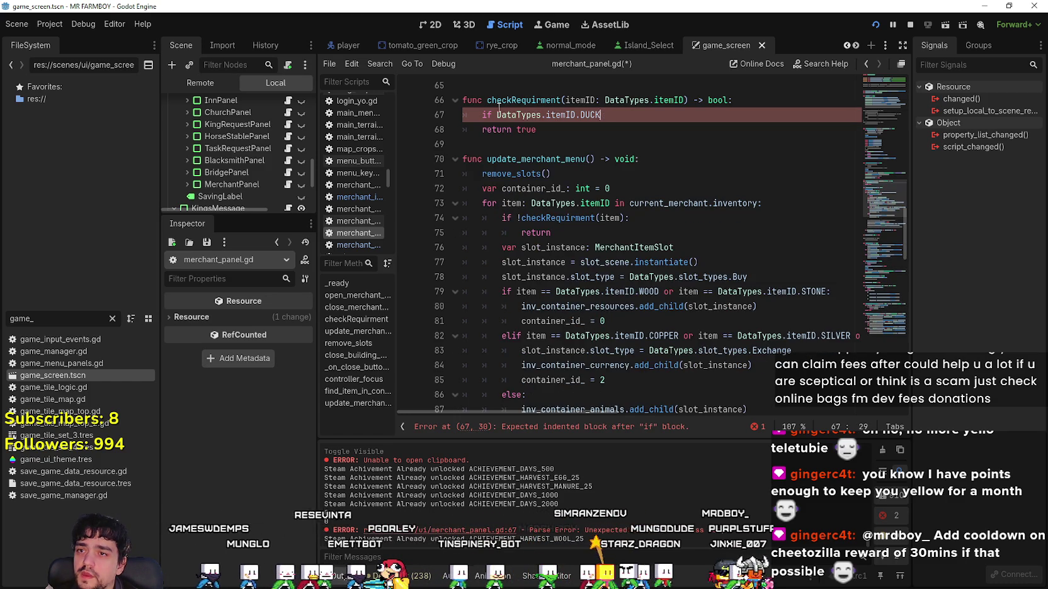
{"action": "key", "text": "BackSpace"}
{"action": "key", "text": "BackSpace"}
{"action": "key", "text": "BackSpace"}
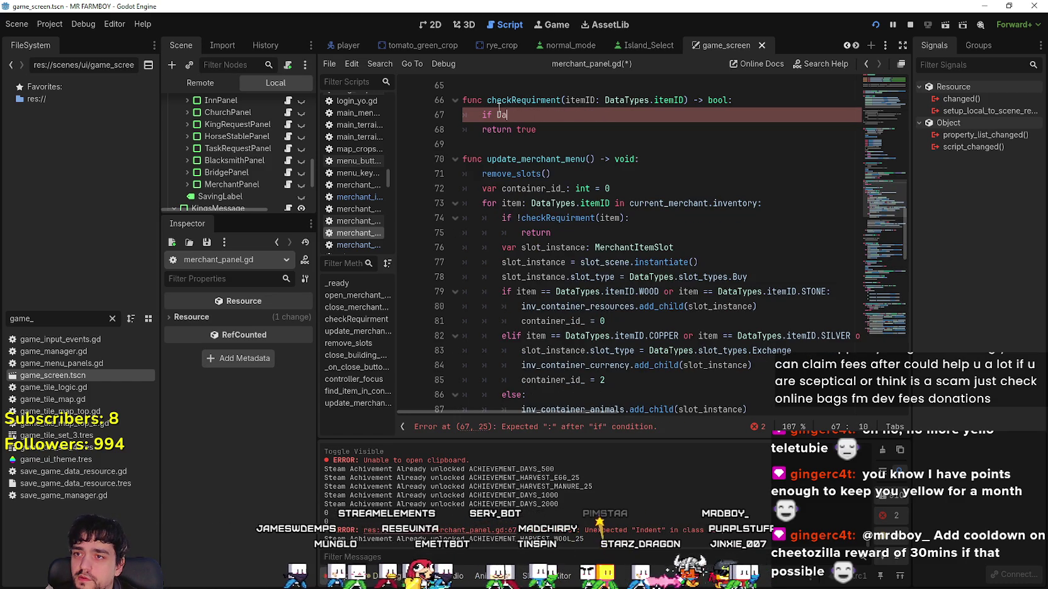
Write match itemID: with an indented DataTypes.itemID.DUCK: case.
{"action": "type", "text": "mat"}
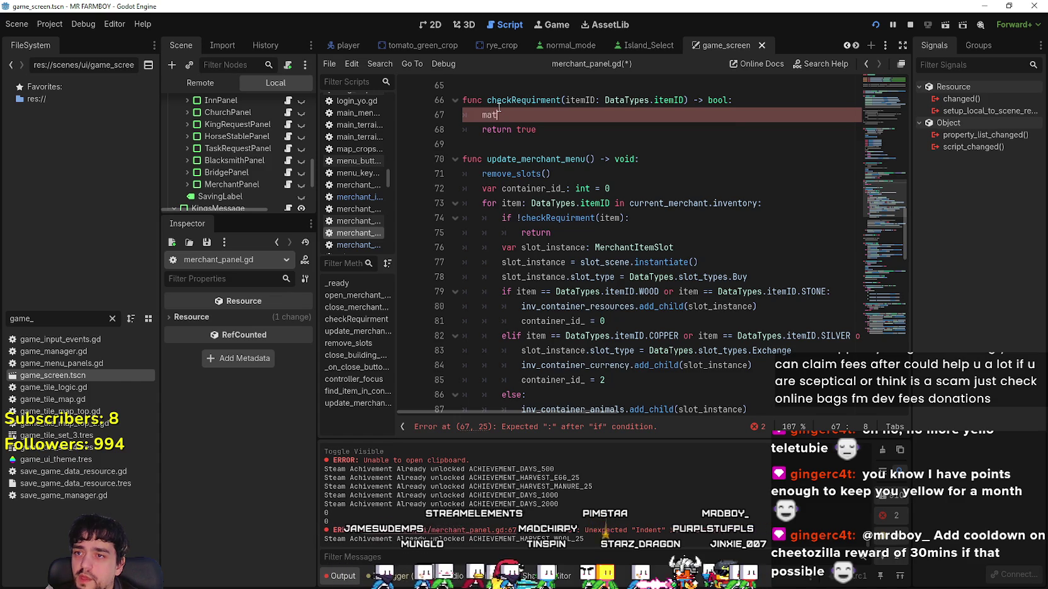
{"action": "type", "text": "ch itemID:"}
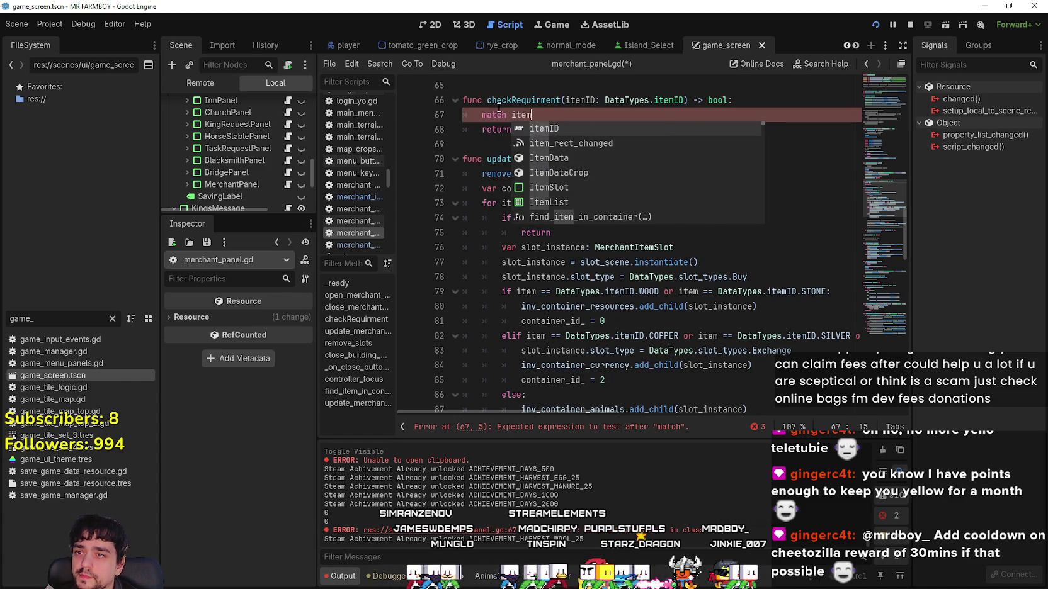
{"action": "key", "text": "Return"}
{"action": "type", "text": "D:"}
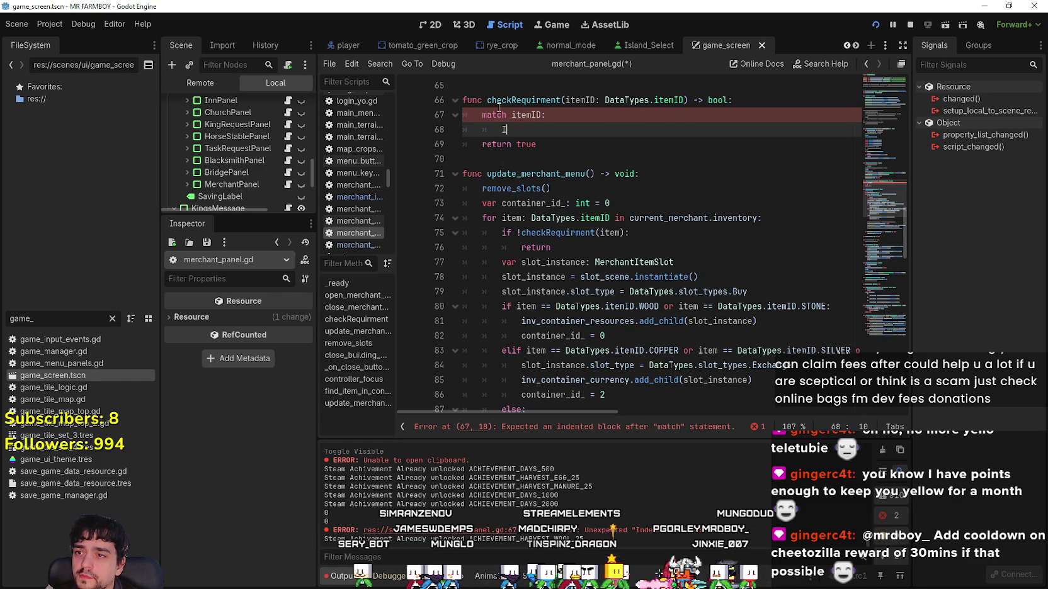
{"action": "type", "text": "temData"}
{"action": "key", "text": "BackSpace"}
{"action": "key", "text": "BackSpace"}
{"action": "key", "text": "BackSpace"}
{"action": "type", "text": "DataTypes."}
{"action": "key", "text": "Return"}
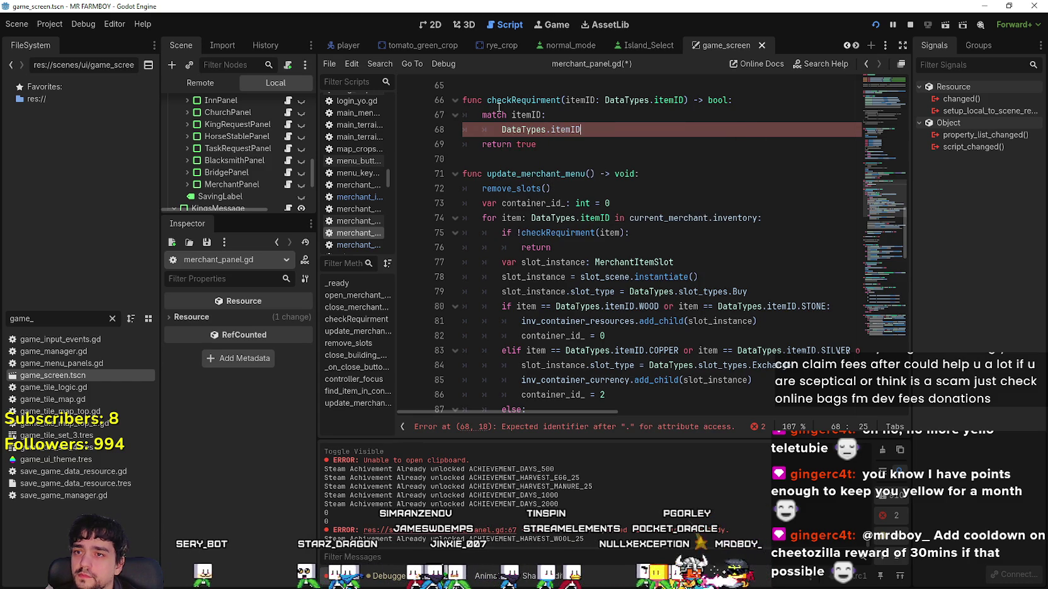
{"action": "type", "text": ".DU"}
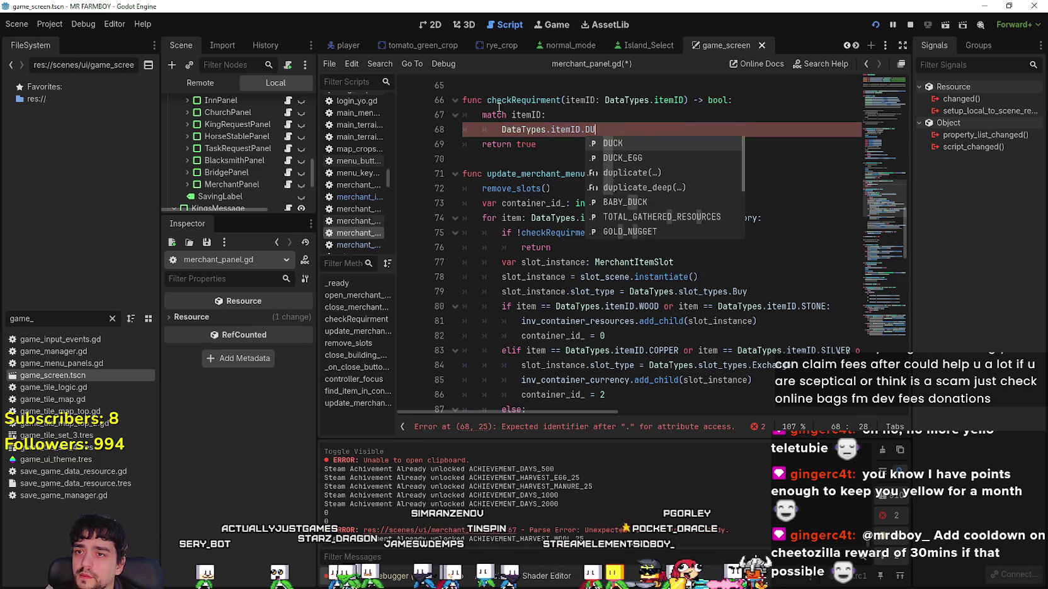
{"action": "type", "text": "CK:"}
{"action": "key", "text": "Return"}
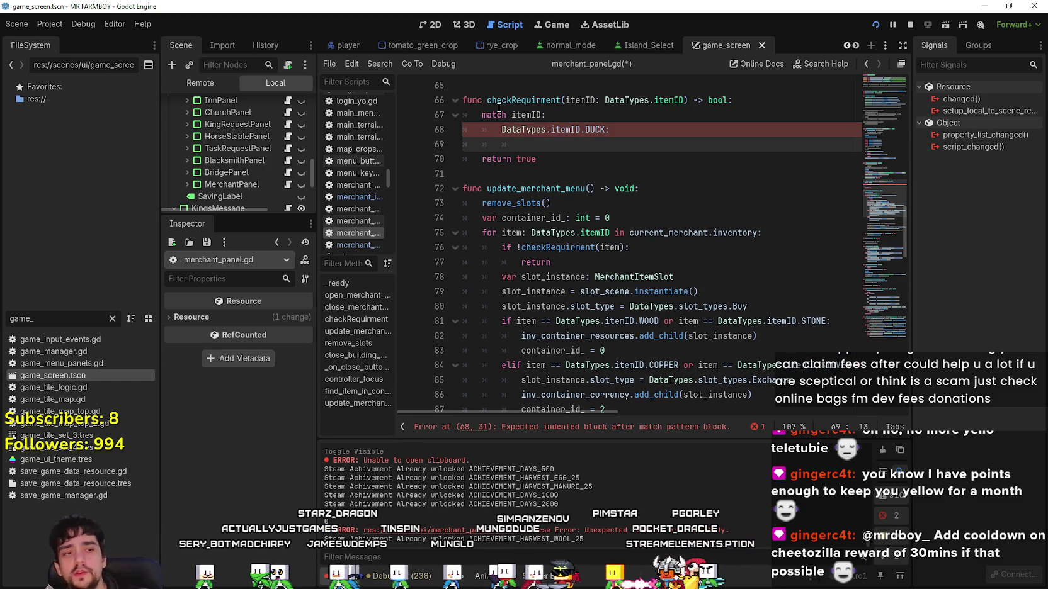
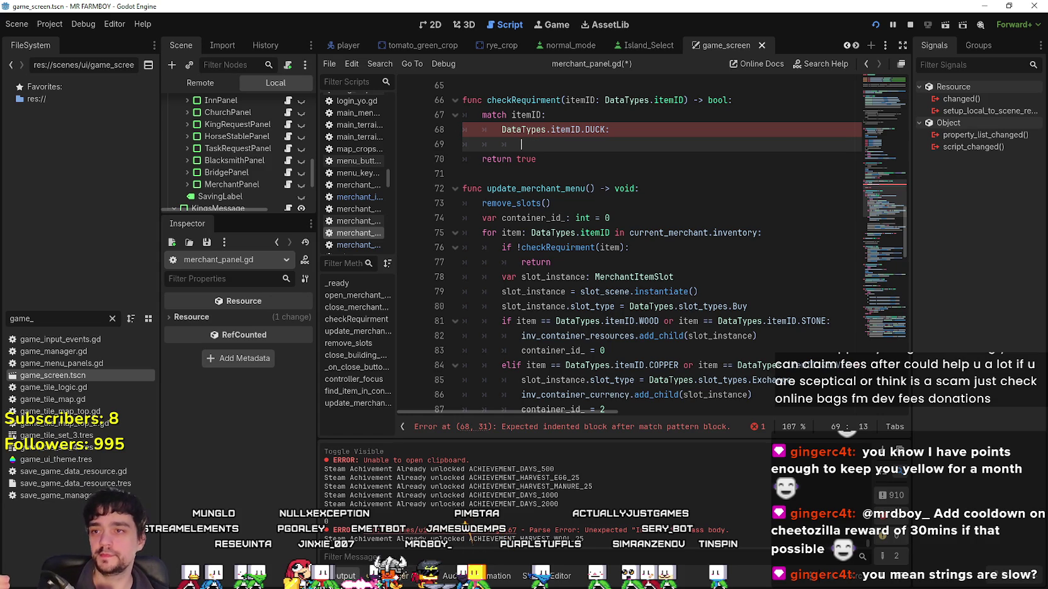
Clear the partial DataTypes text on line 69 and start 'if StatsManager'.
{"action": "type", "text": "DataTypes."}
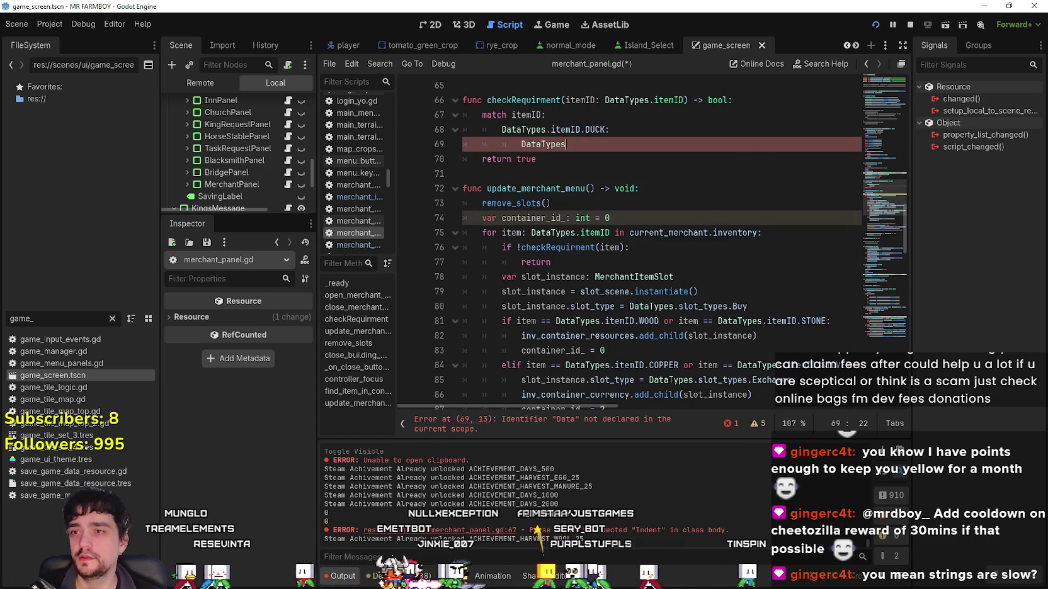
{"action": "key", "text": "BackSpace"}
{"action": "key", "text": "BackSpace"}
{"action": "key", "text": "BackSpace"}
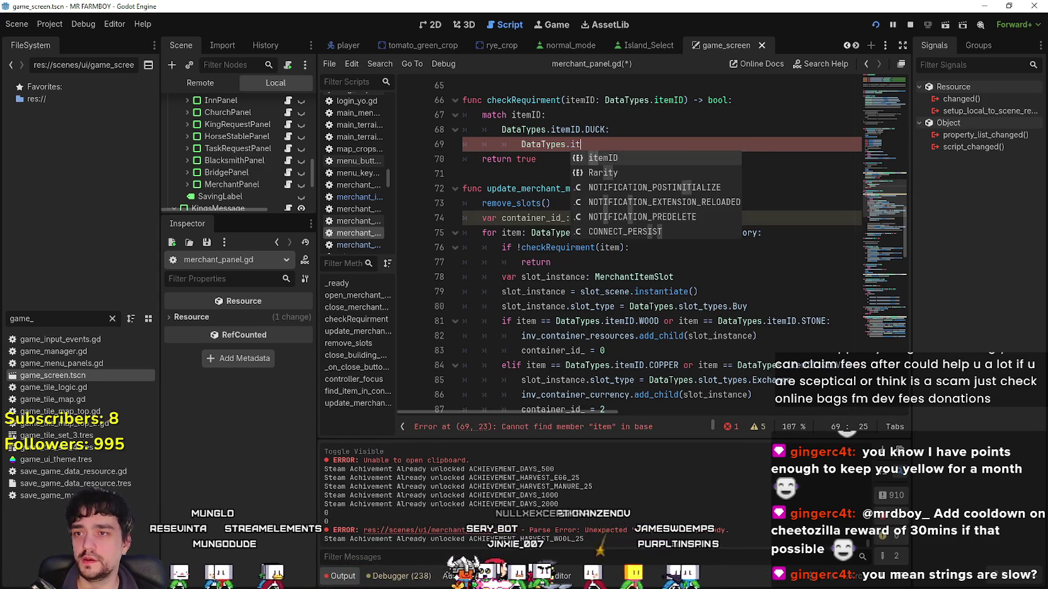
{"action": "key", "text": "BackSpace"}
{"action": "key", "text": "BackSpace"}
{"action": "key", "text": "BackSpace"}
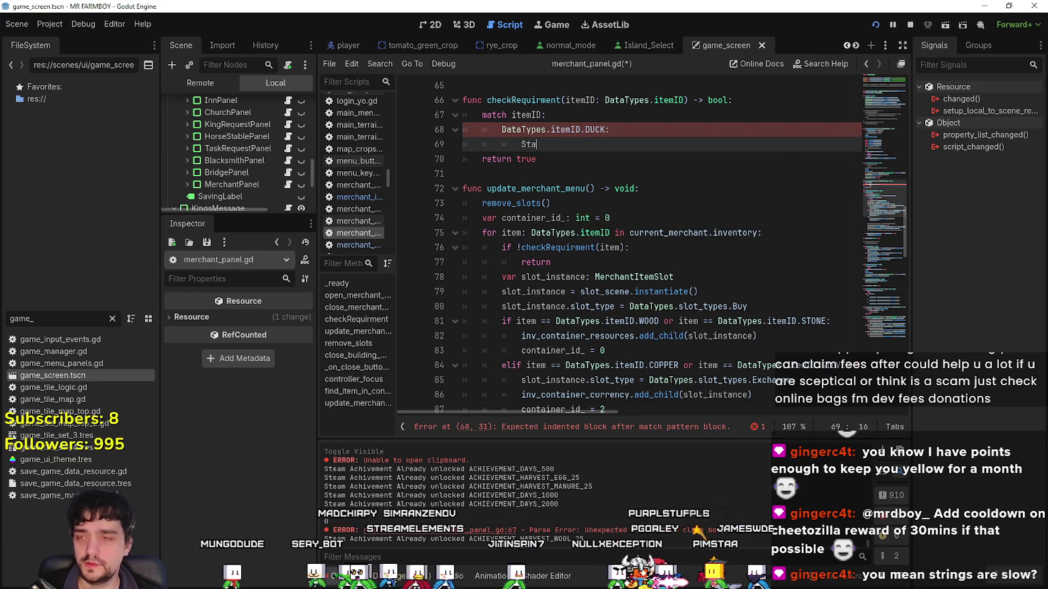
{"action": "type", "text": "if Sta"}
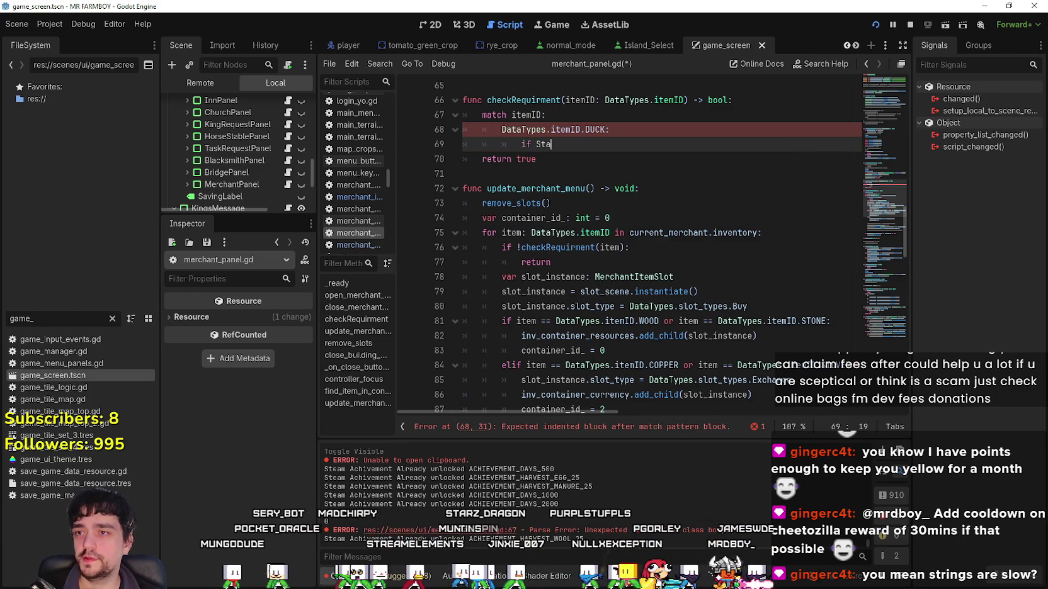
{"action": "type", "text": "ts"}
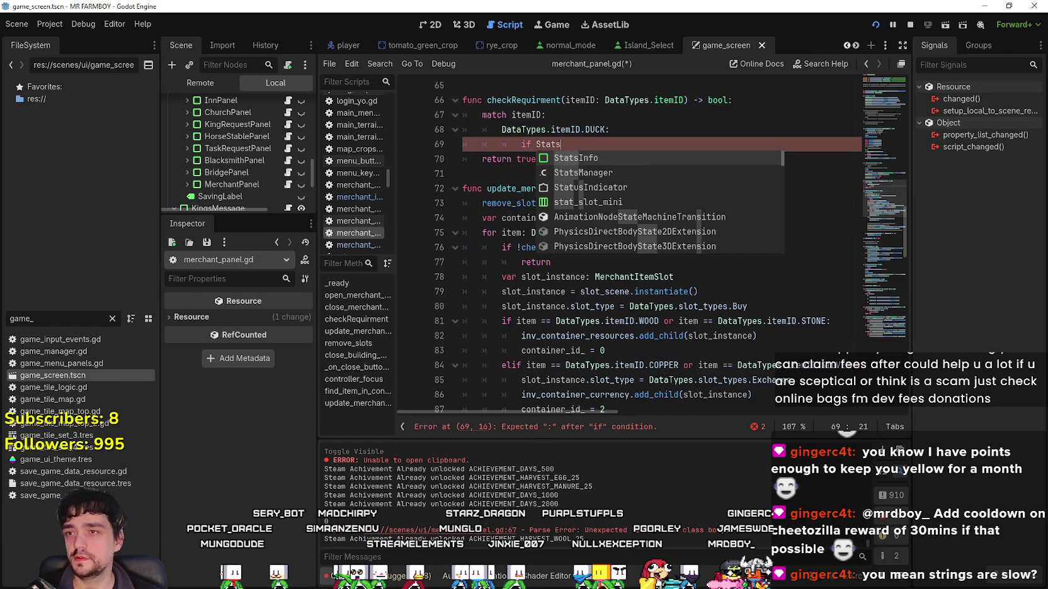
{"action": "key", "text": "Down"}
{"action": "key", "text": "Return"}
Extend the condition to StatsManager.advancements_data with an open .get() call.
{"action": "type", "text": "."}
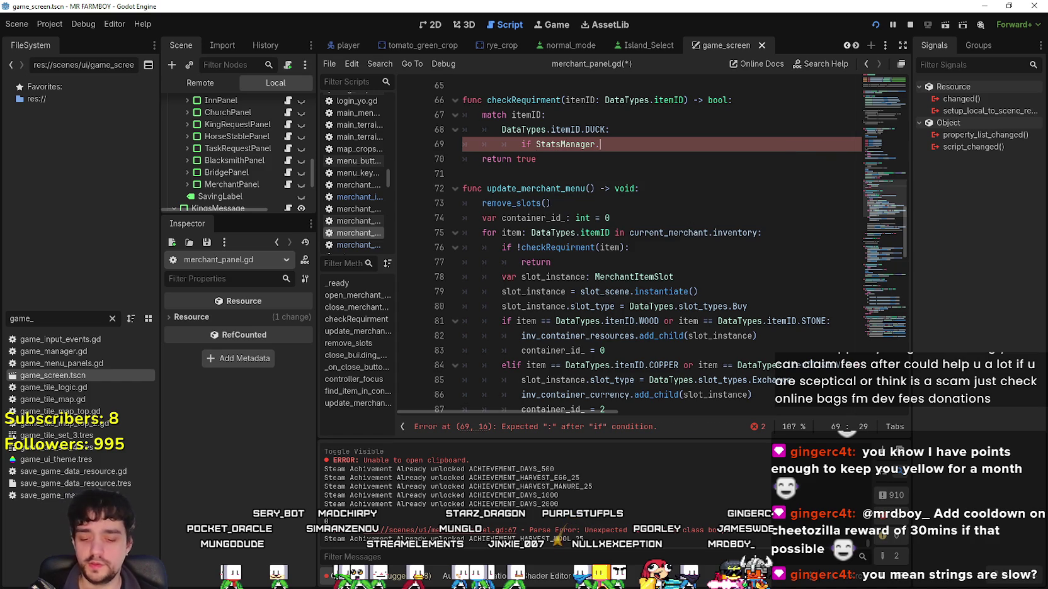
{"action": "type", "text": "adn"}
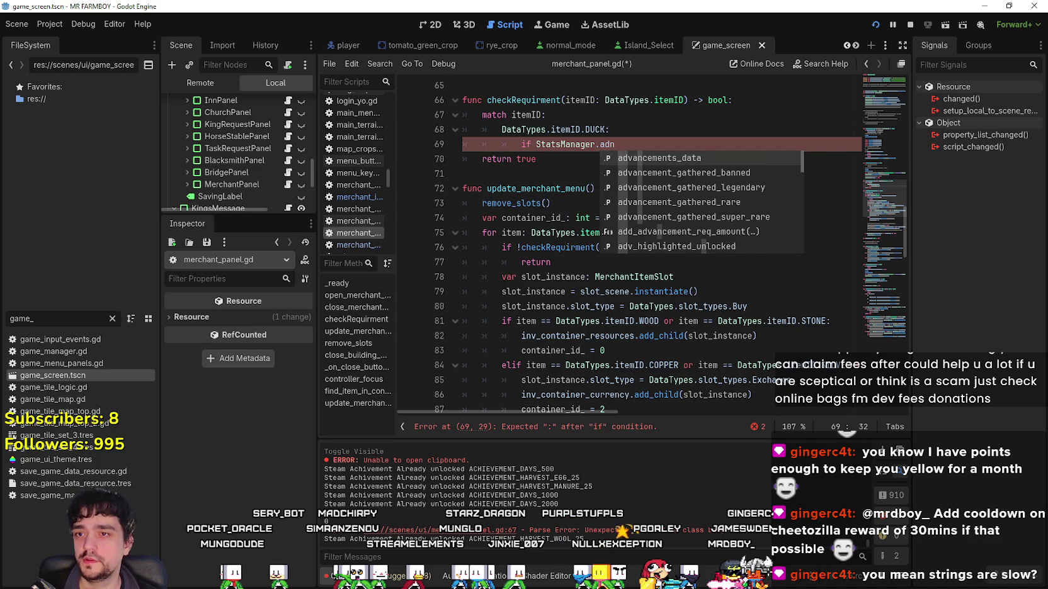
{"action": "key", "text": "Return"}
{"action": "type", "text": ".has"}
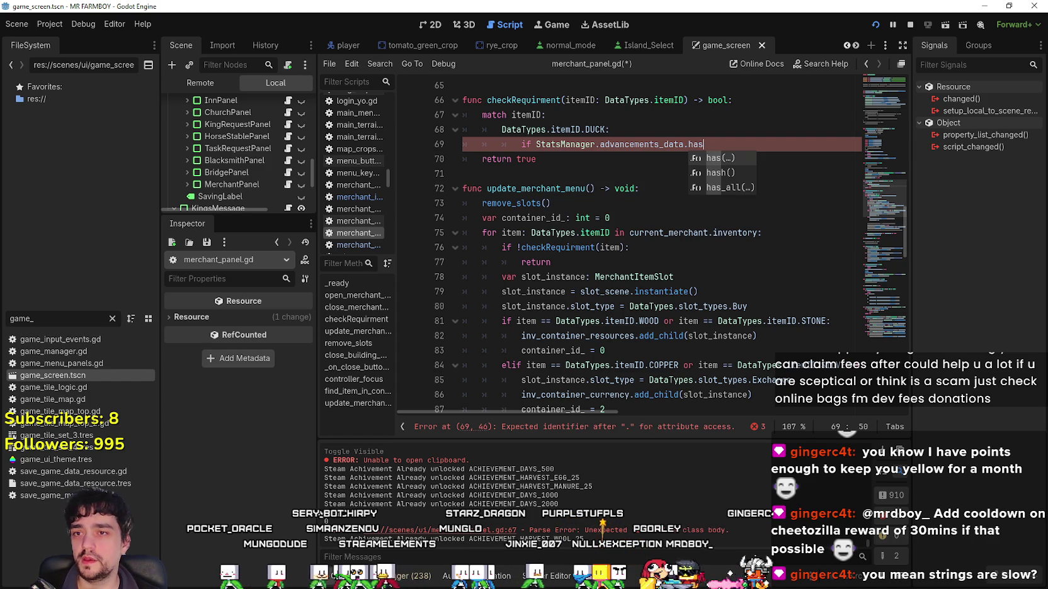
{"action": "key", "text": "BackSpace"}
{"action": "key", "text": "BackSpace"}
{"action": "type", "text": "get(i"}
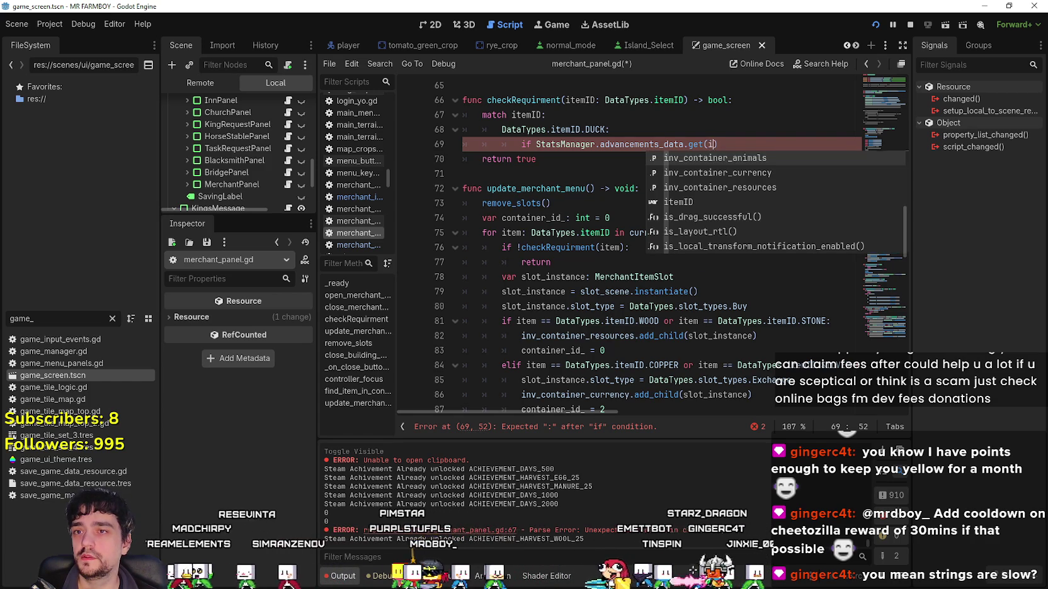
{"action": "key", "text": "Escape"}
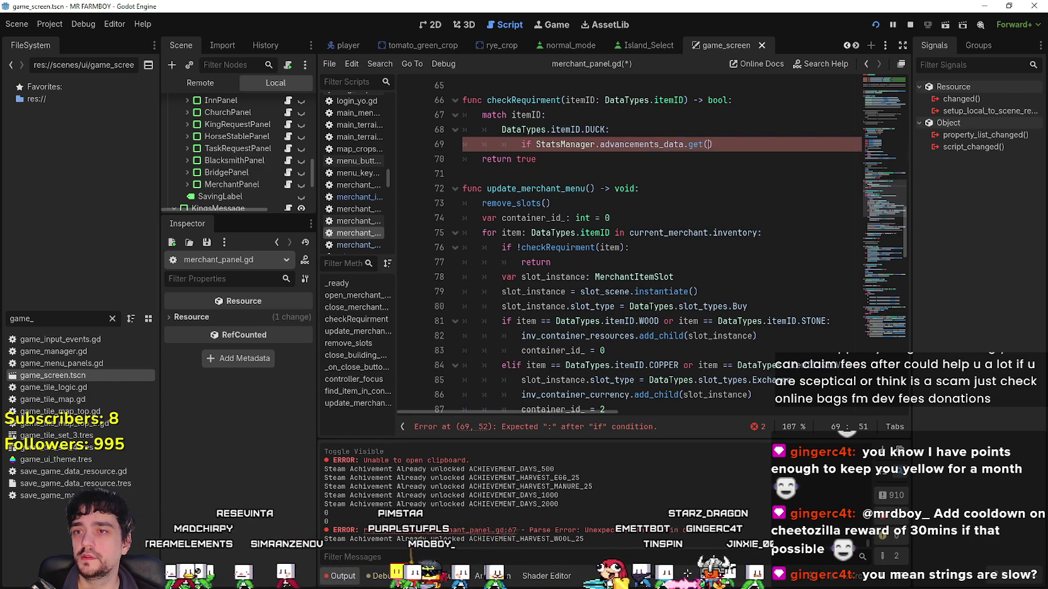
{"action": "type", "text": "Data"}
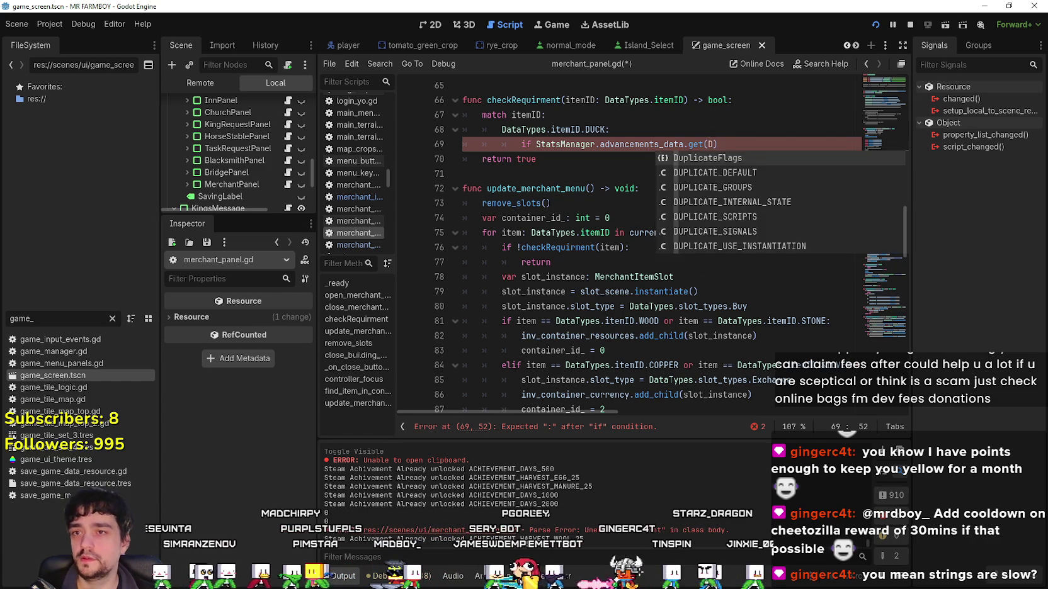
{"action": "key", "text": "BackSpace"}
{"action": "key", "text": "BackSpace"}
{"action": "key", "text": "BackSpace"}
{"action": "key", "text": "BackSpace"}
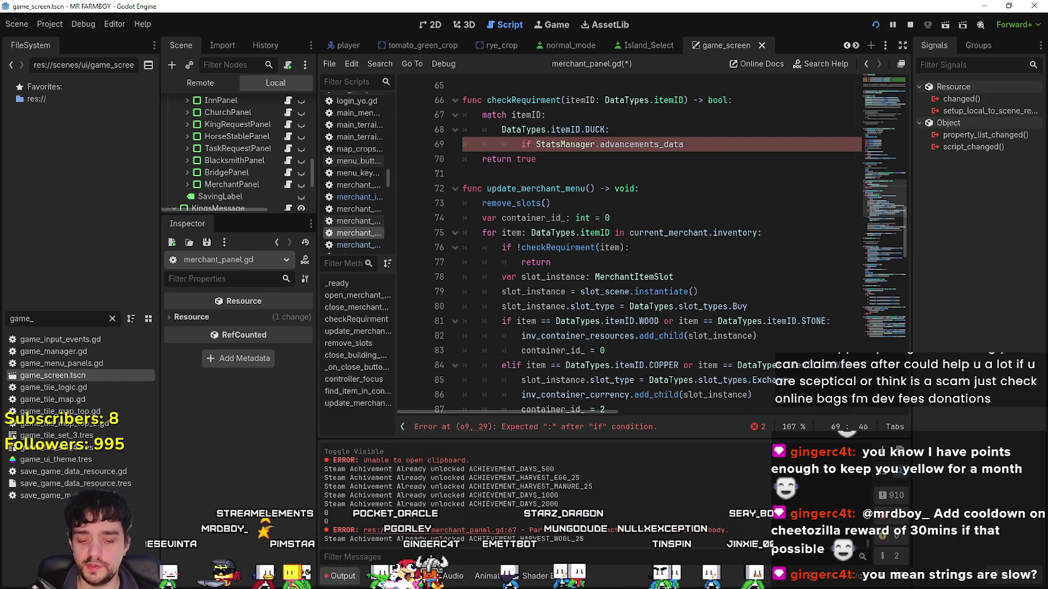
Index advancements_data with [DataTypes.AdvDataID.ANIMAL] and begin a .get() call.
{"action": "type", "text": "A"}
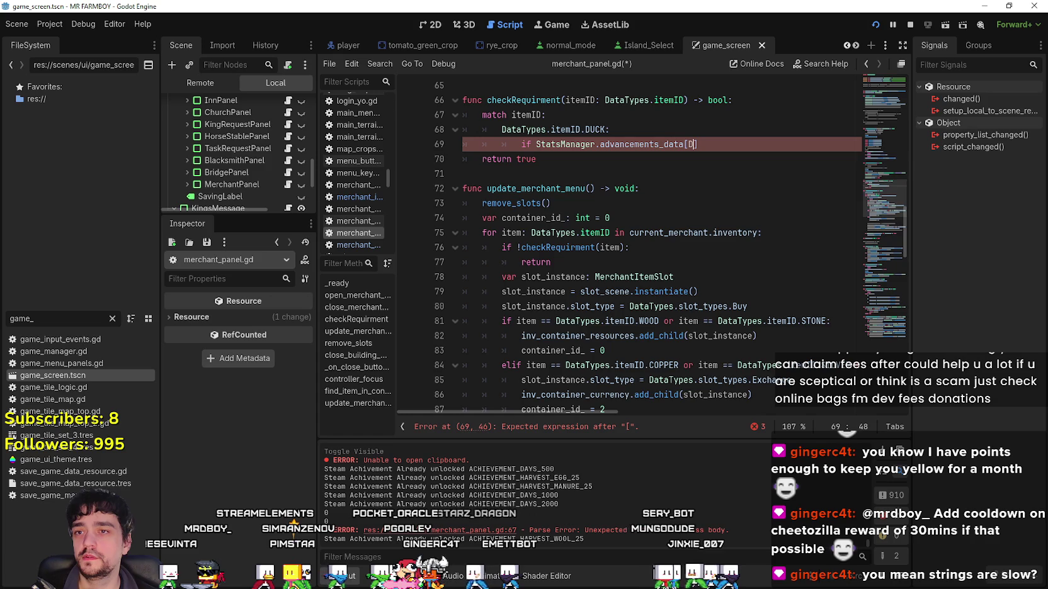
{"action": "type", "text": "ataTypes"}
{"action": "type", "text": ".itemID."}
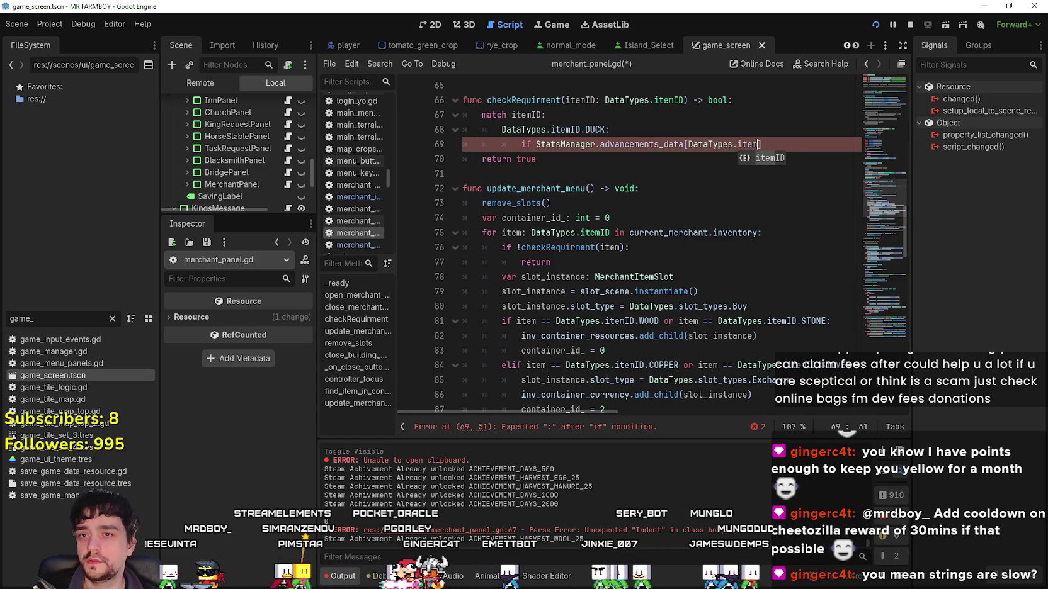
{"action": "type", "text": "Animal"}
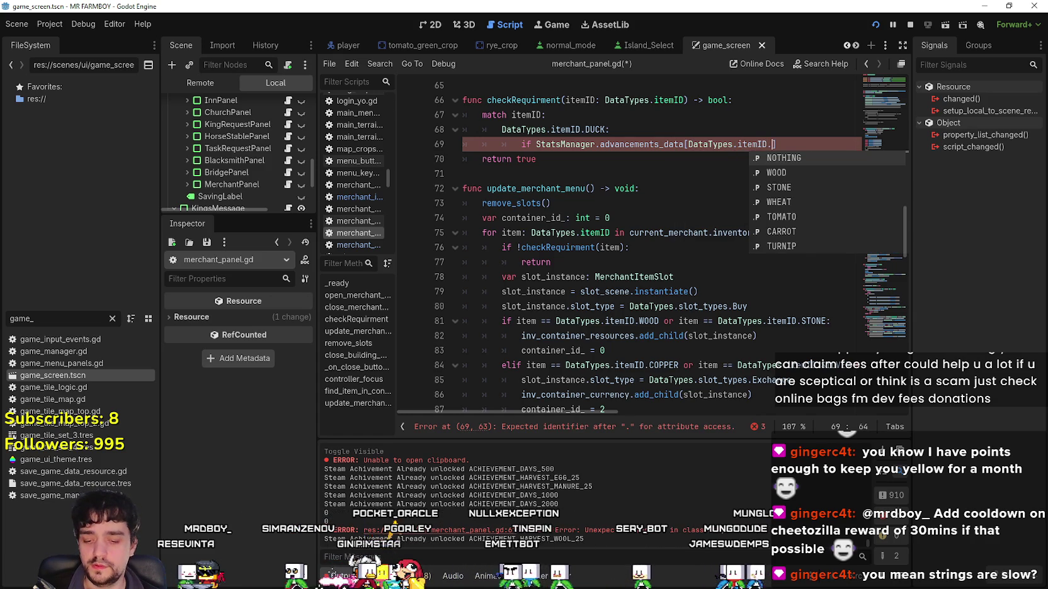
{"action": "key", "text": "BackSpace"}
{"action": "key", "text": "BackSpace"}
{"action": "key", "text": "BackSpace"}
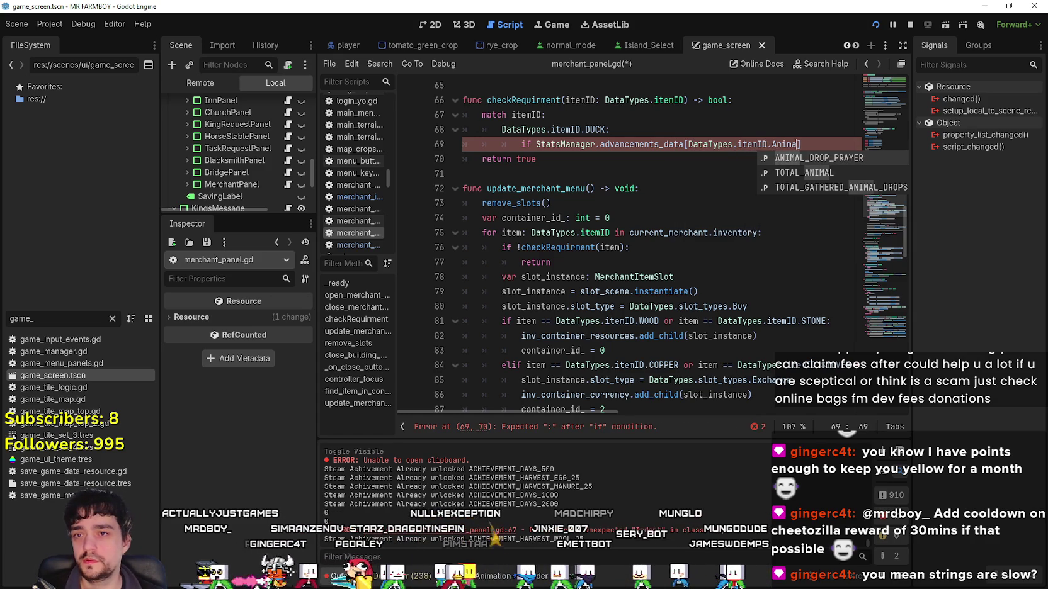
{"action": "key", "text": "BackSpace"}
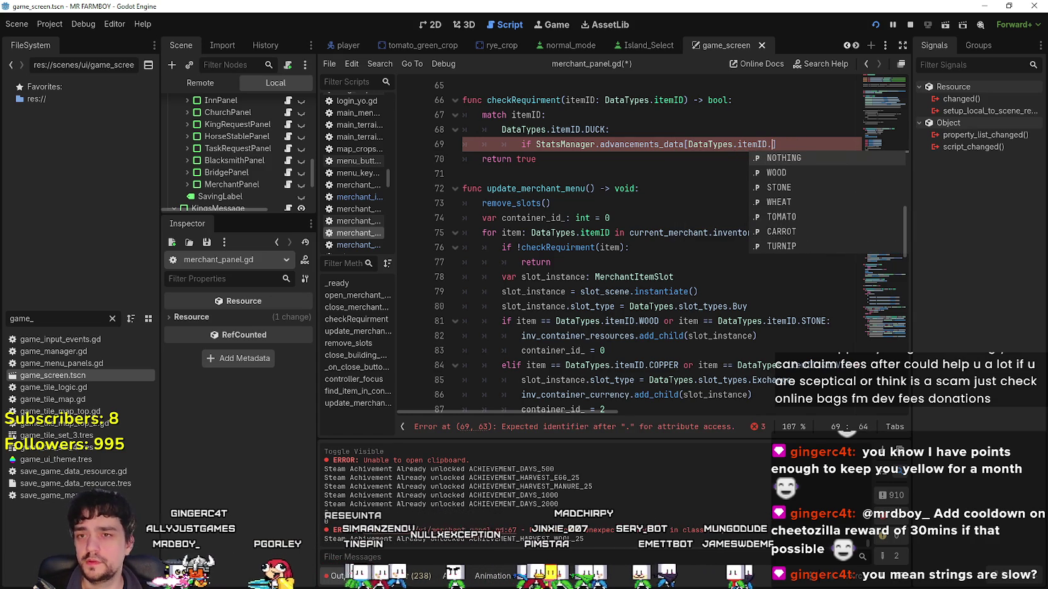
{"action": "type", "text": "AN"}
{"action": "key", "text": "Escape"}
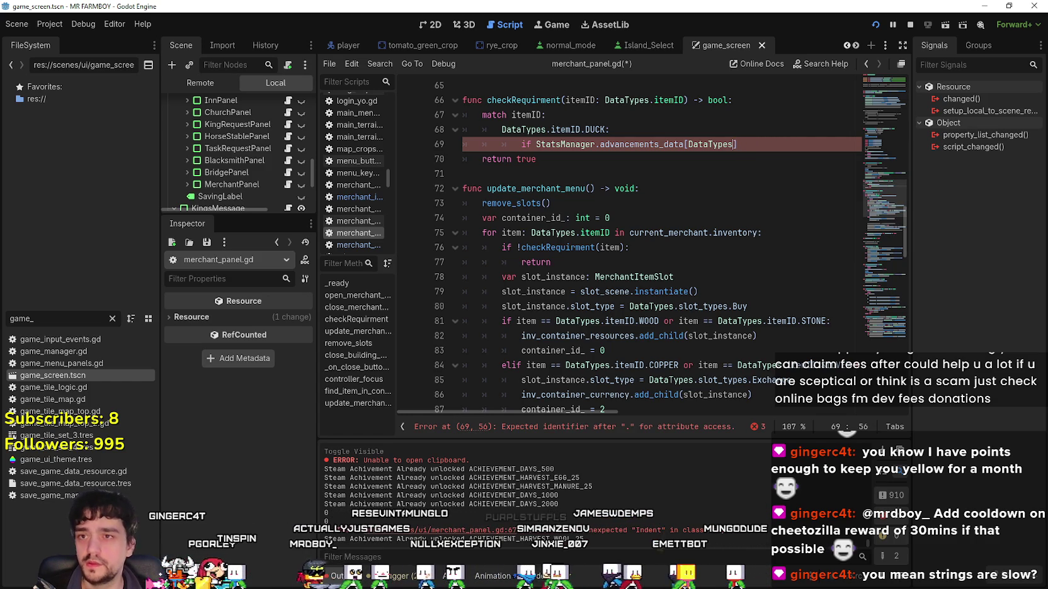
{"action": "type", "text": "."}
{"action": "key", "text": "Return"}
{"action": "type", "text": ".ANIMAL]."}
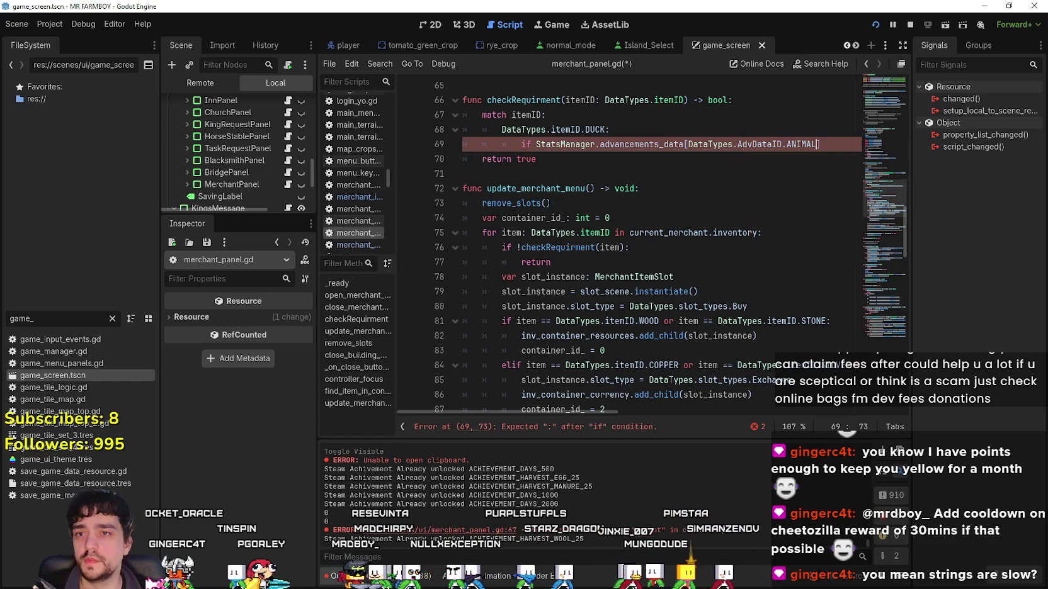
{"action": "type", "text": "get(D"}
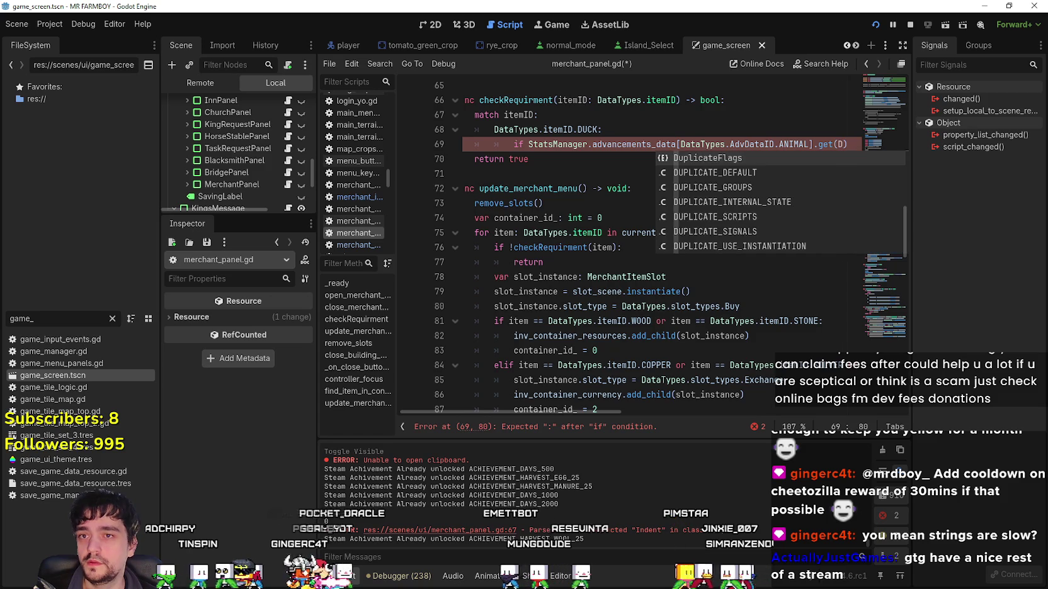
Complete .get(DataTypes.itemID.DUCK, 0) > 200 and add a return line beneath.
{"action": "key", "text": "BackSpace"}
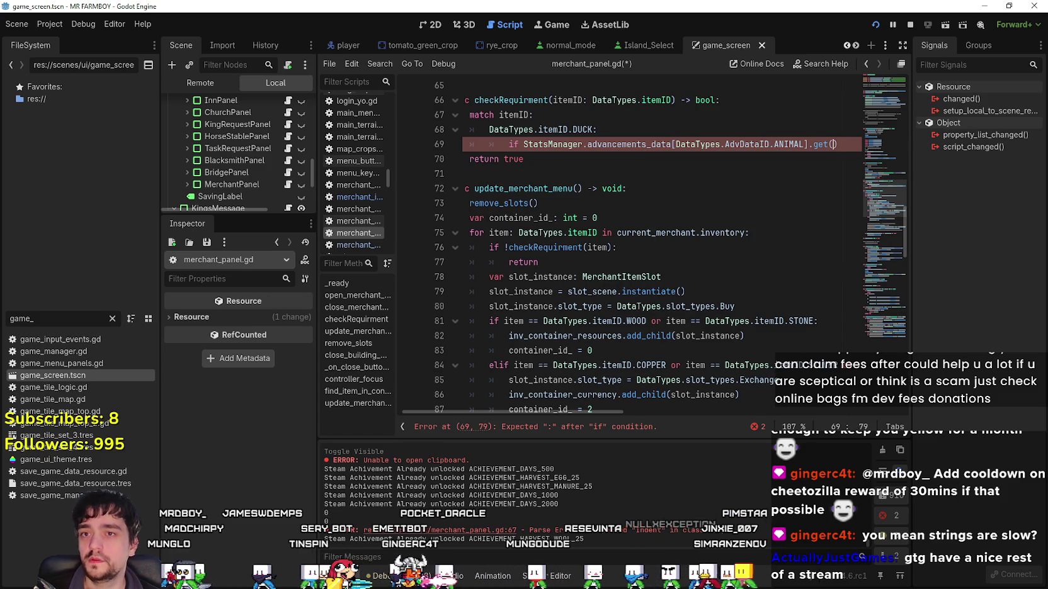
{"action": "type", "text": "Data"}
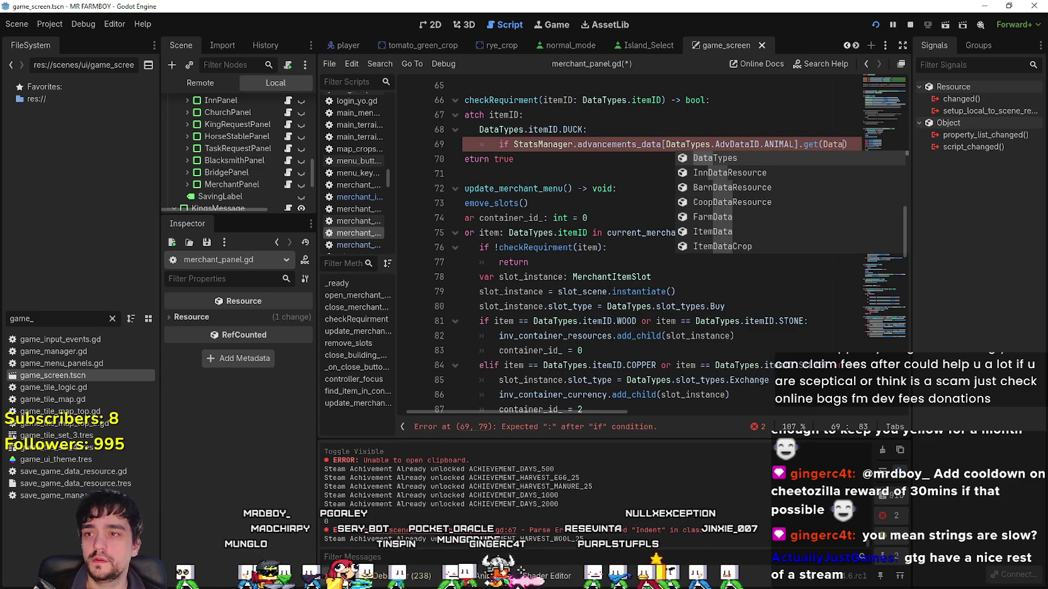
{"action": "type", "text": "Types.itemID."}
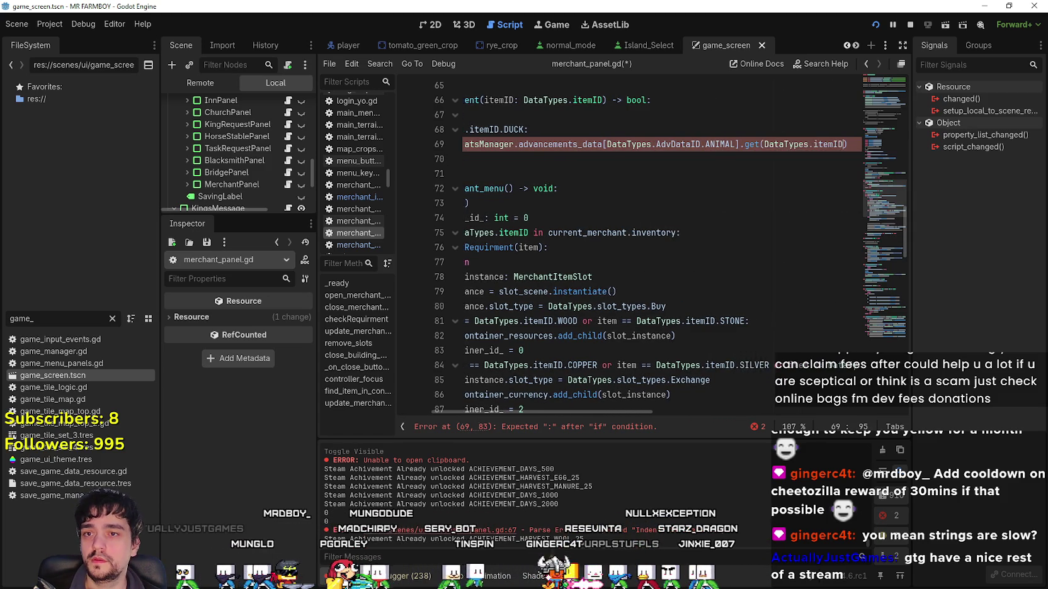
{"action": "type", "text": "DUCK"}
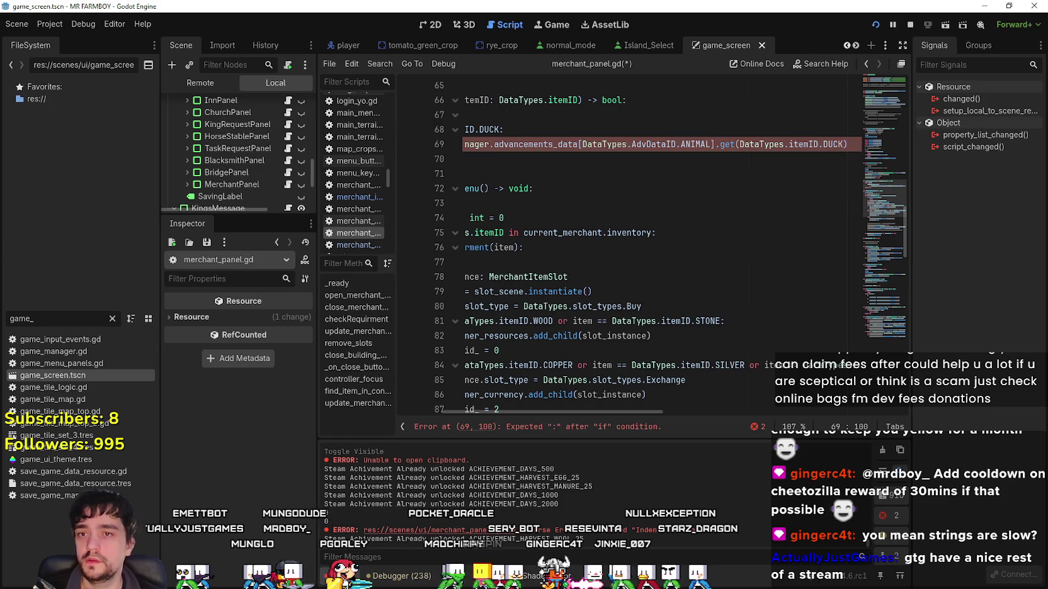
{"action": "type", "text": ", 0) > 200"}
{"action": "key", "text": "Return"}
{"action": "type", "text": "return true"}
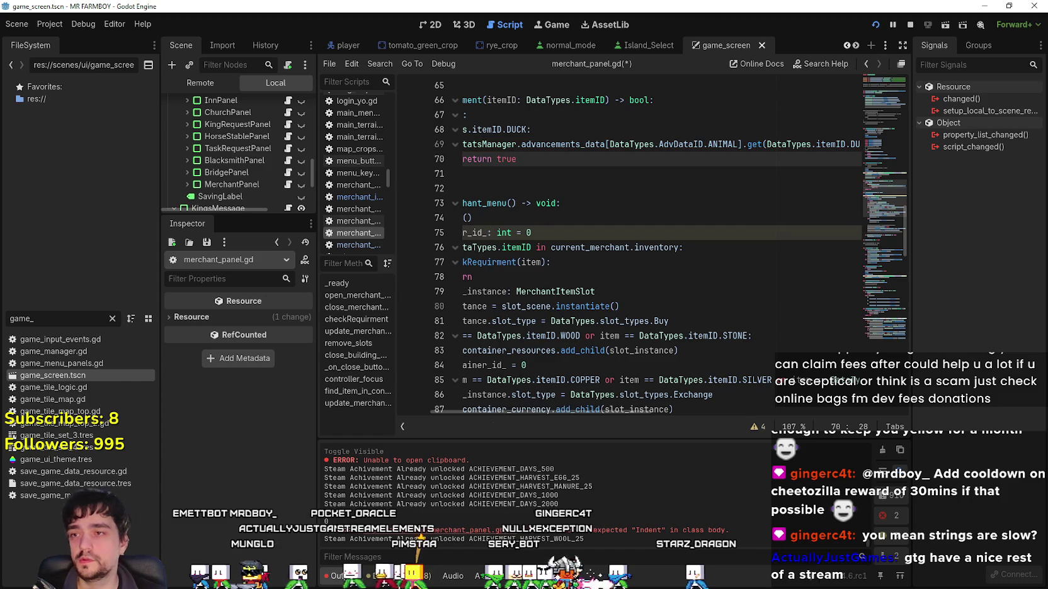
{"action": "left_click_drag", "start_coordinate": [316, 252], "coordinate": [244, 252]}
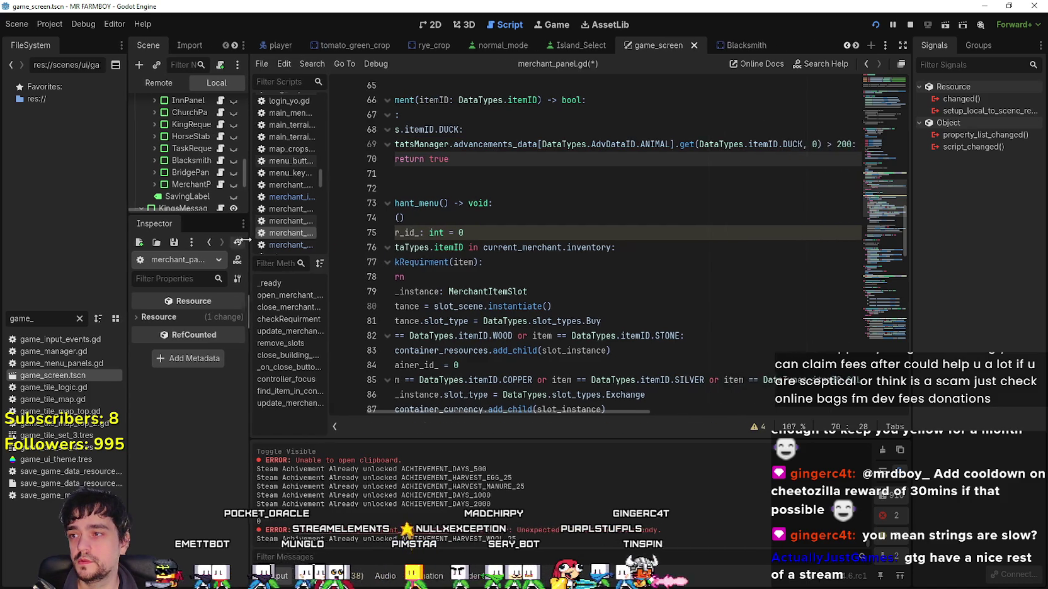
Make the case return false and change the comparison to < 200.
{"action": "double_click", "coordinate": [432, 159]}
{"action": "type", "text": "false"}
{"action": "left_click", "coordinate": [820, 144]}
{"action": "type", "text": "<"}
Set the case label to CHICKEN and the advancement key from DUCK to EGG.
{"action": "mouse_move", "coordinate": [504, 157]}
{"action": "left_mouse_down"}
{"action": "mouse_move", "coordinate": [315, 136]}
{"action": "mouse_move", "coordinate": [336, 138]}
{"action": "left_mouse_up"}
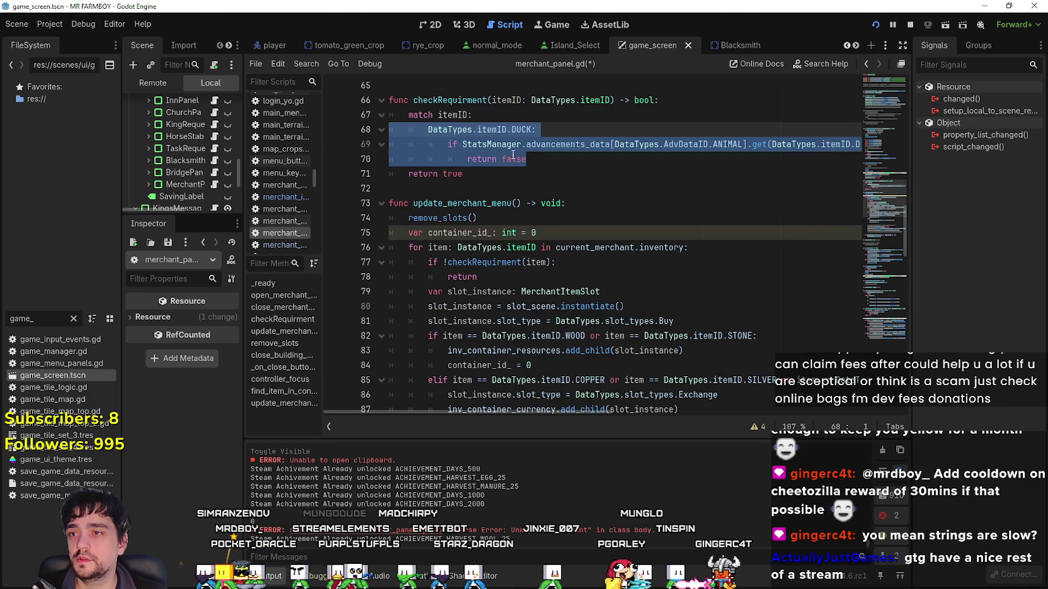
{"action": "left_click", "coordinate": [607, 158]}
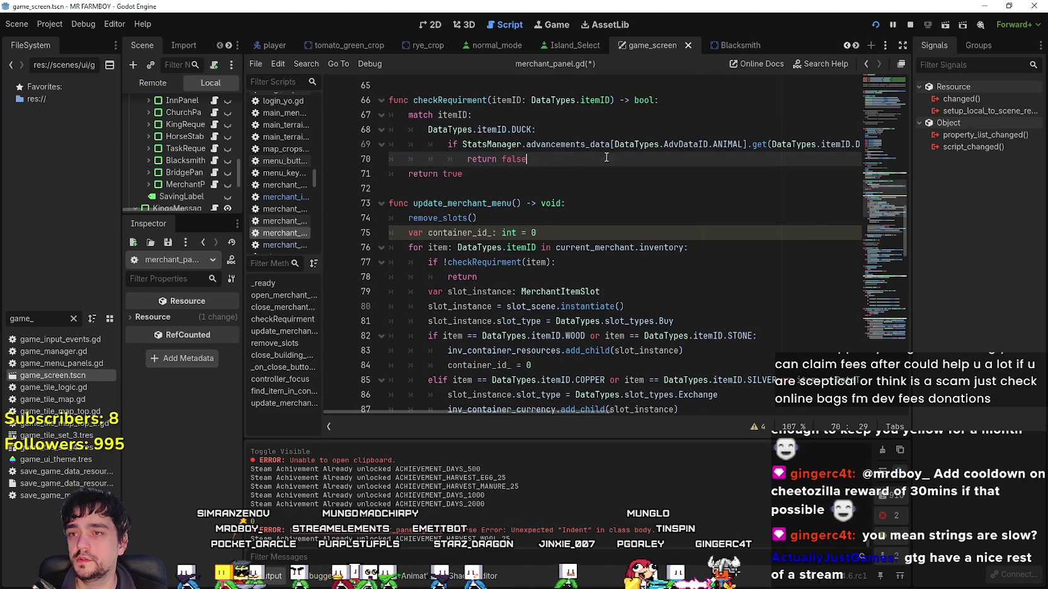
{"action": "double_click", "coordinate": [519, 131]}
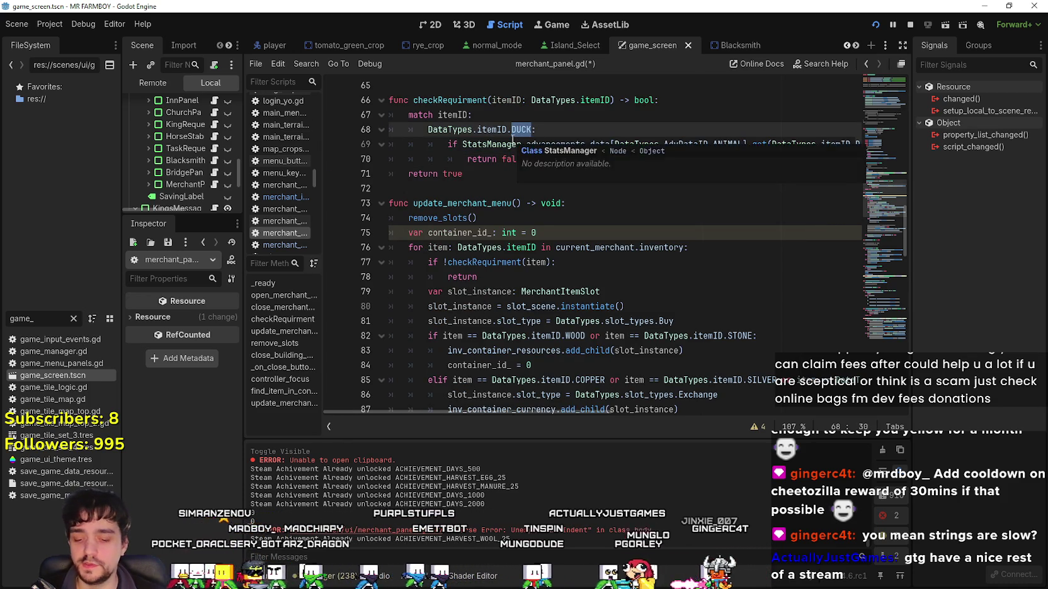
{"action": "type", "text": "CHICK"}
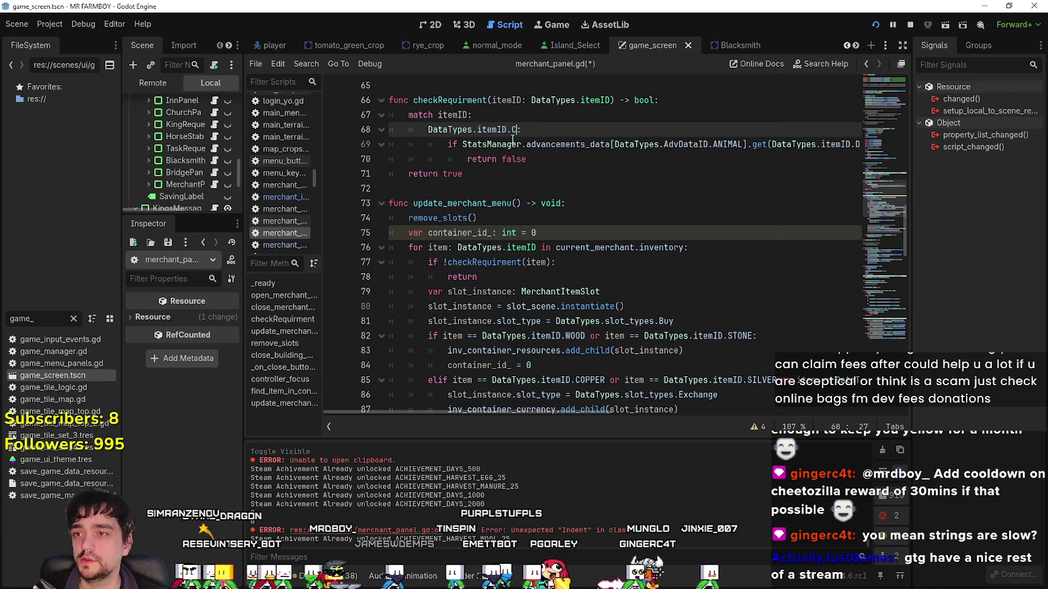
{"action": "key", "text": "Return"}
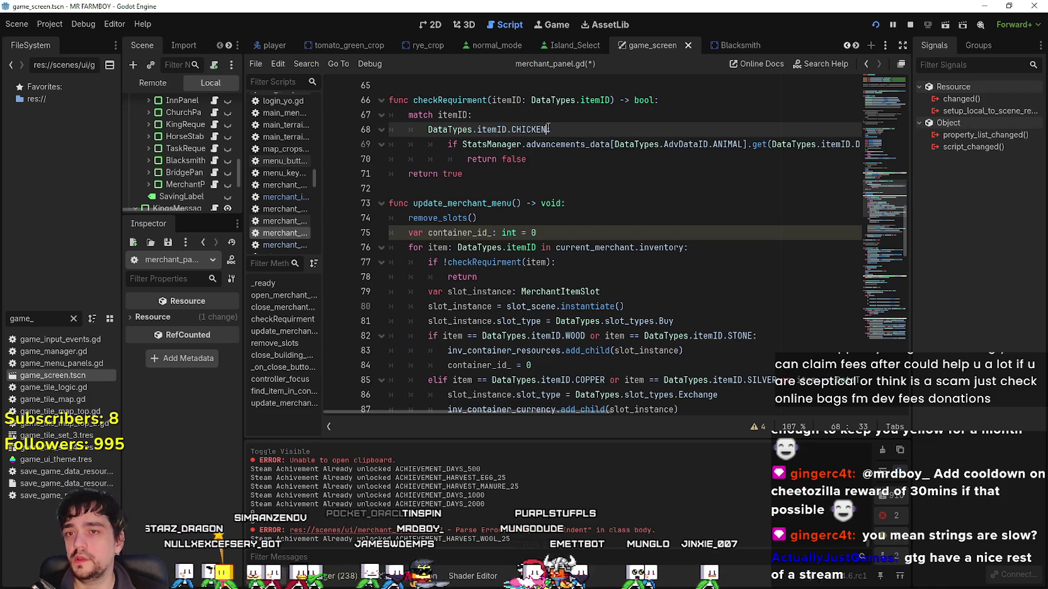
{"action": "left_click_drag", "start_coordinate": [772, 144], "coordinate": [860, 147]}
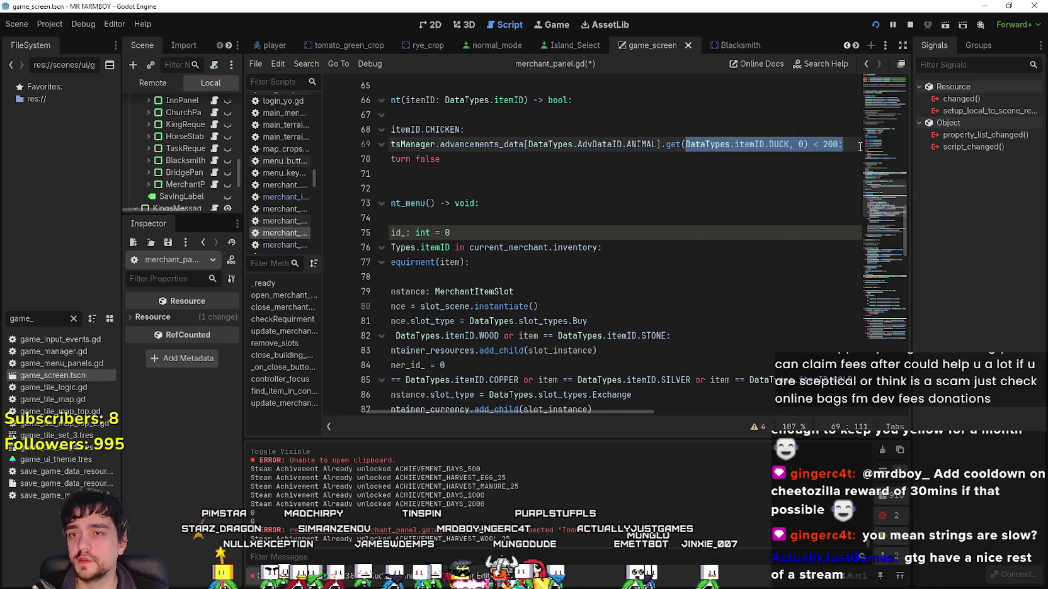
{"action": "double_click", "coordinate": [781, 144]}
{"action": "type", "text": "EGG"}
{"action": "left_click", "coordinate": [663, 156]}
Rename the CHICKEN case label on line 68 to DUCK.
{"action": "mouse_move", "coordinate": [663, 156]}
{"action": "left_mouse_down"}
{"action": "mouse_move", "coordinate": [372, 115]}
{"action": "mouse_move", "coordinate": [369, 124]}
{"action": "left_mouse_up"}
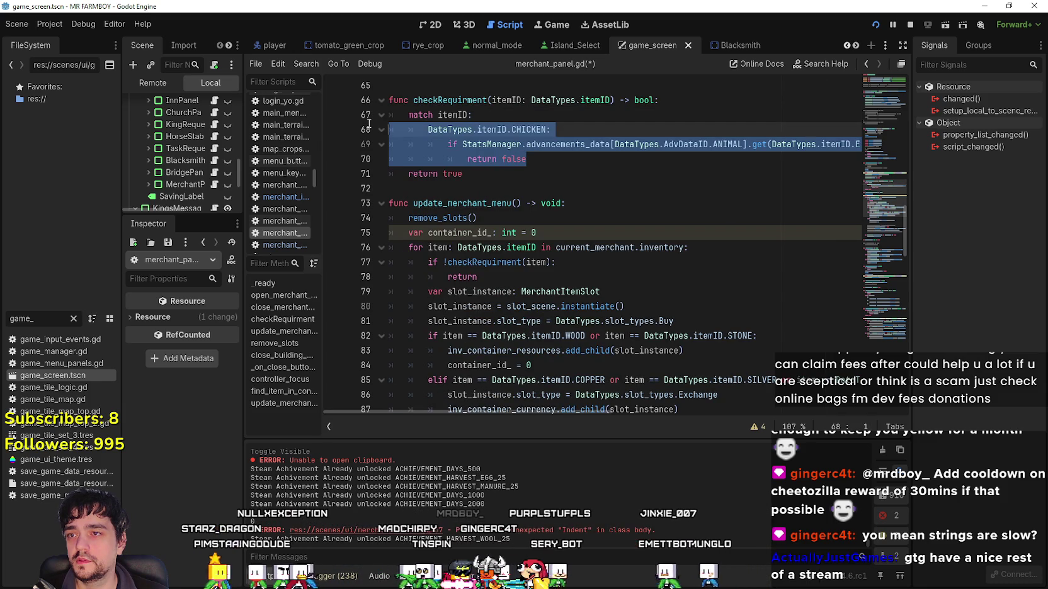
{"action": "scroll", "coordinate": [391, 164], "scroll_direction": "down", "scroll_amount": 5}
{"action": "scroll", "coordinate": [518, 231], "scroll_direction": "up", "scroll_amount": 7}
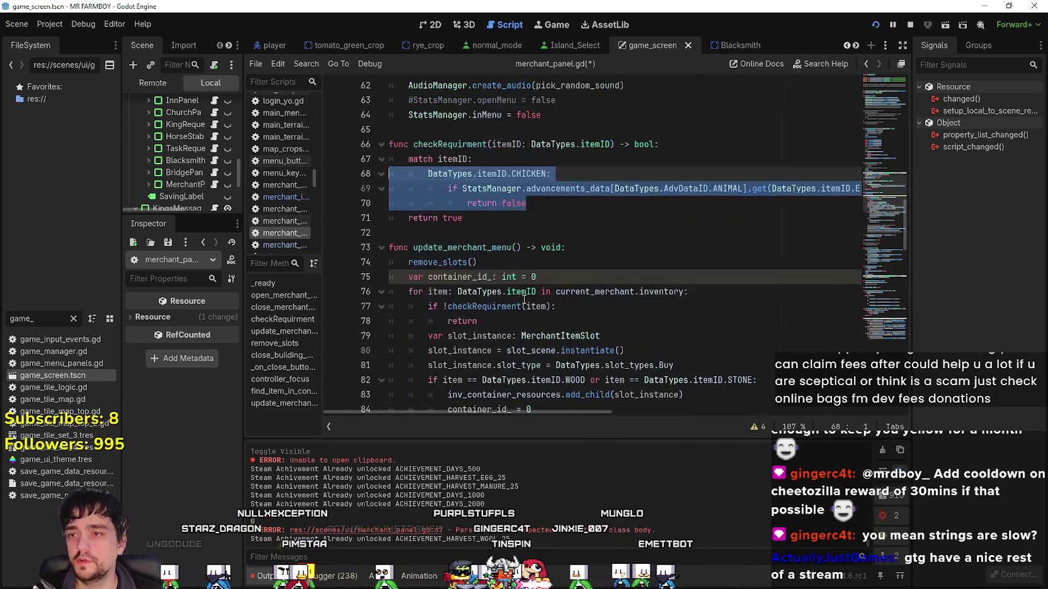
{"action": "double_click", "coordinate": [529, 173]}
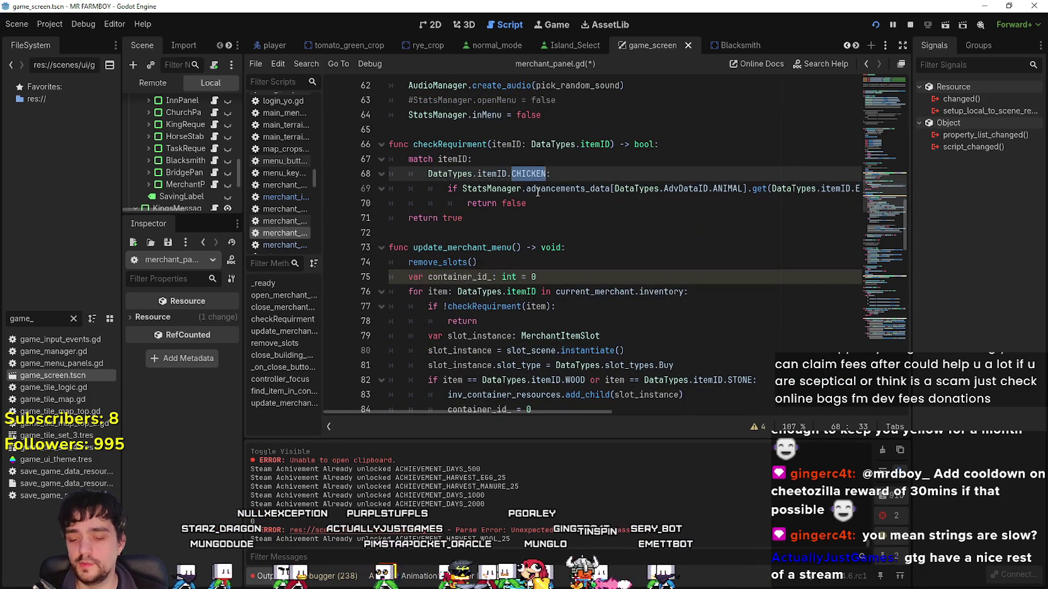
{"action": "type", "text": "DUCK"}
{"action": "left_click", "coordinate": [475, 201]}
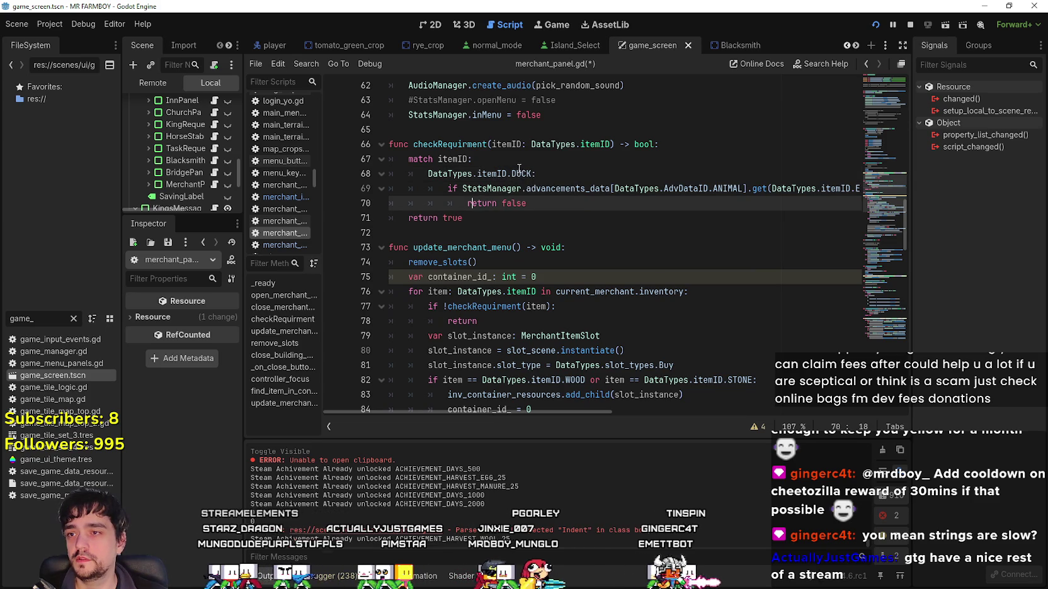
Paste a duplicate of the DUCK case block below it.
{"action": "mouse_move", "coordinate": [585, 407]}
{"action": "left_mouse_down"}
{"action": "mouse_move", "coordinate": [681, 407]}
{"action": "mouse_move", "coordinate": [436, 311]}
{"action": "left_mouse_up"}
{"action": "left_click_drag", "start_coordinate": [562, 201], "coordinate": [372, 187]}
{"action": "left_click", "coordinate": [541, 203]}
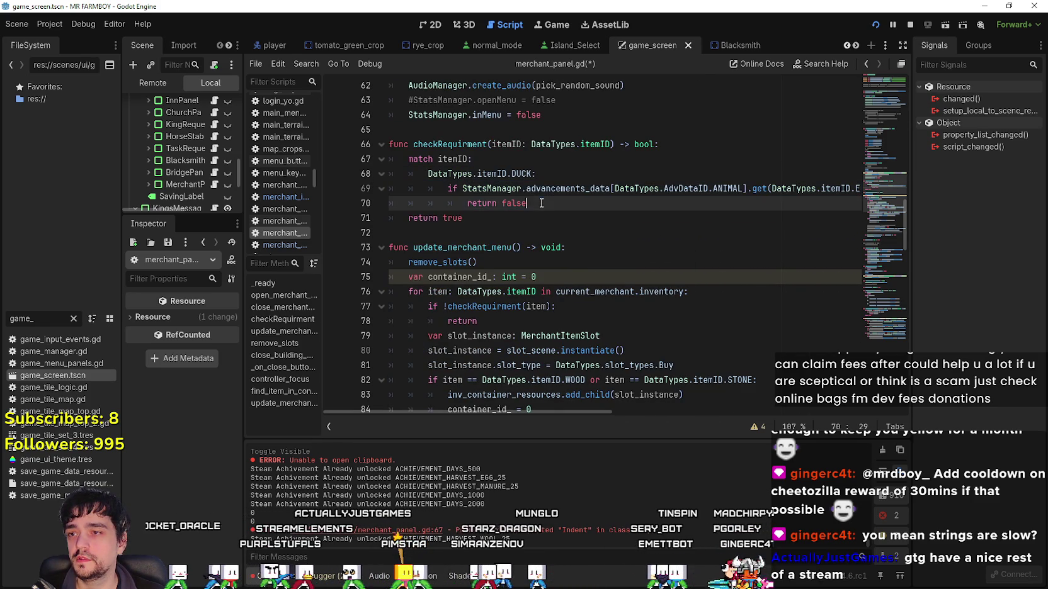
{"action": "left_click", "coordinate": [355, 174], "text": "shift"}
{"action": "left_click", "coordinate": [549, 205]}
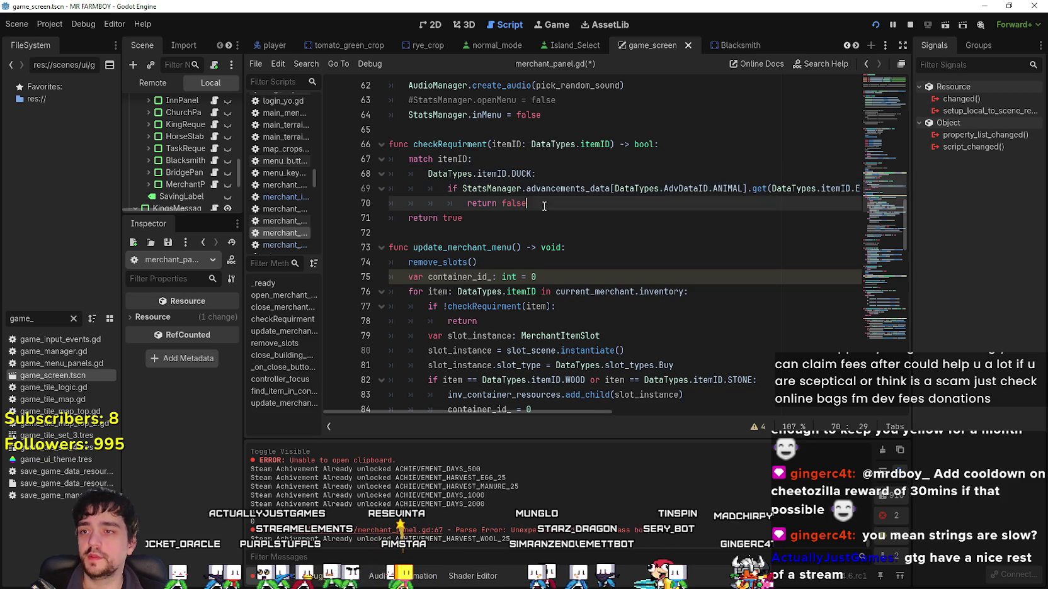
{"action": "key", "text": "Return"}
{"action": "key", "text": "BackSpace"}
{"action": "key", "text": "BackSpace"}
{"action": "key", "text": "BackSpace"}
{"action": "key", "text": "ctrl+v"}
{"action": "double_click", "coordinate": [522, 218]}
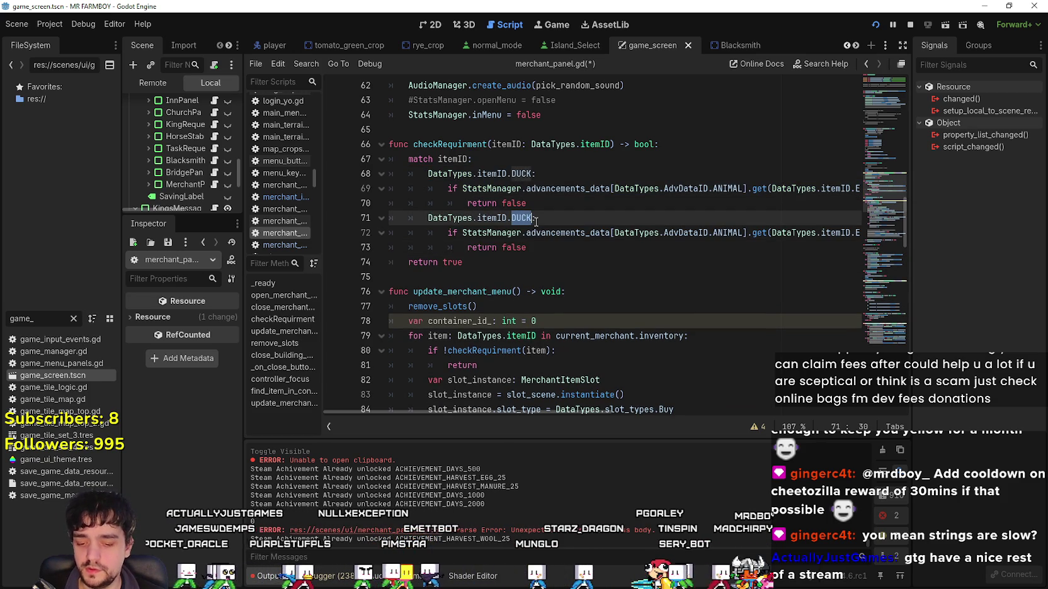
Rename the pasted case to GOOSE and change its advancement key to DUCK_EGG.
{"action": "type", "text": "GO"}
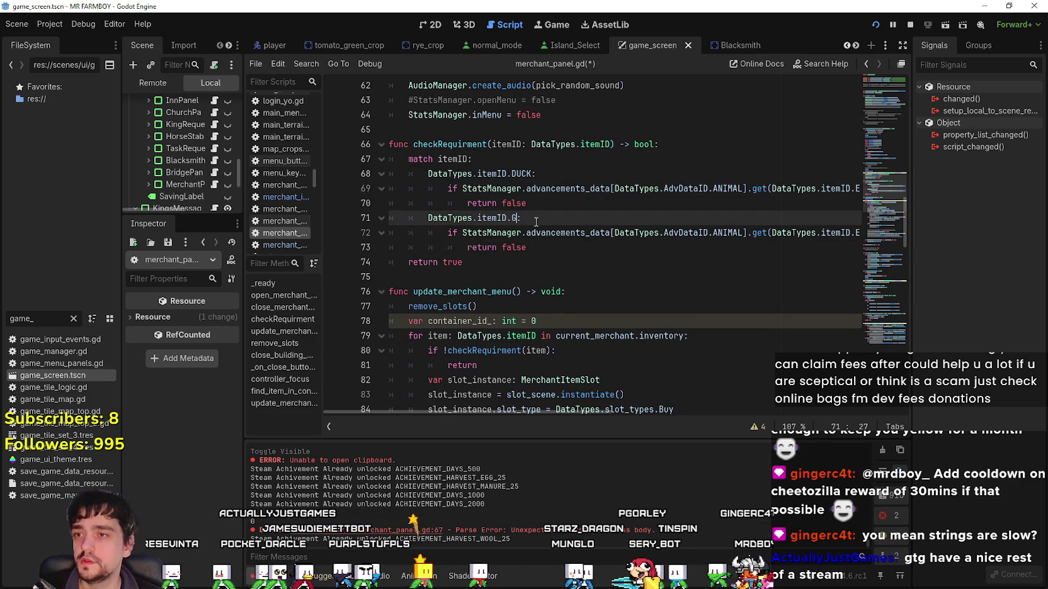
{"action": "type", "text": "OSE"}
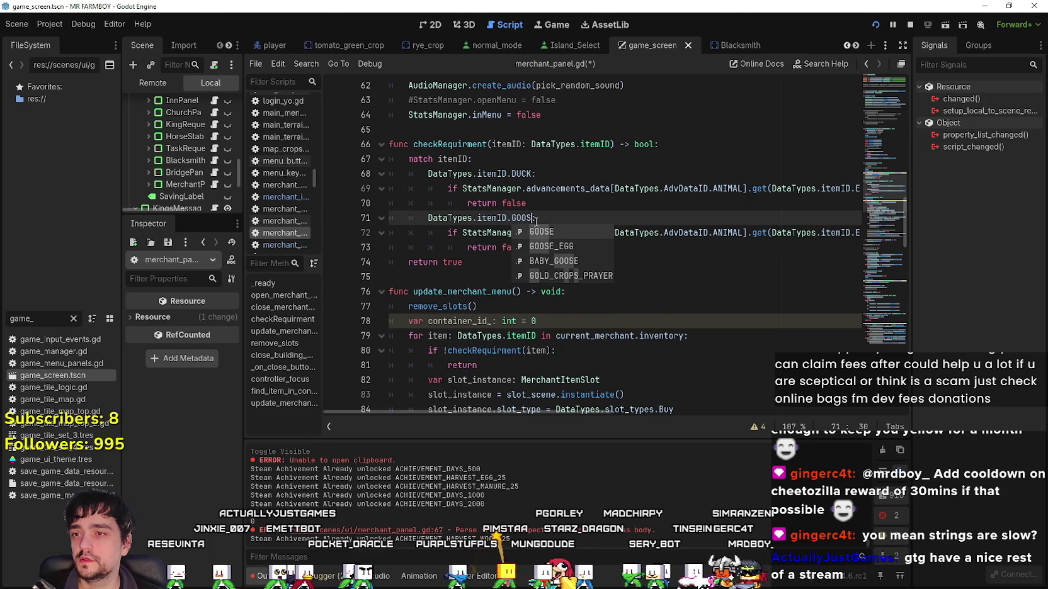
{"action": "left_click", "coordinate": [736, 262]}
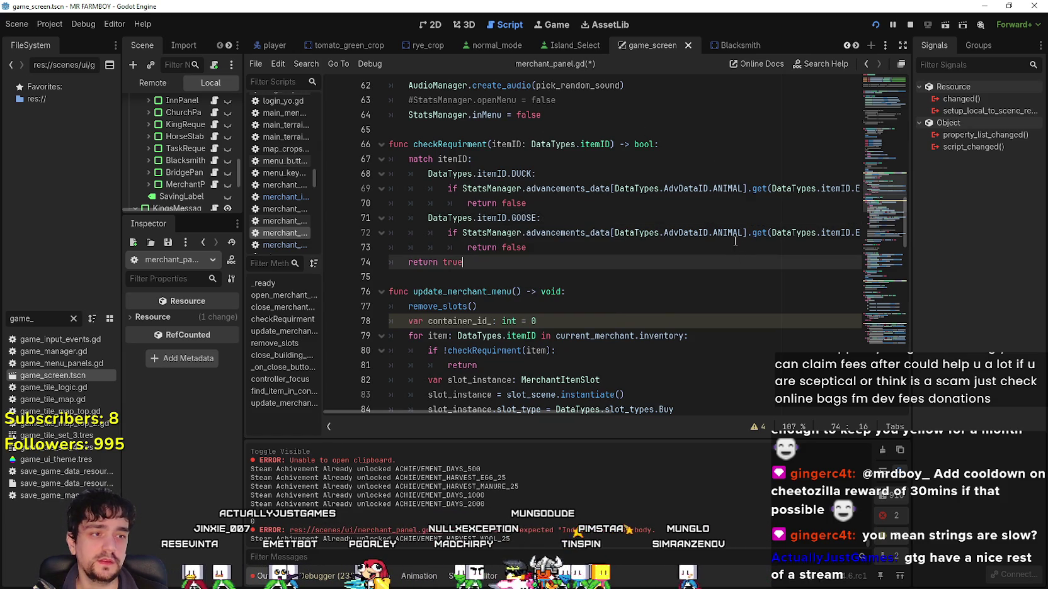
{"action": "left_click_drag", "start_coordinate": [616, 234], "coordinate": [855, 236]}
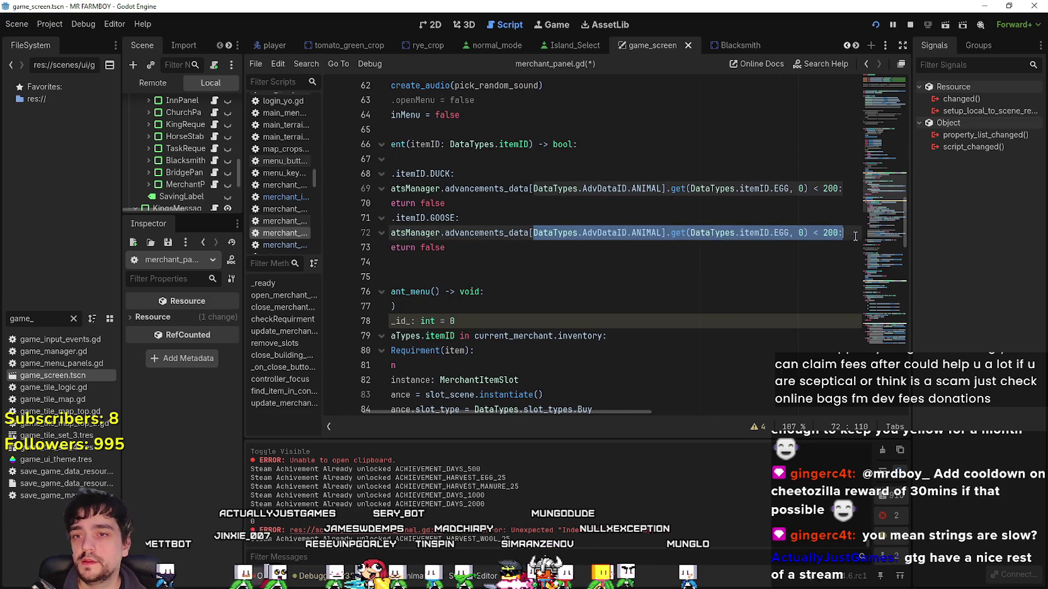
{"action": "double_click", "coordinate": [784, 232]}
{"action": "type", "text": "DUCK"}
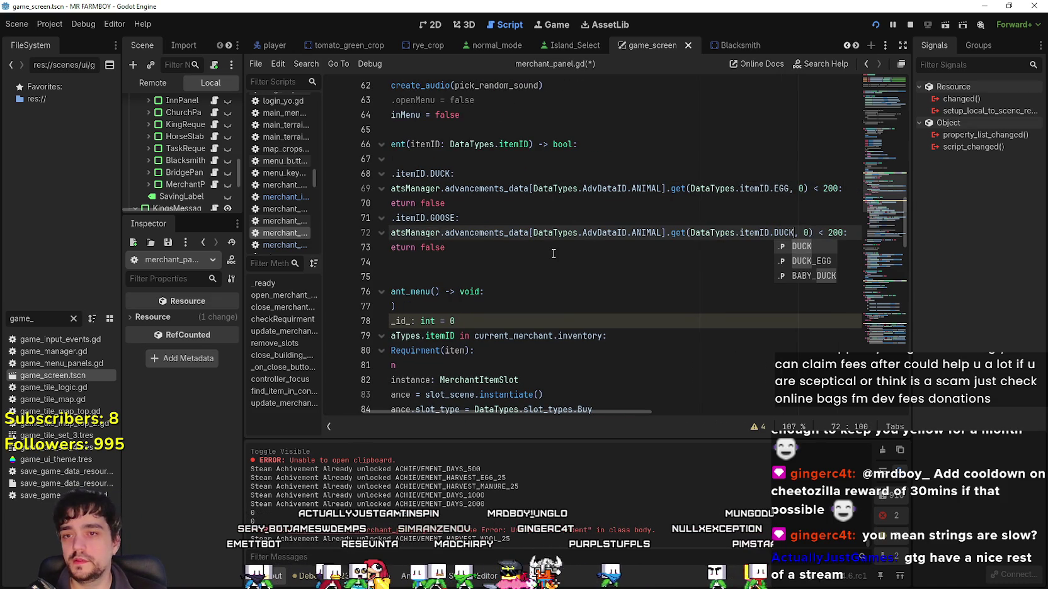
{"action": "key", "text": "Down"}
{"action": "key", "text": "Return"}
Paste a third copy of the GOOSE case beneath it.
{"action": "left_click", "coordinate": [487, 248]}
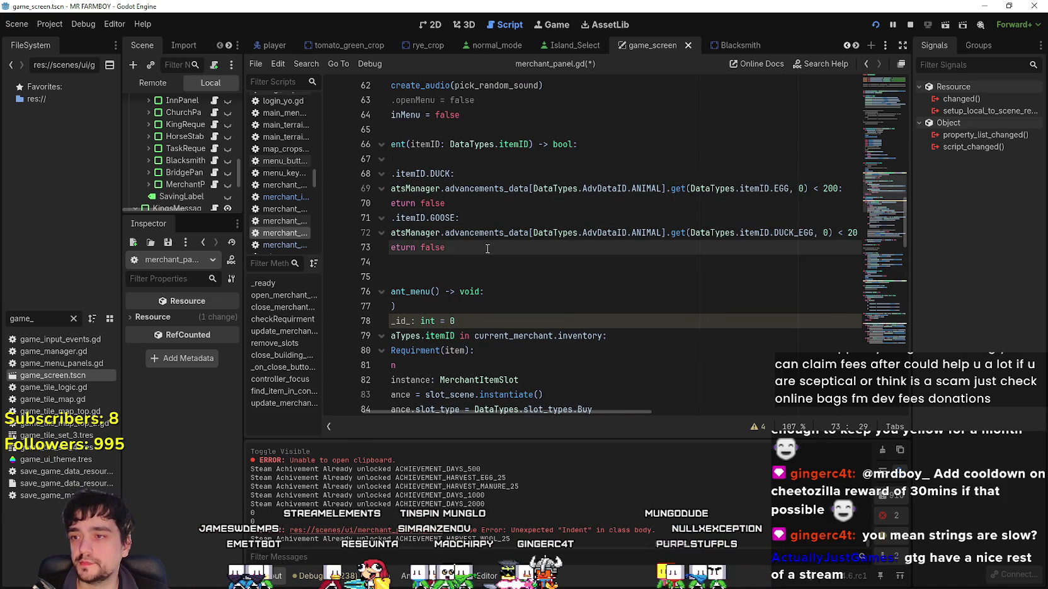
{"action": "key", "text": "shift+Up"}
{"action": "key", "text": "shift+Up"}
{"action": "key", "text": "shift+Home"}
{"action": "key", "text": "ctrl+c"}
{"action": "left_click", "coordinate": [543, 256]}
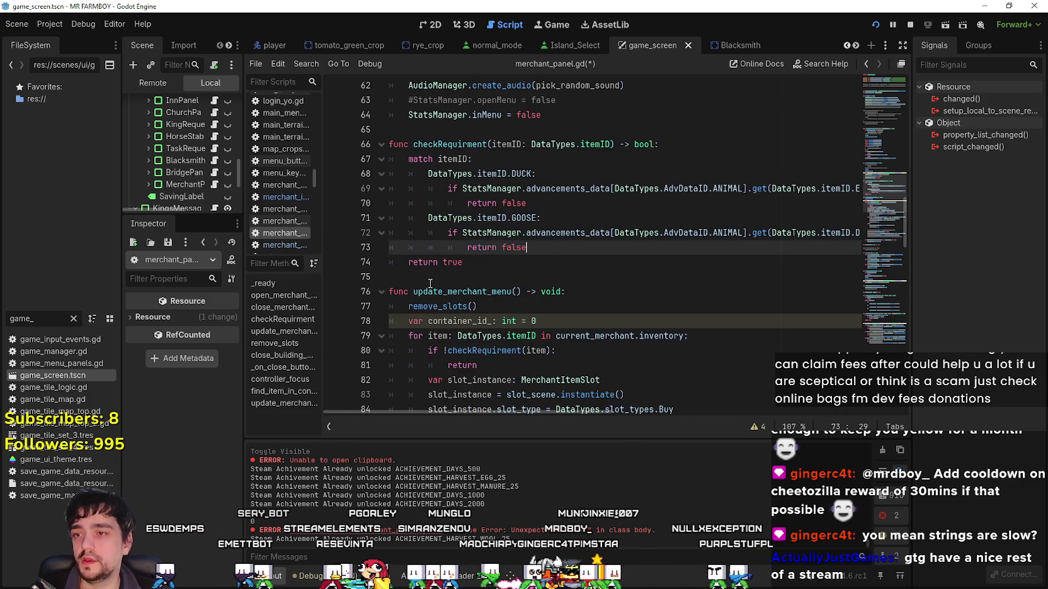
{"action": "key", "text": "Return"}
{"action": "key", "text": "shift+Home"}
{"action": "key", "text": "ctrl+v"}
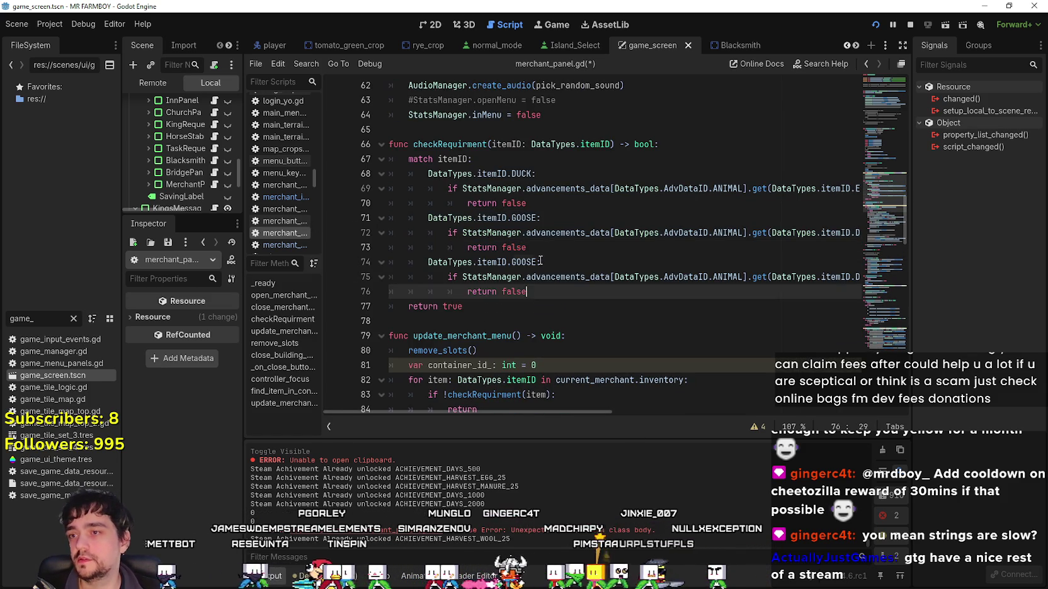
Turn the third case into COW, checking the WOOL advancement.
{"action": "double_click", "coordinate": [524, 262]}
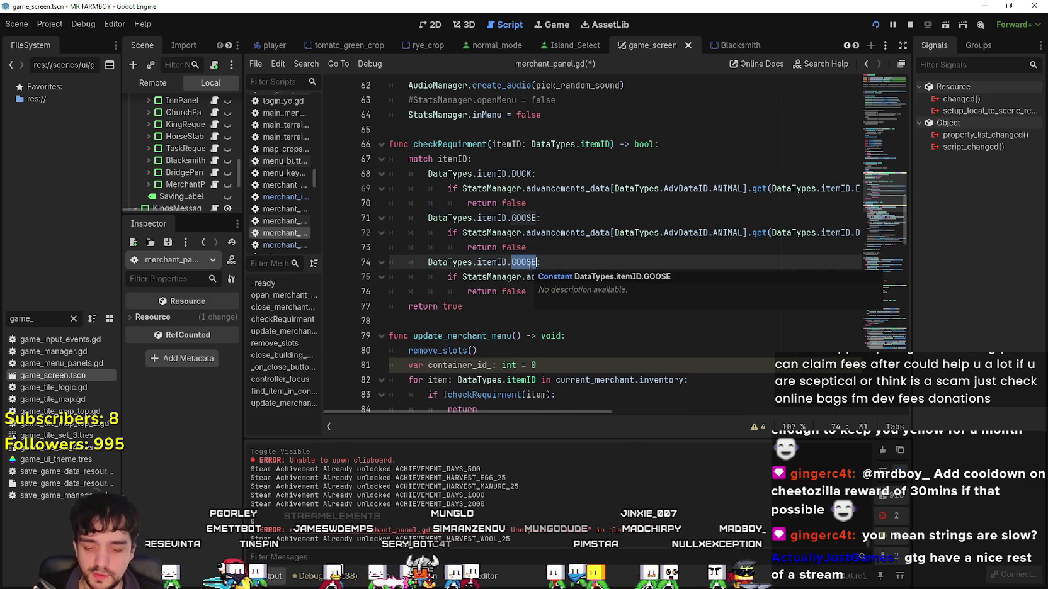
{"action": "type", "text": "COW"}
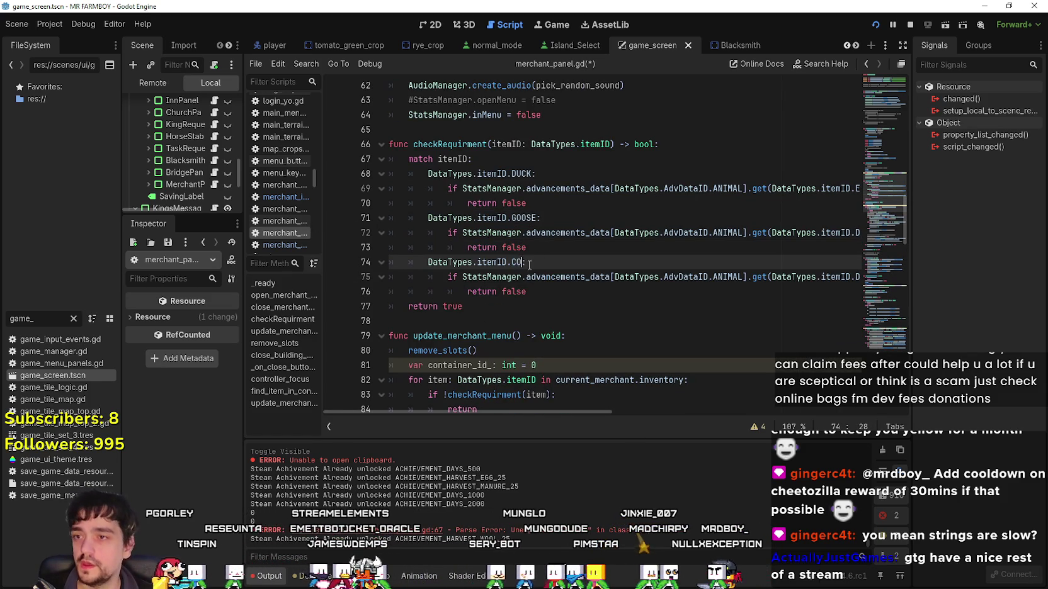
{"action": "key", "text": "Escape"}
{"action": "double_click", "coordinate": [784, 276]}
{"action": "scroll", "coordinate": [784, 277], "scroll_direction": "right", "scroll_amount": 2}
{"action": "left_click", "coordinate": [789, 277]}
{"action": "double_click", "coordinate": [781, 277]}
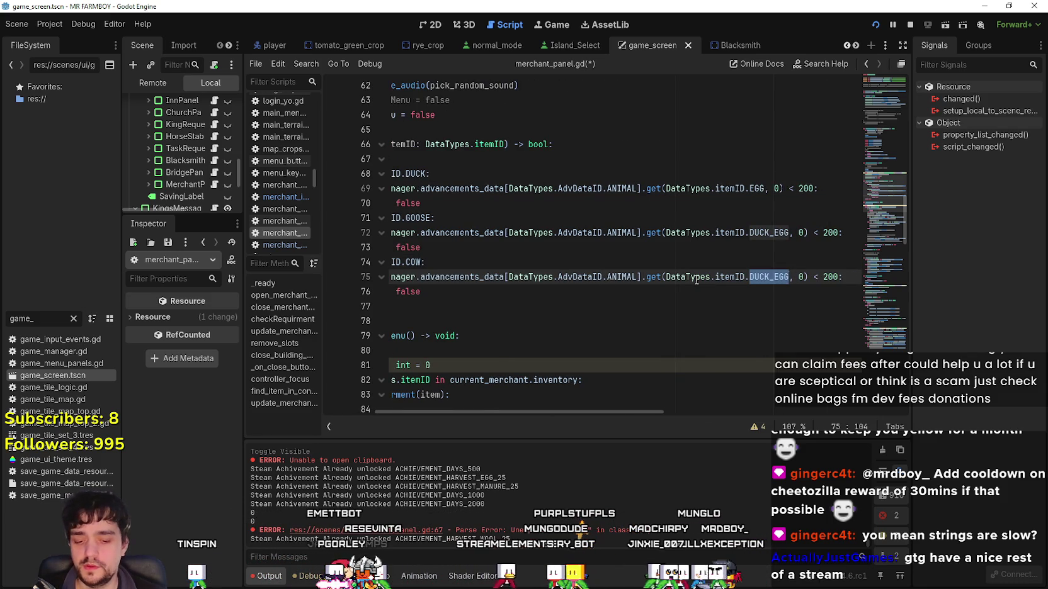
{"action": "type", "text": "WOOL"}
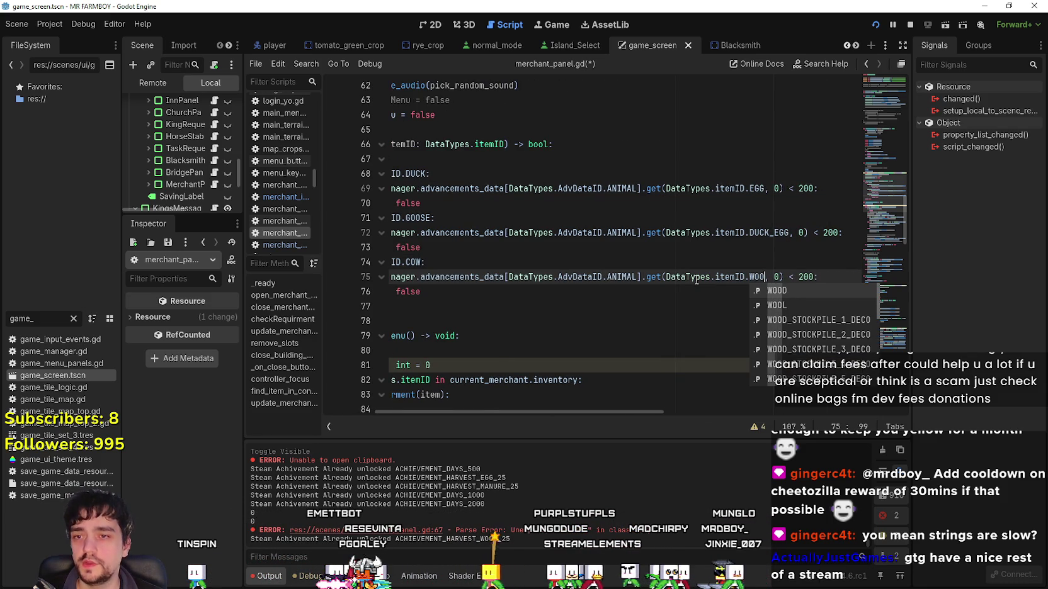
{"action": "key", "text": "Escape"}
Add a fourth case for PIG, checking the MILK advancement.
{"action": "left_click", "coordinate": [466, 296]}
{"action": "left_click_drag", "start_coordinate": [466, 296], "coordinate": [390, 262]}
{"action": "key", "text": "ctrl+c"}
{"action": "left_click", "coordinate": [537, 289]}
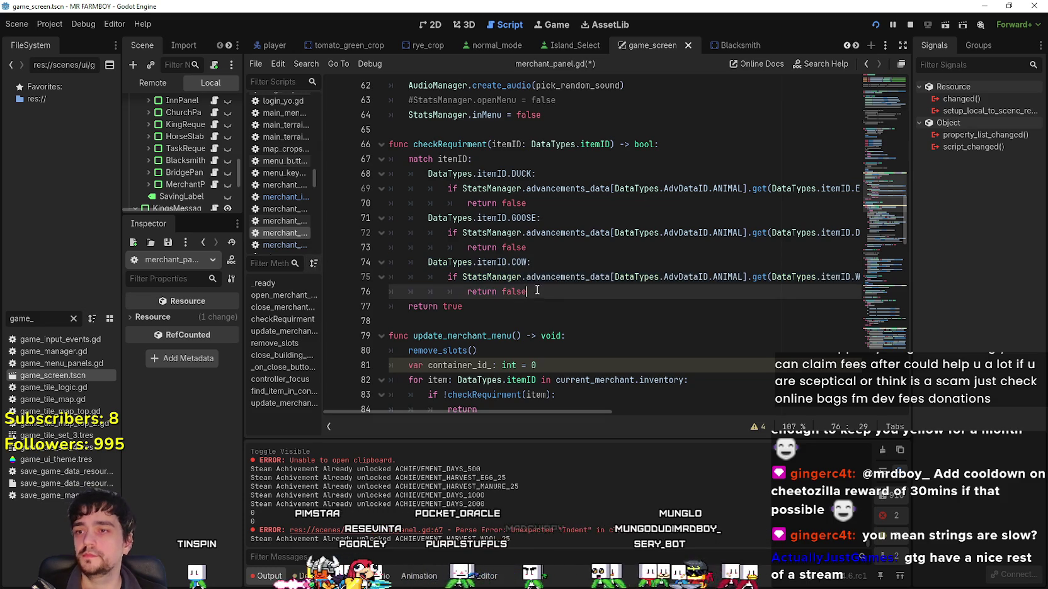
{"action": "key", "text": "Return"}
{"action": "left_click", "coordinate": [353, 292], "text": "shift"}
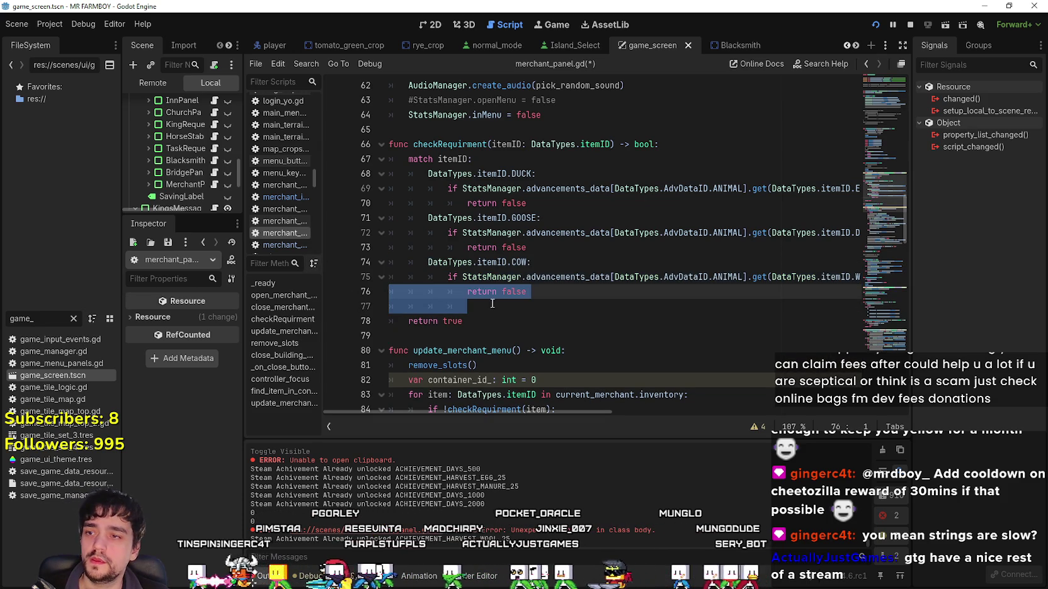
{"action": "key", "text": "ctrl+v"}
{"action": "left_click", "coordinate": [517, 306]}
{"action": "double_click", "coordinate": [517, 306]}
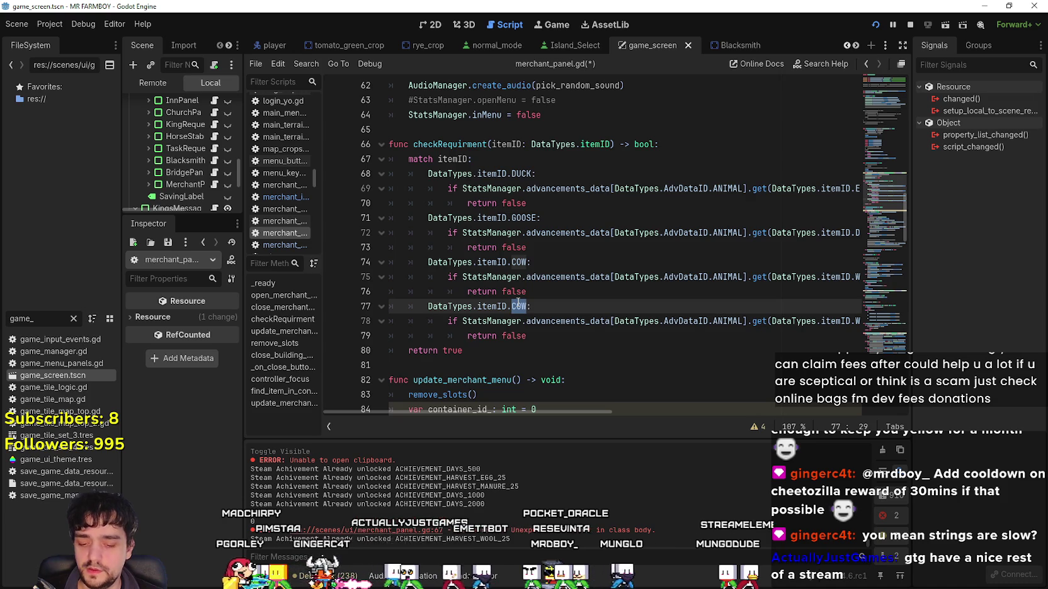
{"action": "type", "text": "PIG"}
{"action": "mouse_move", "coordinate": [737, 322]}
{"action": "left_mouse_down"}
{"action": "mouse_move", "coordinate": [786, 327]}
{"action": "mouse_move", "coordinate": [870, 313]}
{"action": "left_mouse_up"}
{"action": "double_click", "coordinate": [778, 322]}
{"action": "type", "text": "MILK, 0) < 200:"}
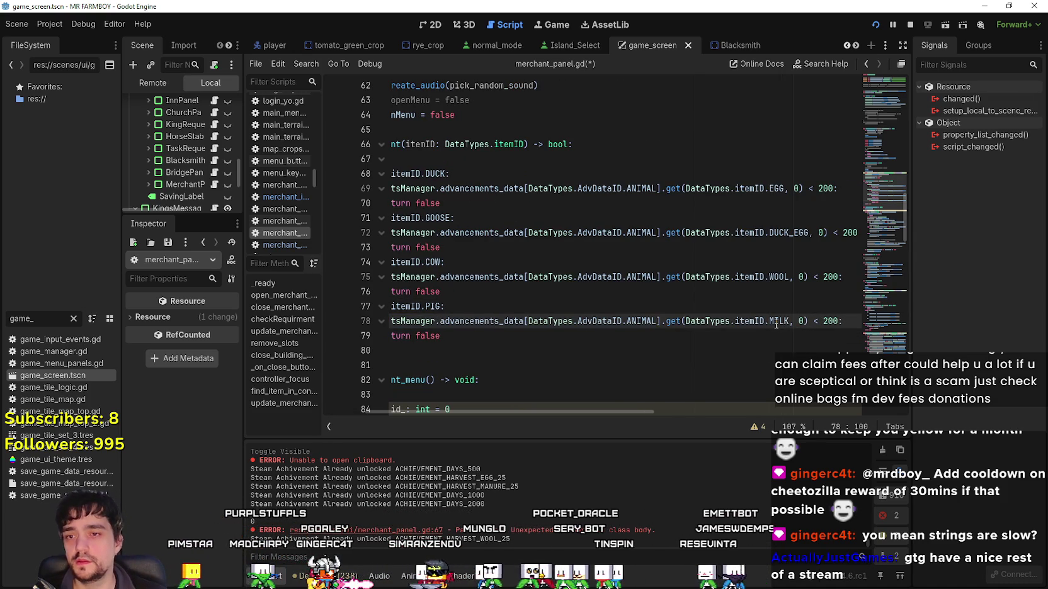
Save merchant_panel.gd and run the project.
{"action": "left_click", "coordinate": [563, 336]}
{"action": "key", "text": "shift+Down"}
{"action": "left_click", "coordinate": [550, 335]}
{"action": "key", "text": "ctrl+s"}
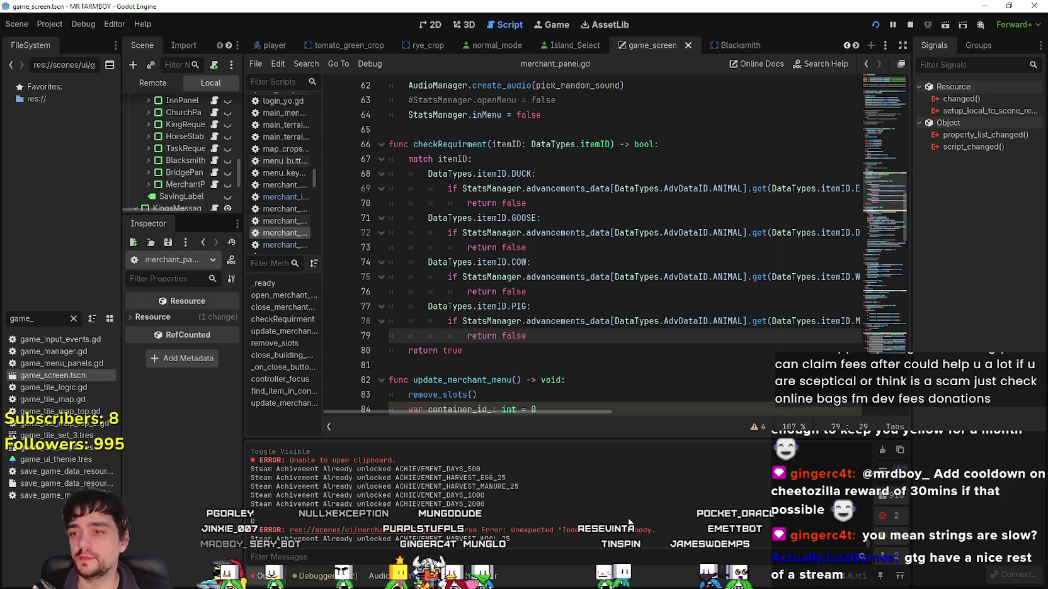
{"action": "left_click", "coordinate": [570, 363]}
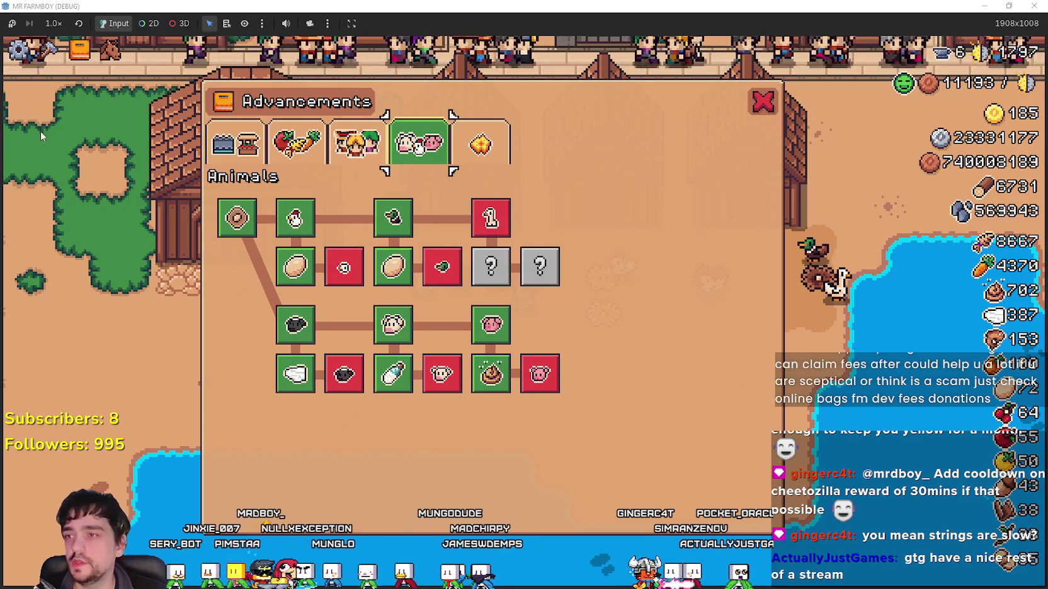
{"action": "left_click", "coordinate": [236, 143]}
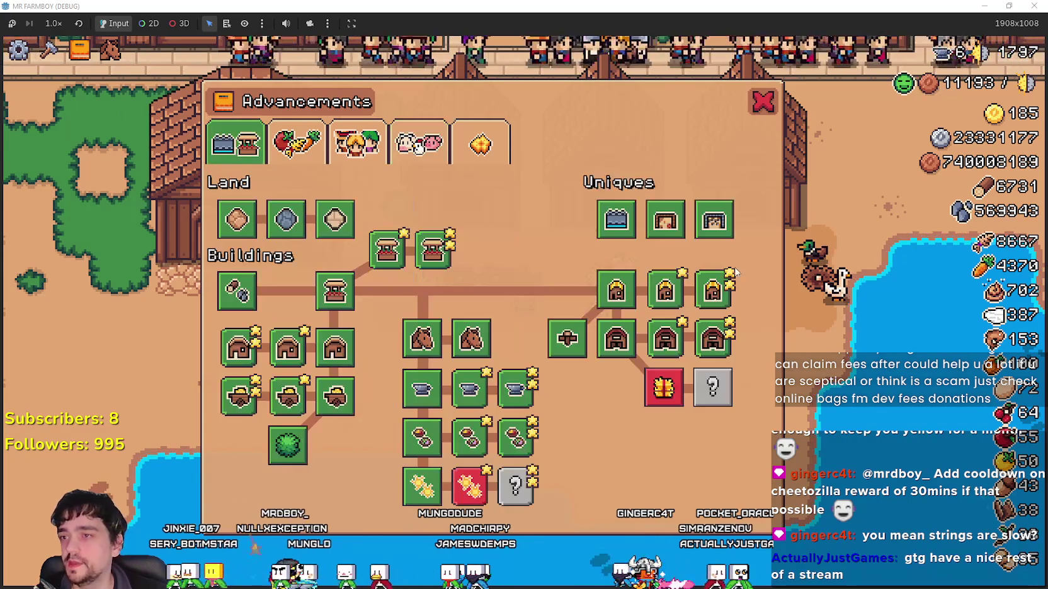
Look over the Advancements tree, then bring up the Localization sheet at Duck Egg.
{"action": "mouse_move", "coordinate": [666, 223]}
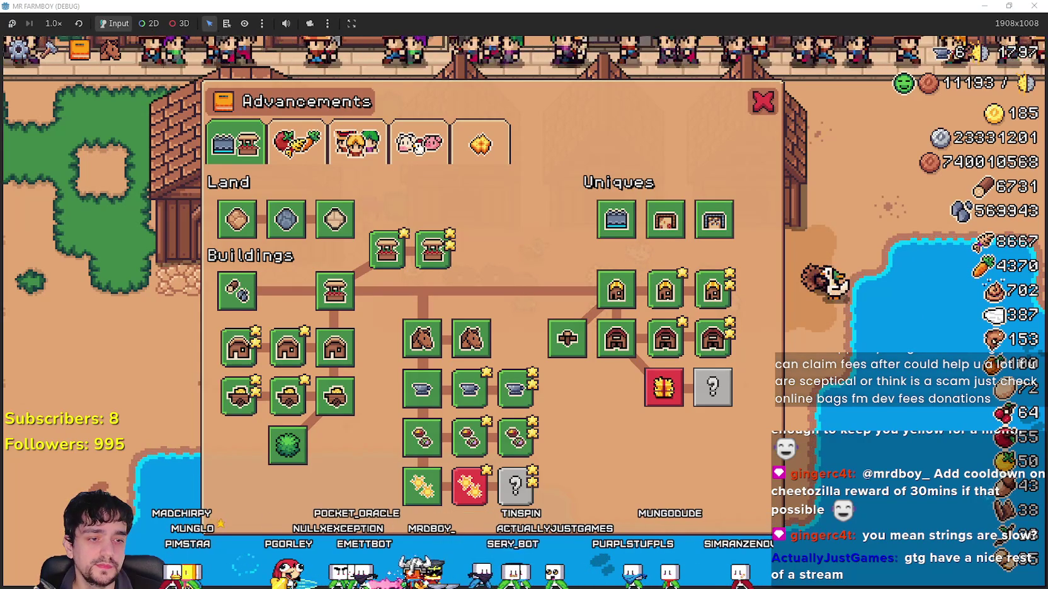
{"action": "key", "text": "alt+Tab"}
{"action": "key", "text": "Right"}
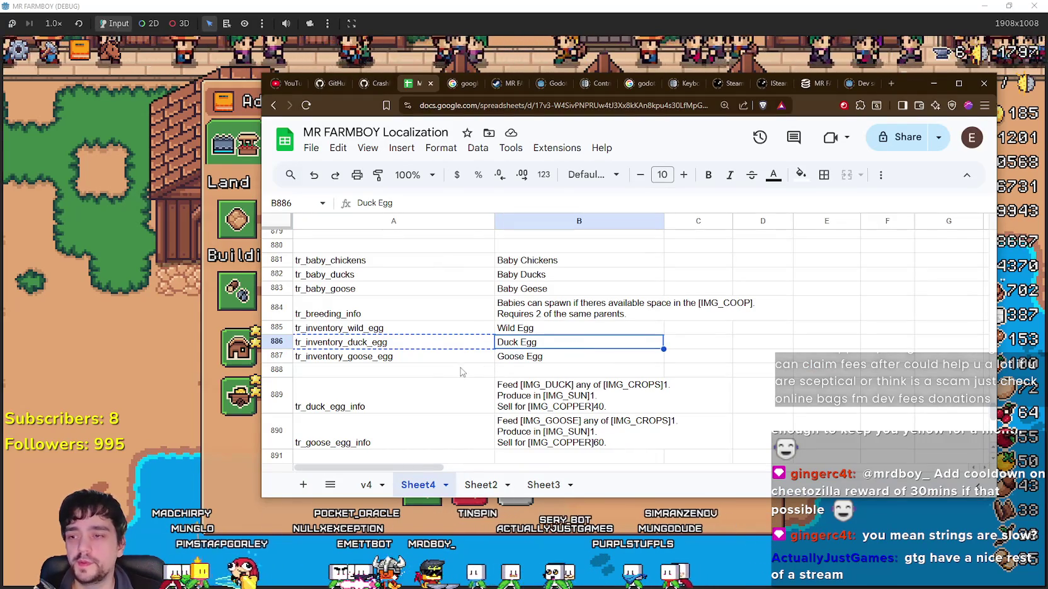
Search the sheet for 'selling' and edit B707's tr_merchant_info text.
{"action": "left_click", "coordinate": [444, 372]}
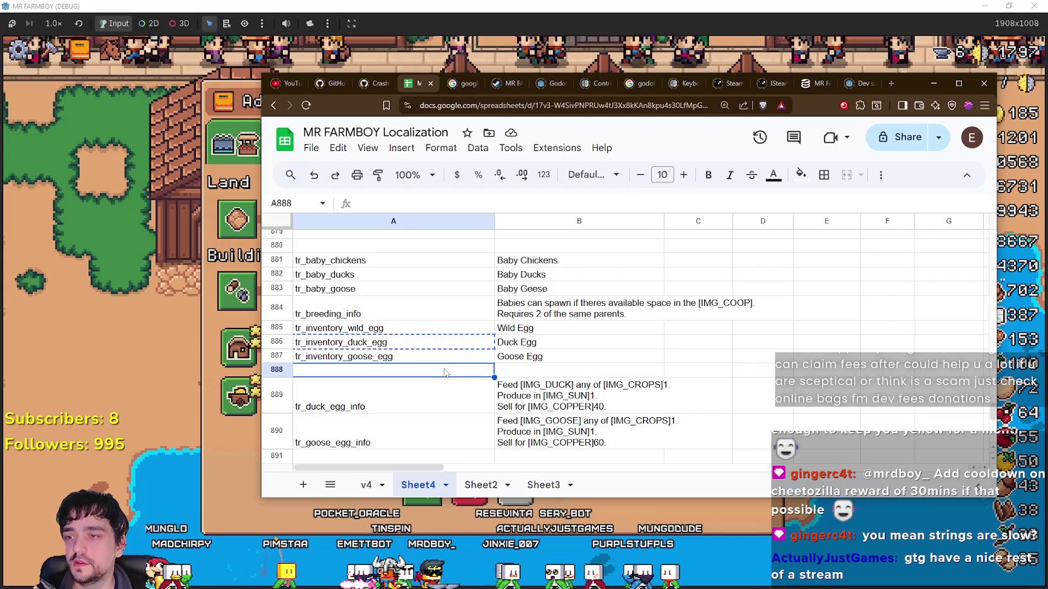
{"action": "key", "text": "ctrl+f"}
{"action": "type", "text": "sells"}
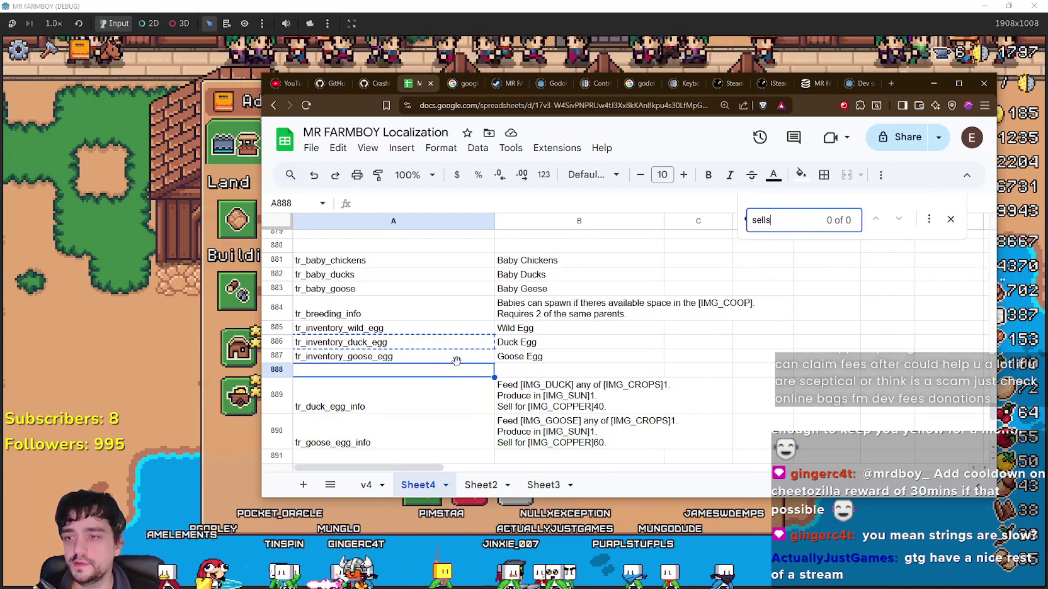
{"action": "key", "text": "alt+Tab"}
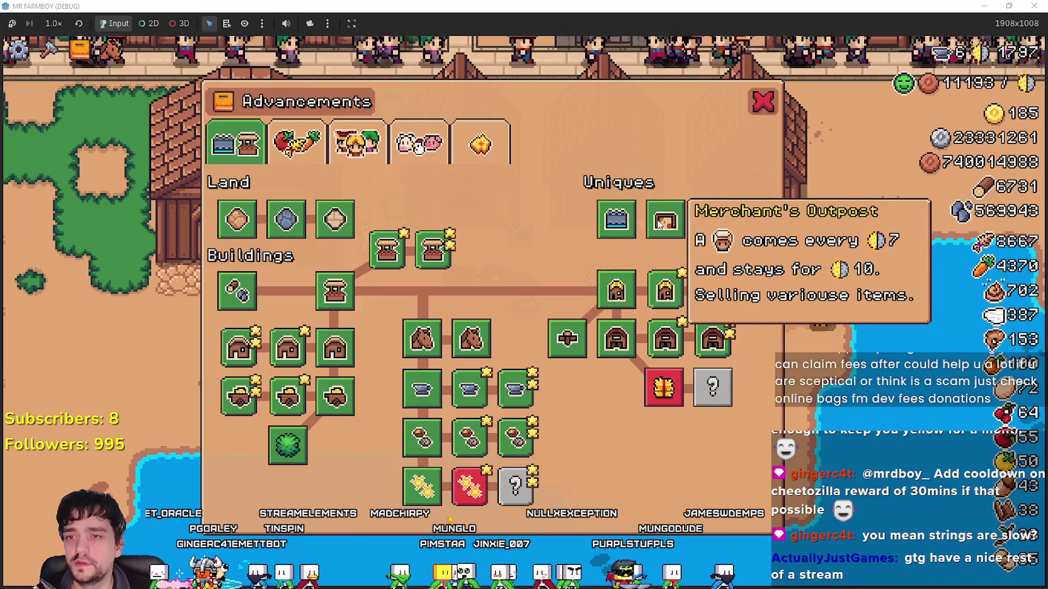
{"action": "key", "text": "alt+Tab"}
{"action": "key", "text": "BackSpace"}
{"action": "type", "text": "ing"}
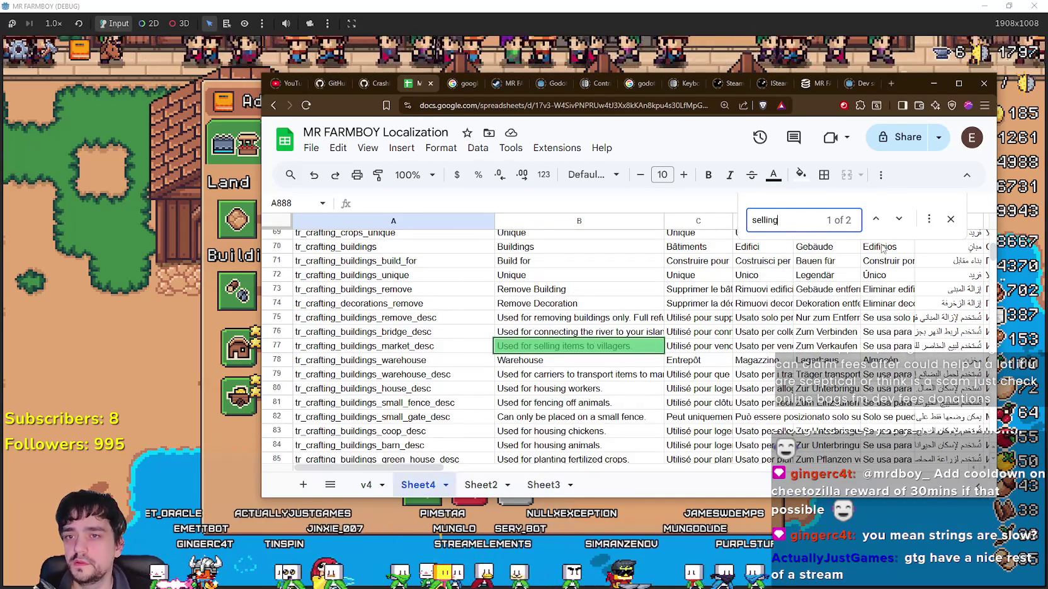
{"action": "key", "text": "Return"}
{"action": "scroll", "coordinate": [675, 332], "scroll_direction": "down", "scroll_amount": 2}
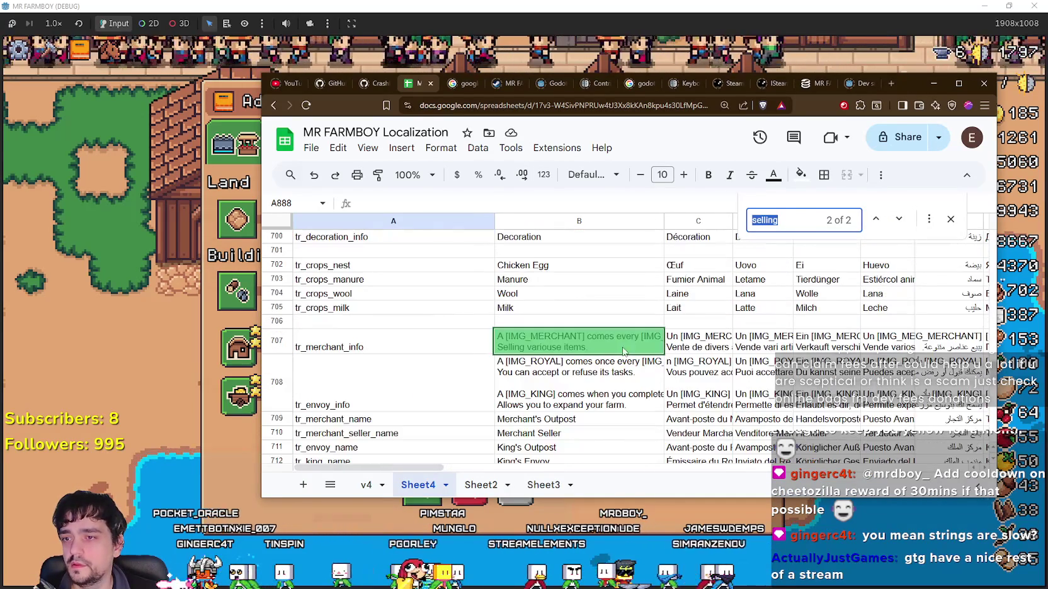
{"action": "double_click", "coordinate": [535, 337]}
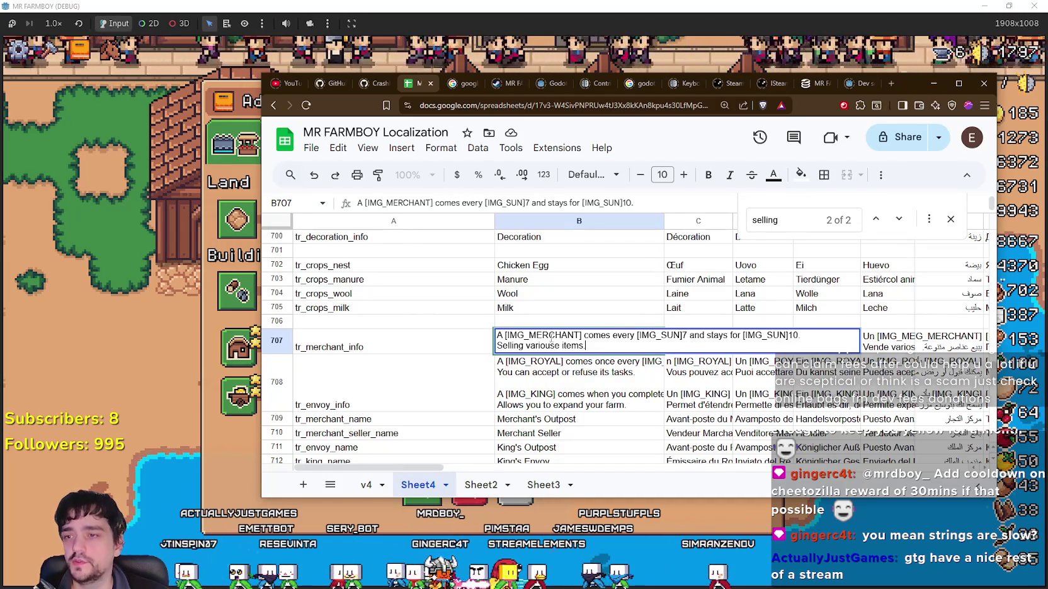
Delete 'variouse items.' from B707, leaving the sentence at 'Selling'.
{"action": "left_click_drag", "start_coordinate": [585, 346], "coordinate": [527, 346]}
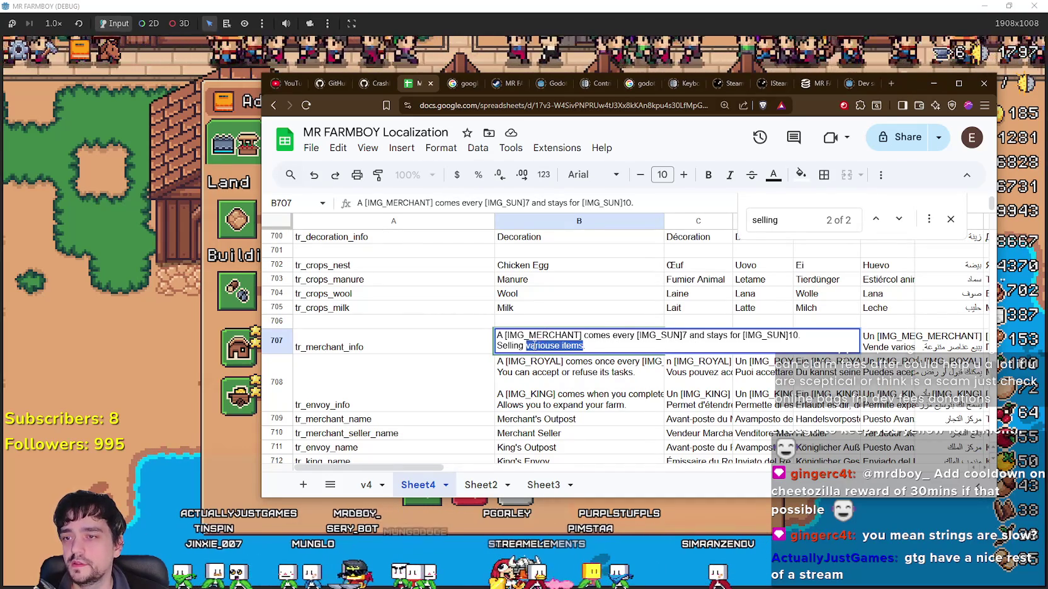
{"action": "left_click", "coordinate": [608, 349]}
{"action": "type", "text": "."}
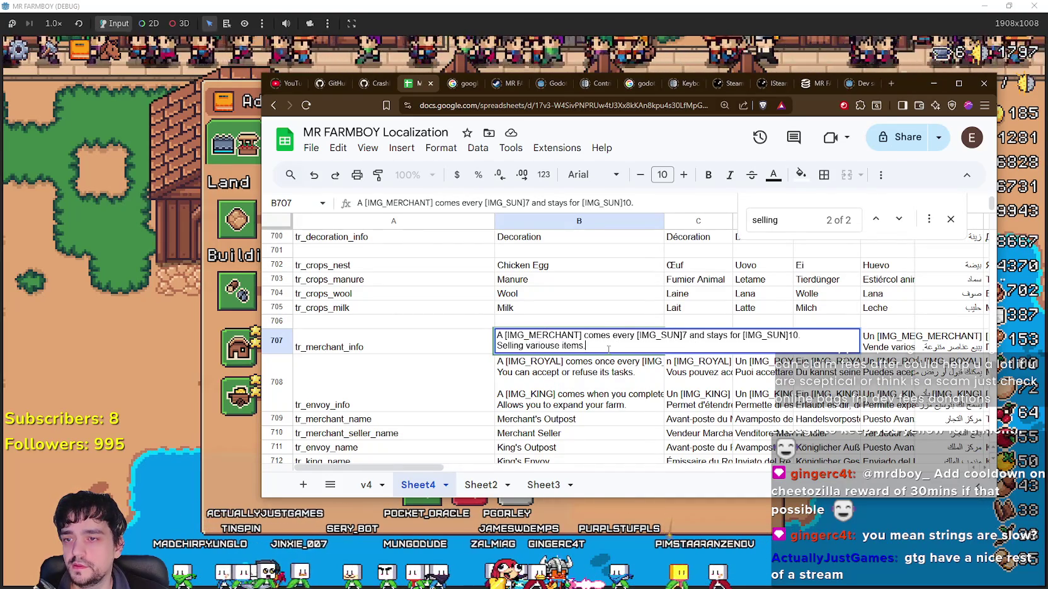
{"action": "type", "text": "suc"}
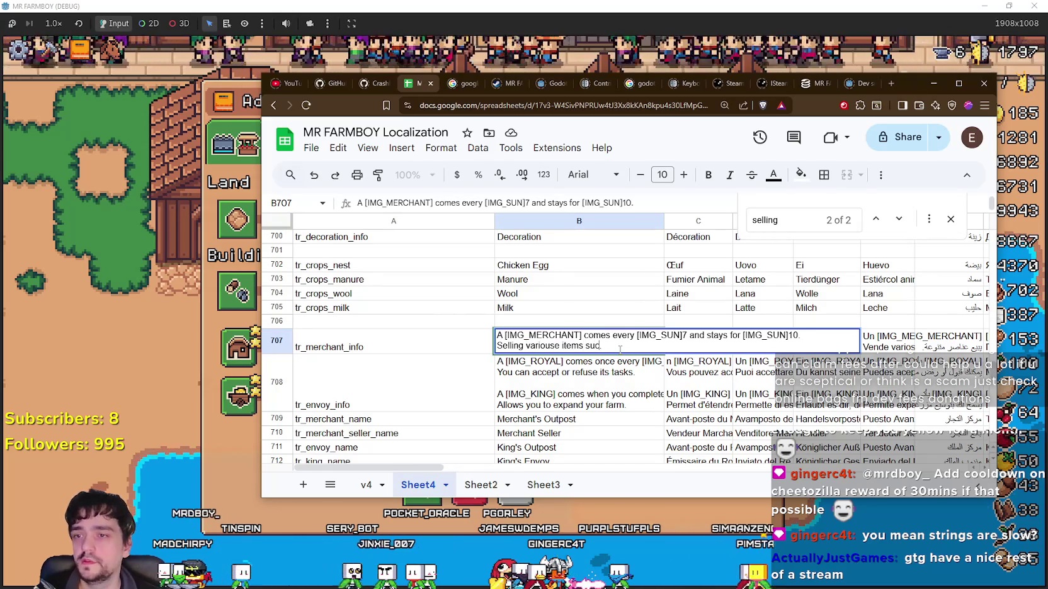
{"action": "type", "text": "h as Resour"}
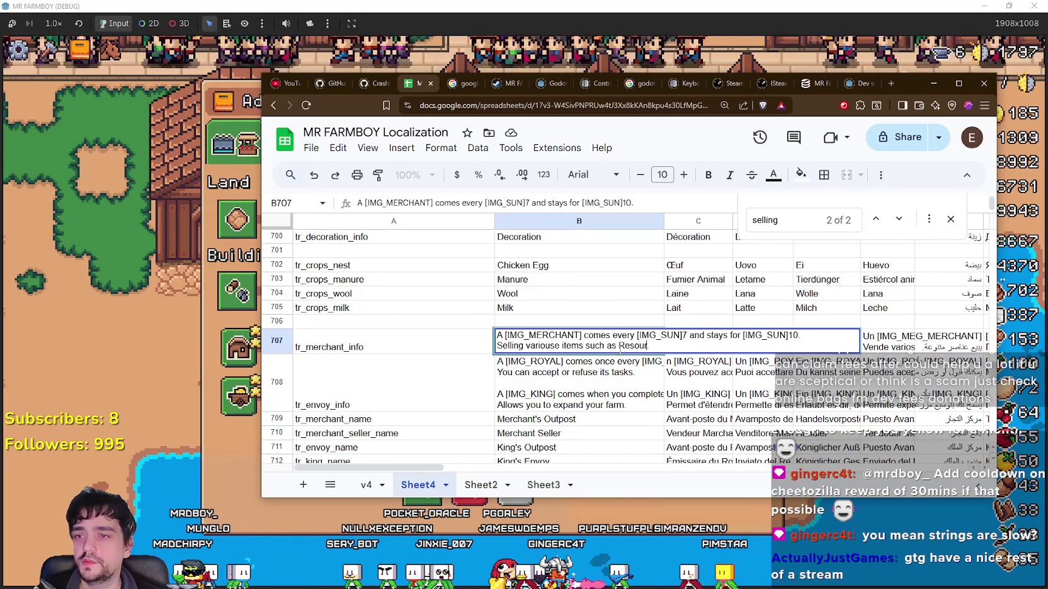
{"action": "type", "text": "ces, A"}
{"action": "key", "text": "BackSpace"}
{"action": "key", "text": "BackSpace"}
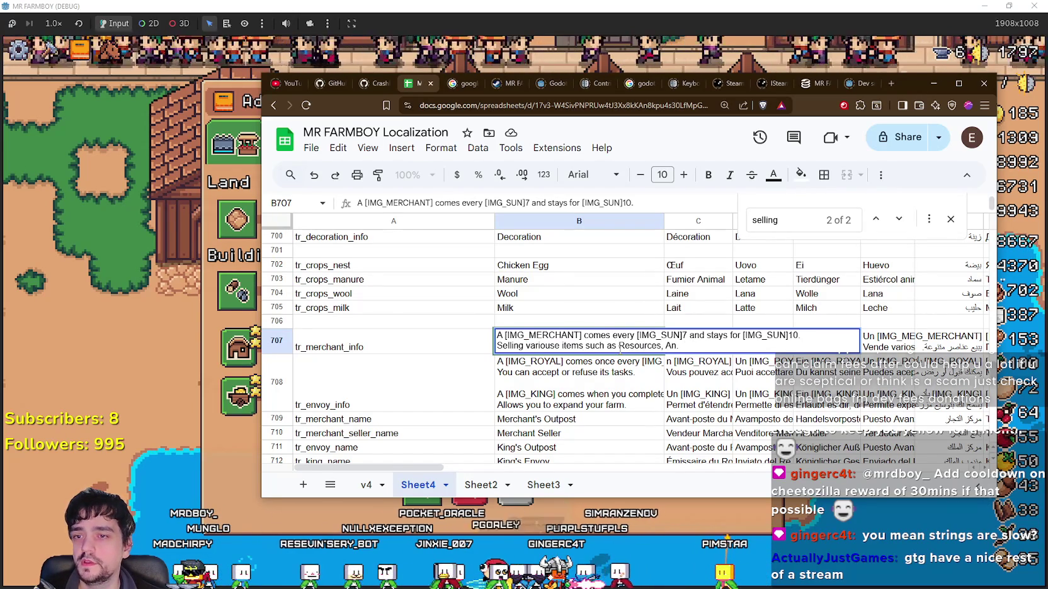
{"action": "key", "text": "BackSpace"}
{"action": "key", "text": "BackSpace"}
{"action": "key", "text": "BackSpace"}
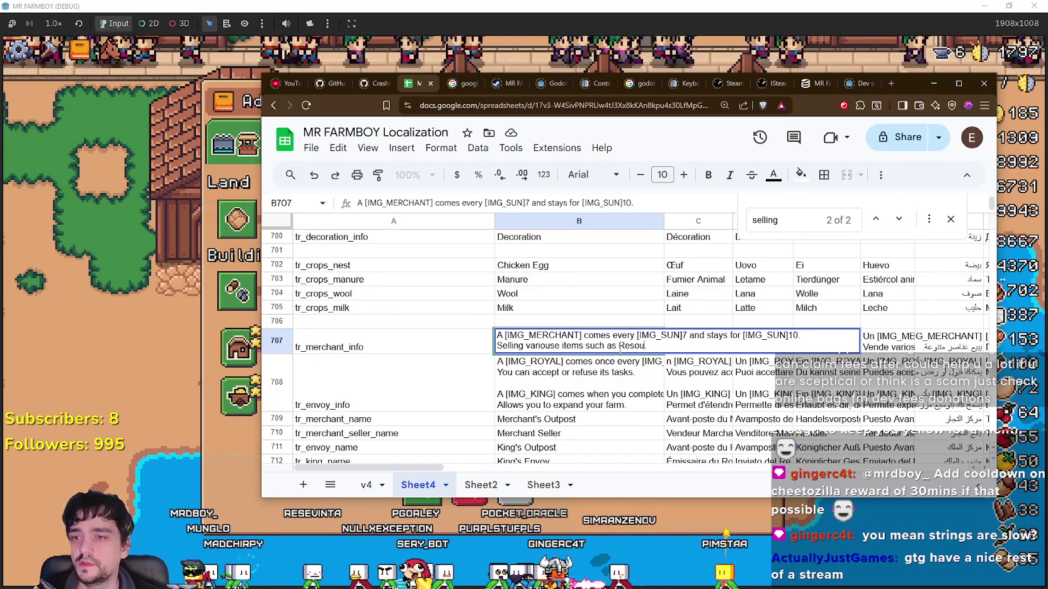
{"action": "key", "text": "BackSpace"}
{"action": "key", "text": "BackSpace"}
{"action": "key", "text": "BackSpace"}
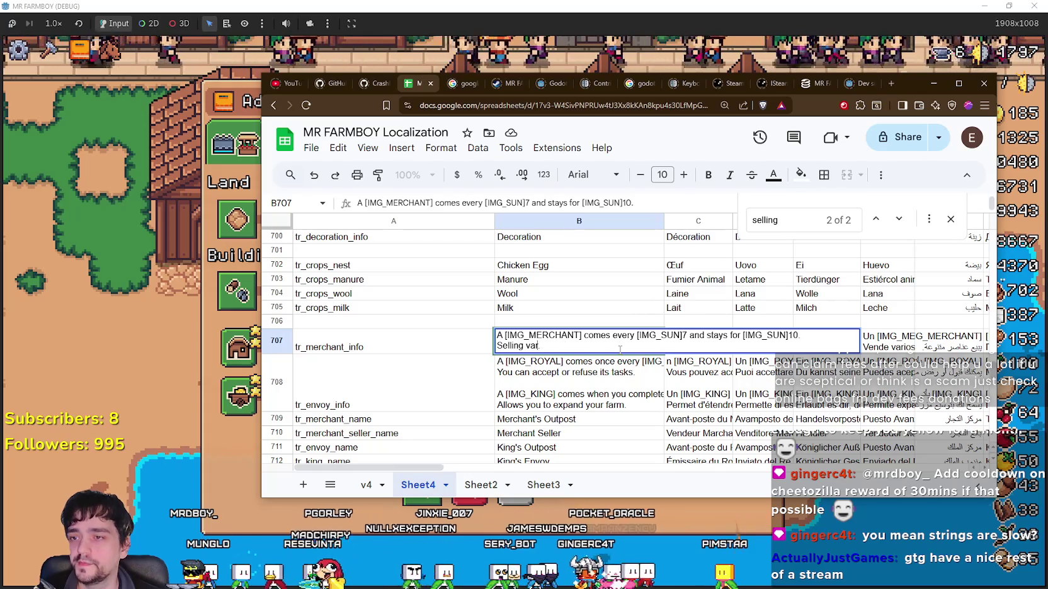
{"action": "key", "text": "BackSpace"}
{"action": "key", "text": "BackSpace"}
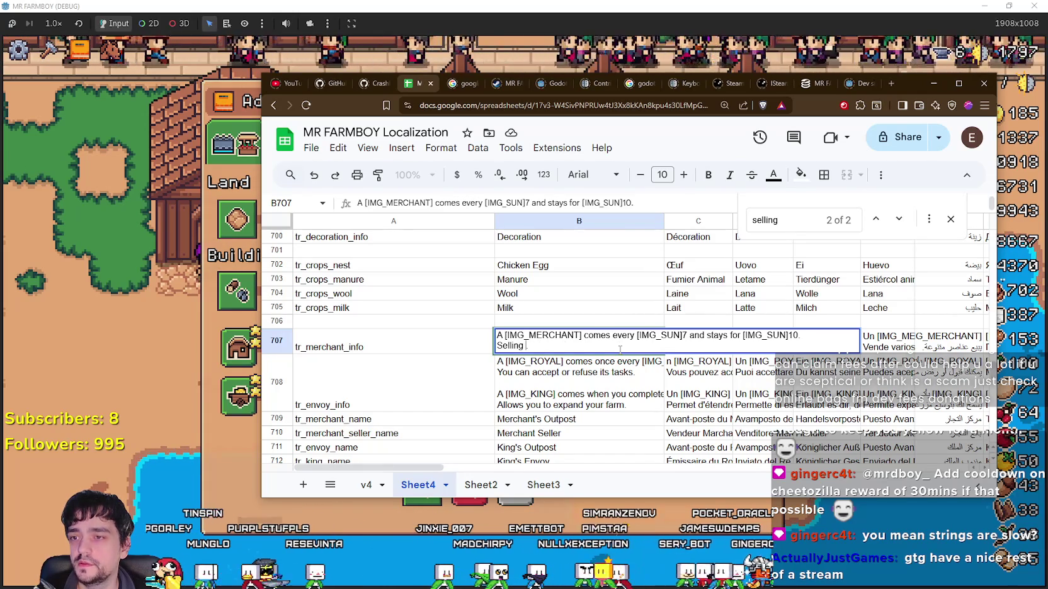
{"action": "key", "text": "BackSpace"}
{"action": "key", "text": "BackSpace"}
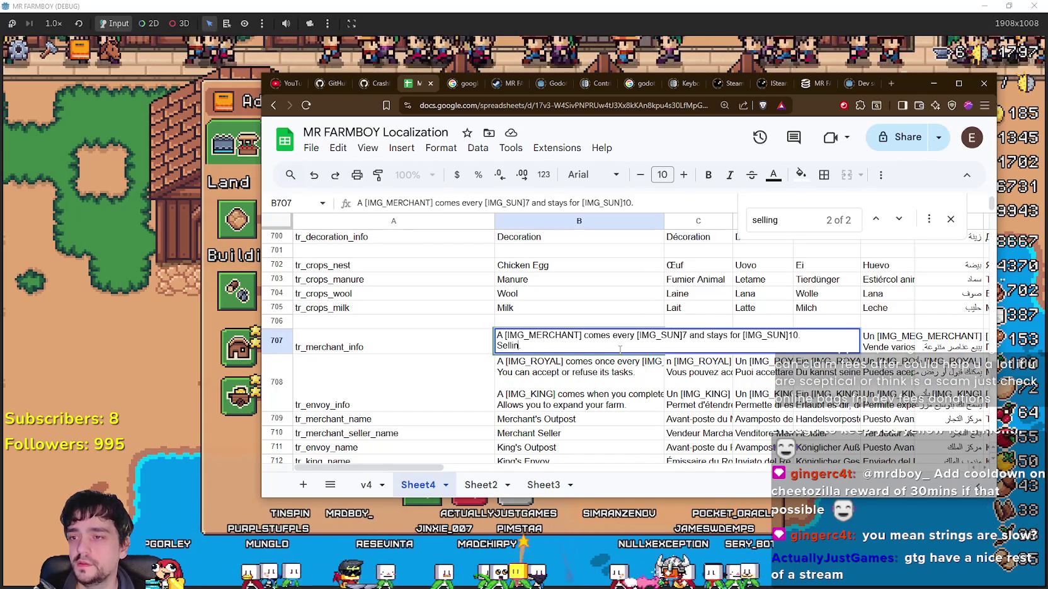
Append 'Resources, Animals and Exchanging Coins' without a period and commit the cell.
{"action": "type", "text": "."}
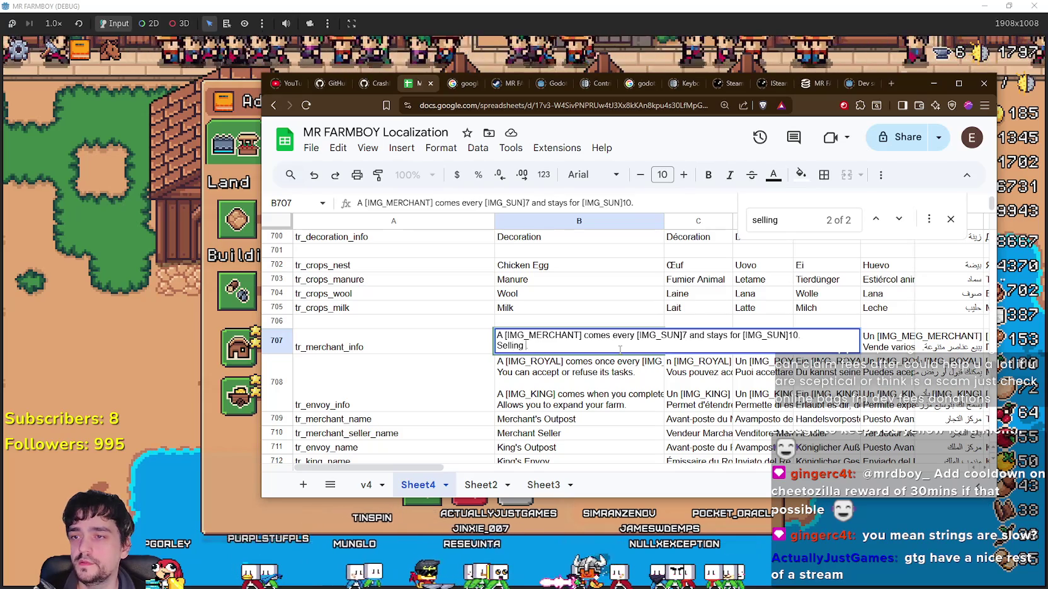
{"action": "type", "text": "Reso"}
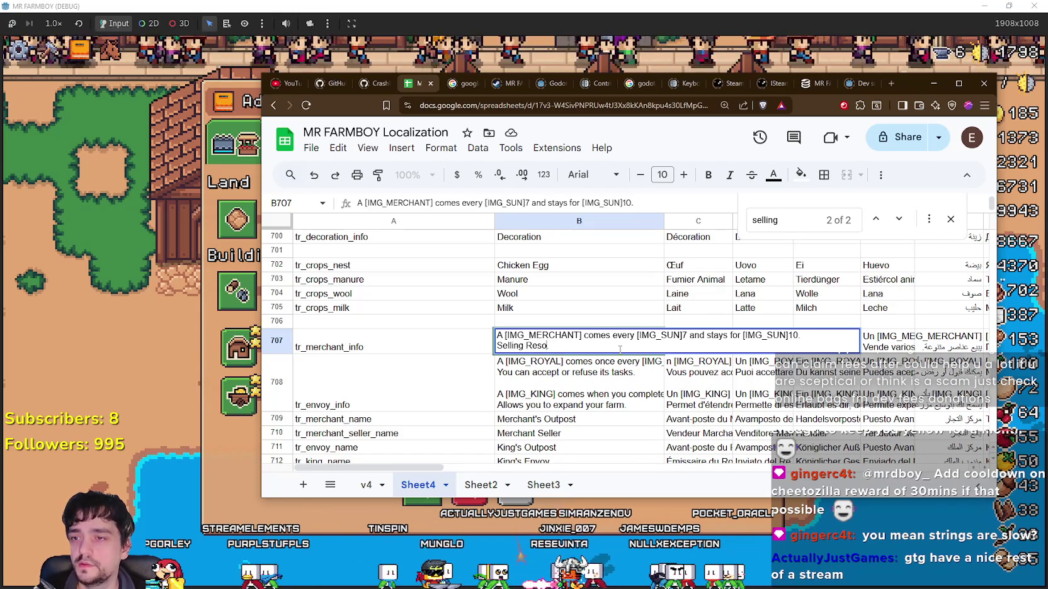
{"action": "type", "text": "urces, A"}
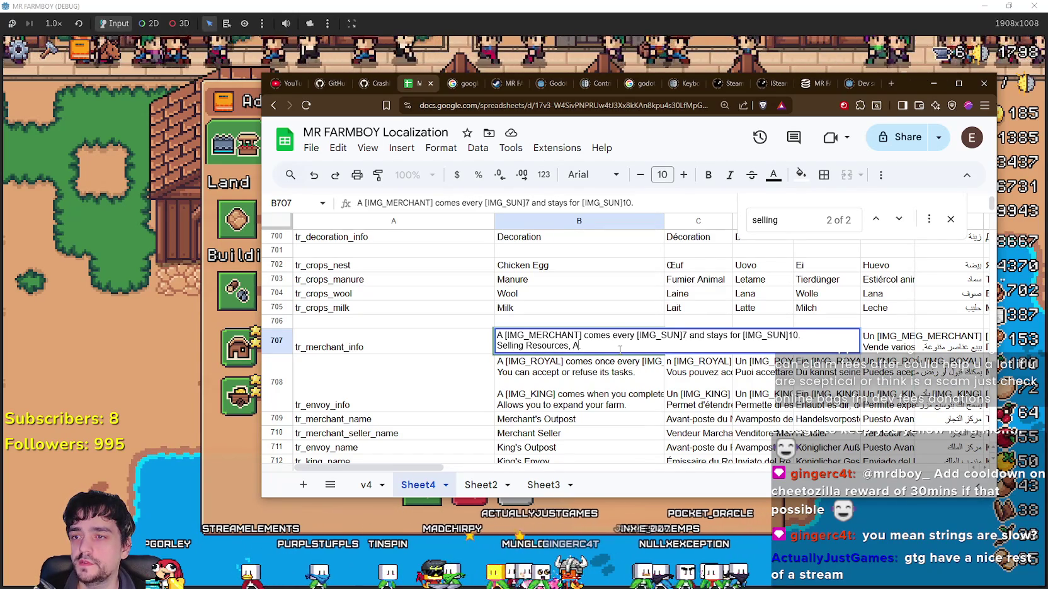
{"action": "type", "text": "als and En."}
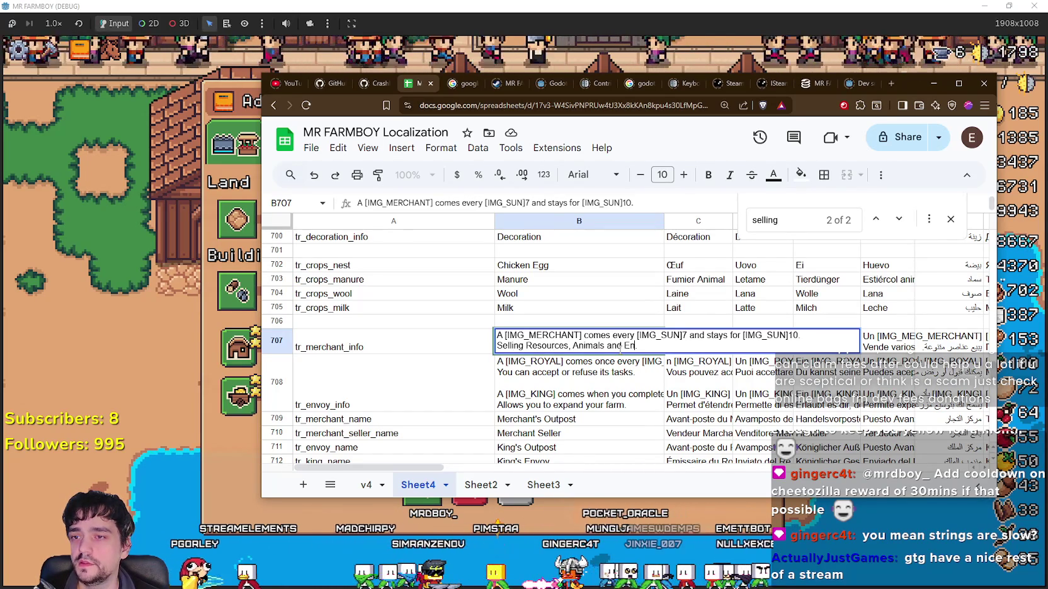
{"action": "key", "text": "BackSpace"}
{"action": "type", "text": "xchanging Coins."}
{"action": "key", "text": "BackSpace"}
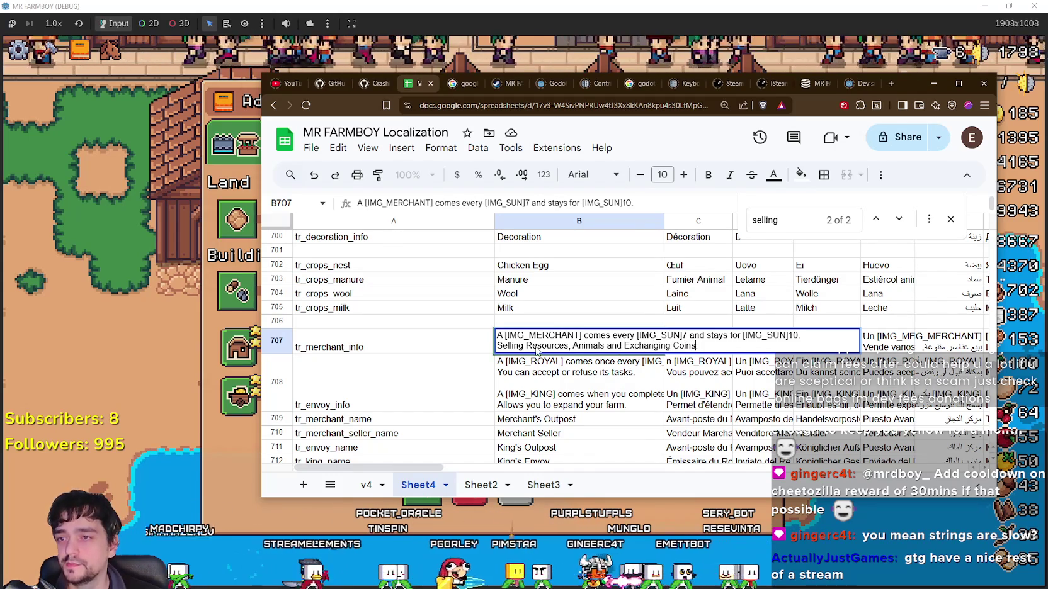
{"action": "key", "text": "BackSpace"}
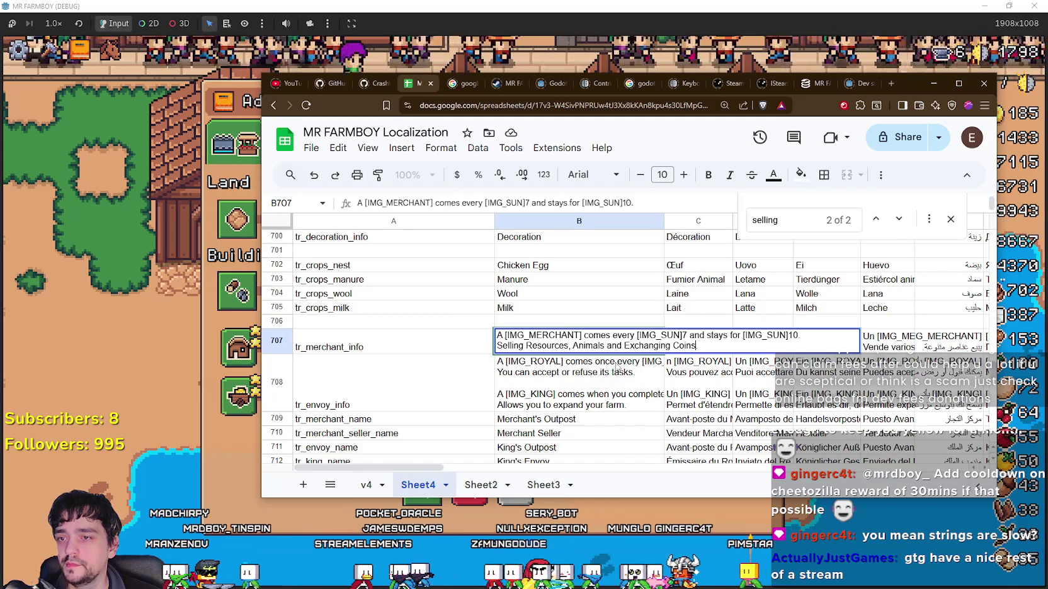
{"action": "left_click", "coordinate": [617, 368]}
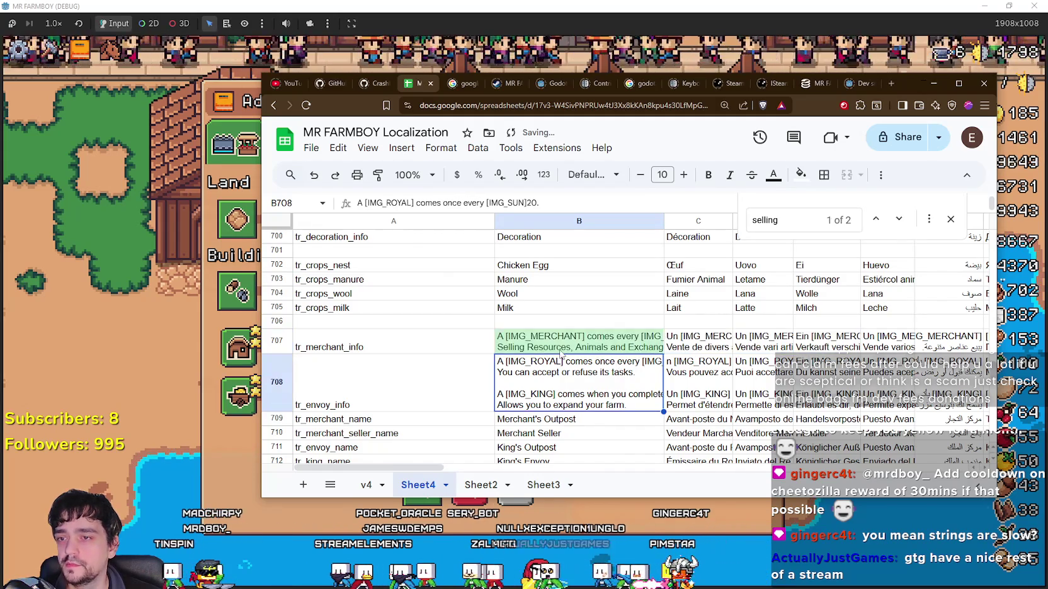
Download the sheet as CSV, replacing translations.csv in data/translations.
{"action": "left_click", "coordinate": [312, 151]}
{"action": "mouse_move", "coordinate": [377, 320]}
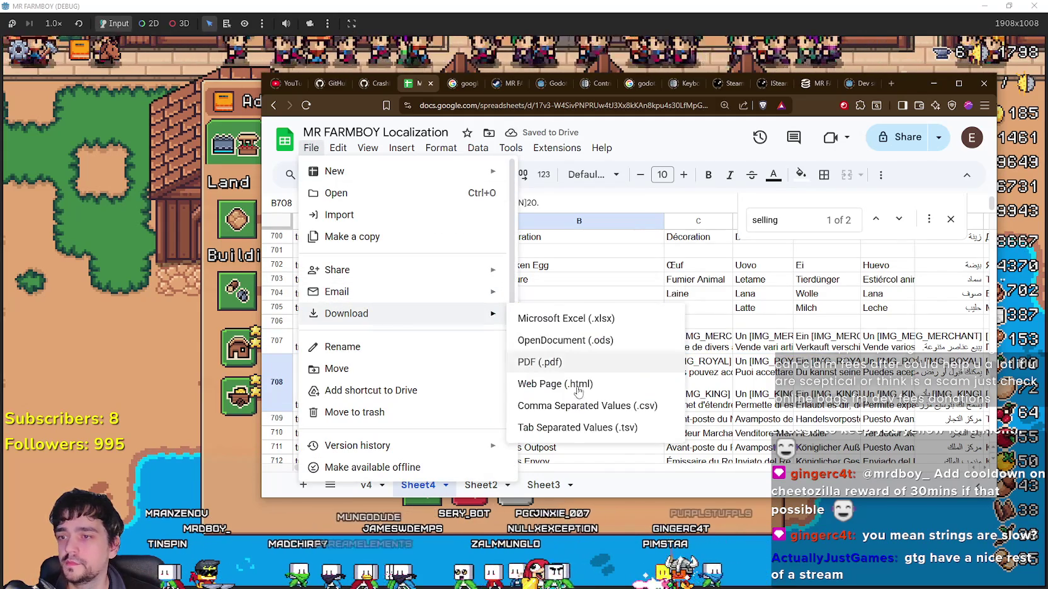
{"action": "left_click", "coordinate": [604, 404]}
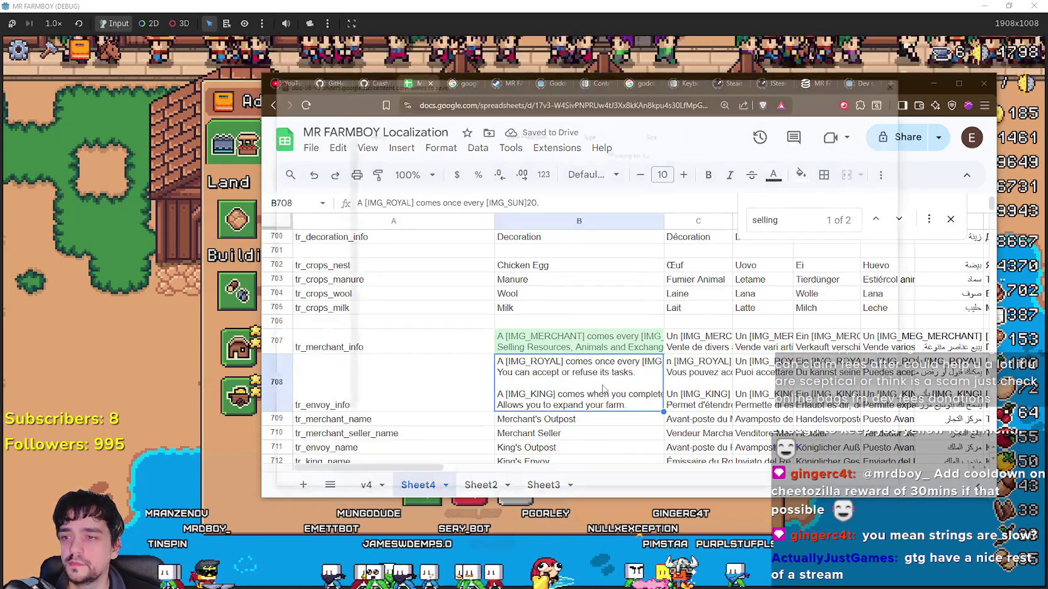
{"action": "left_click", "coordinate": [413, 149]}
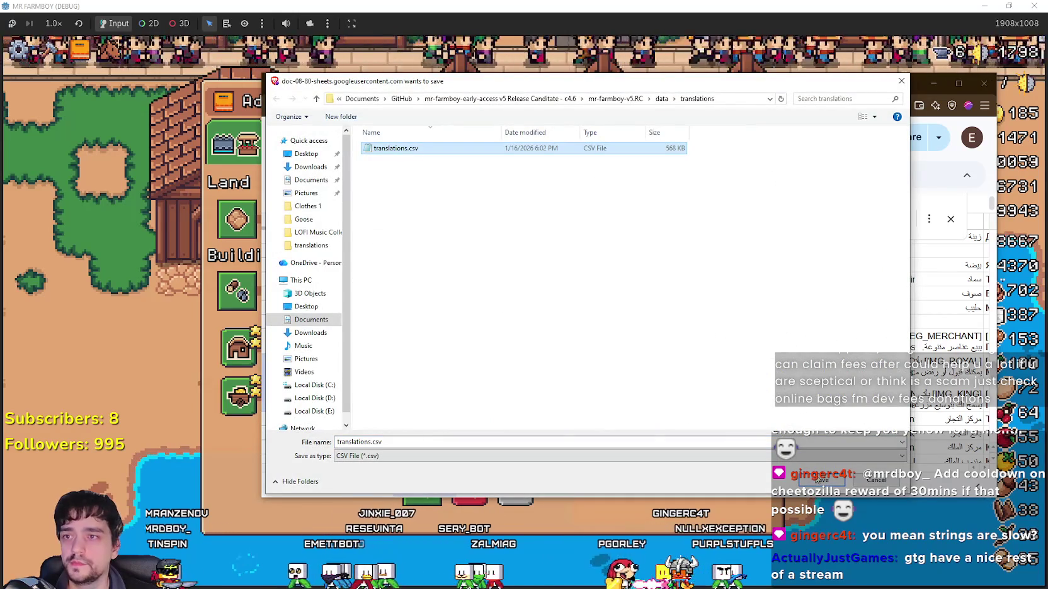
{"action": "key", "text": "Return"}
{"action": "left_click", "coordinate": [536, 299]}
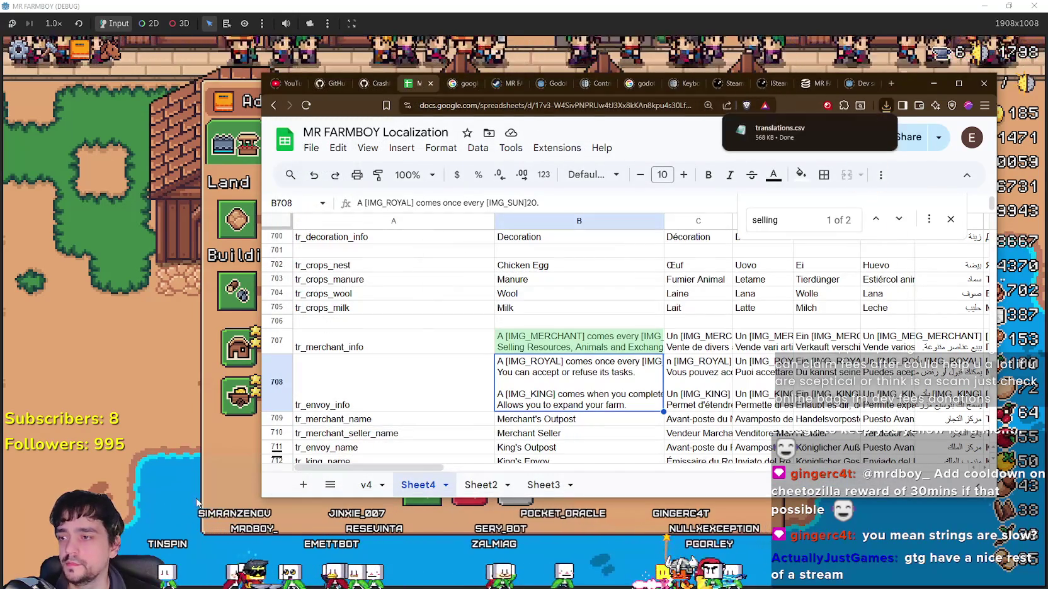
{"action": "left_click", "coordinate": [194, 504]}
{"action": "mouse_move", "coordinate": [652, 219]}
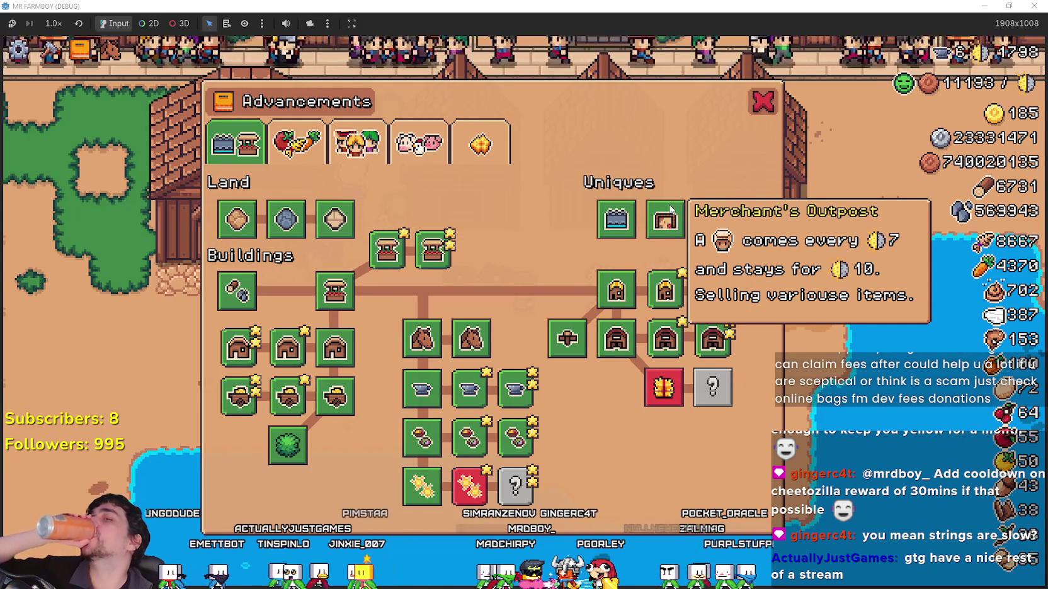
Read the Merchant's Outpost and Horse Stable tooltips, switch category, then close Advancements.
{"action": "mouse_move", "coordinate": [412, 330]}
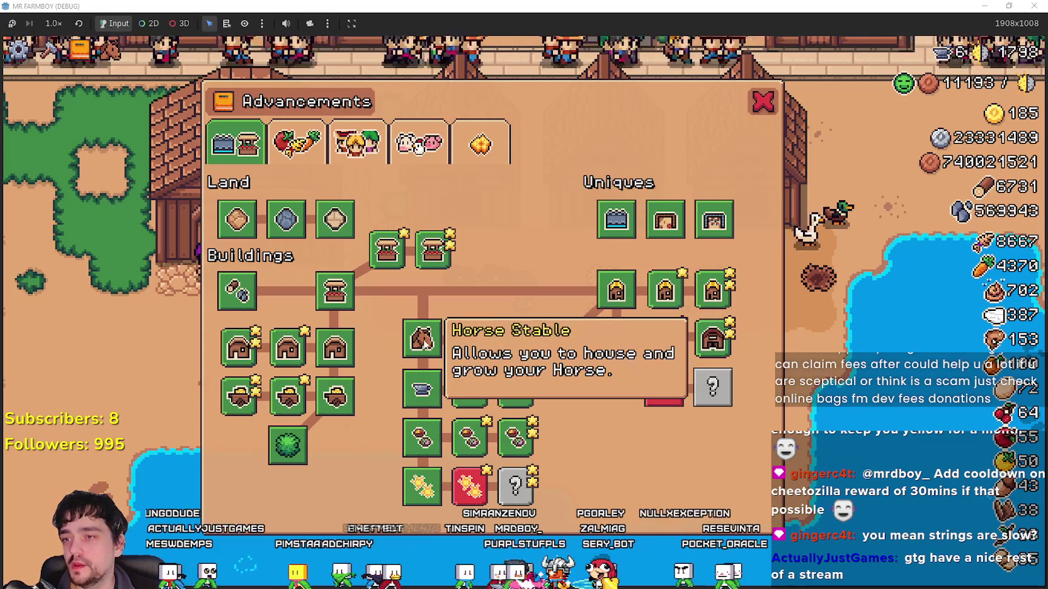
{"action": "mouse_move", "coordinate": [471, 343]}
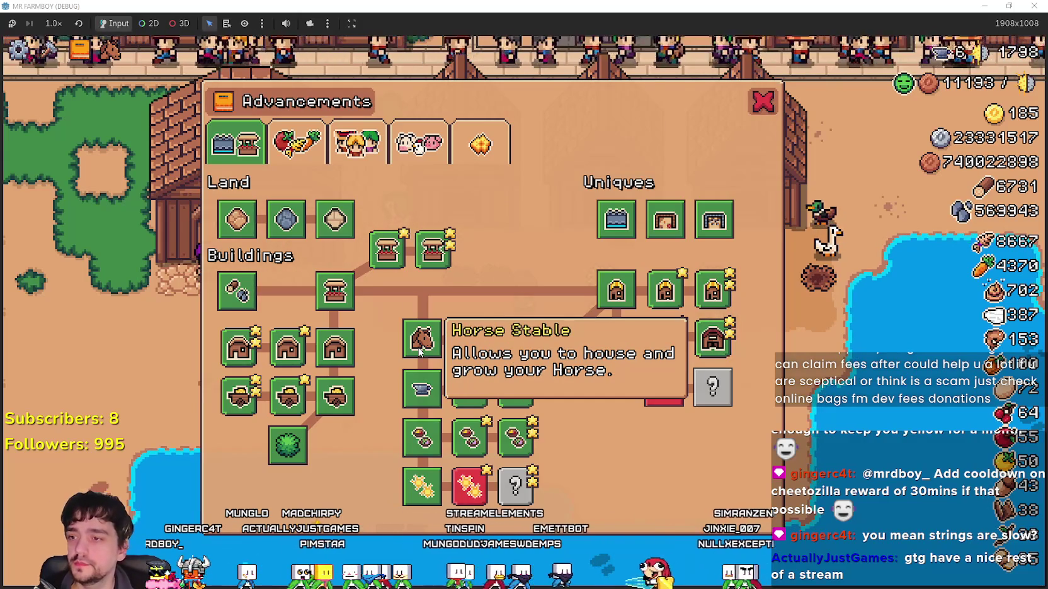
{"action": "mouse_move", "coordinate": [655, 398]}
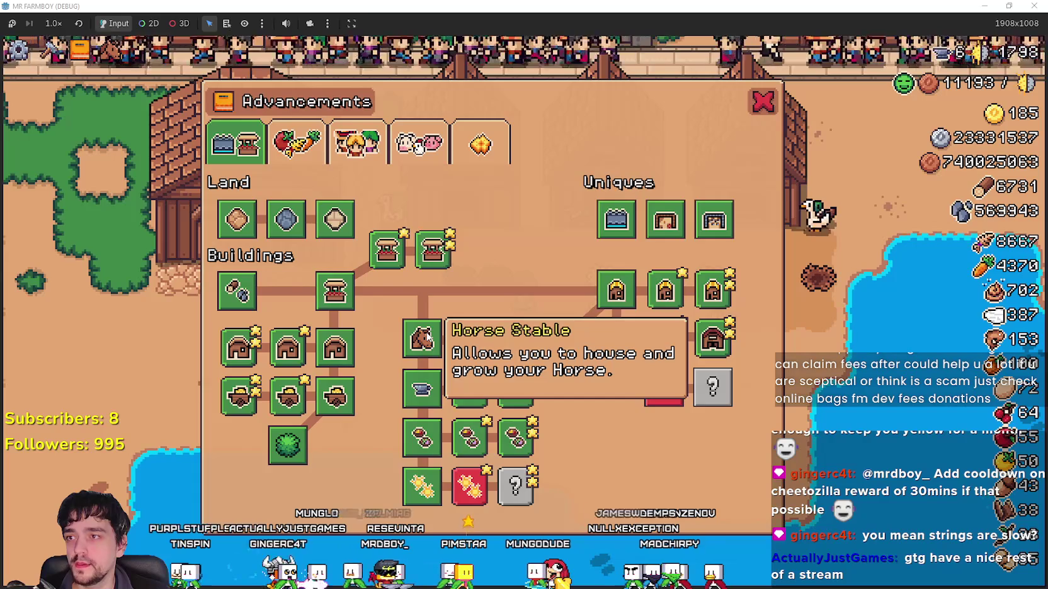
{"action": "left_click", "coordinate": [296, 143]}
{"action": "left_click", "coordinate": [764, 101]}
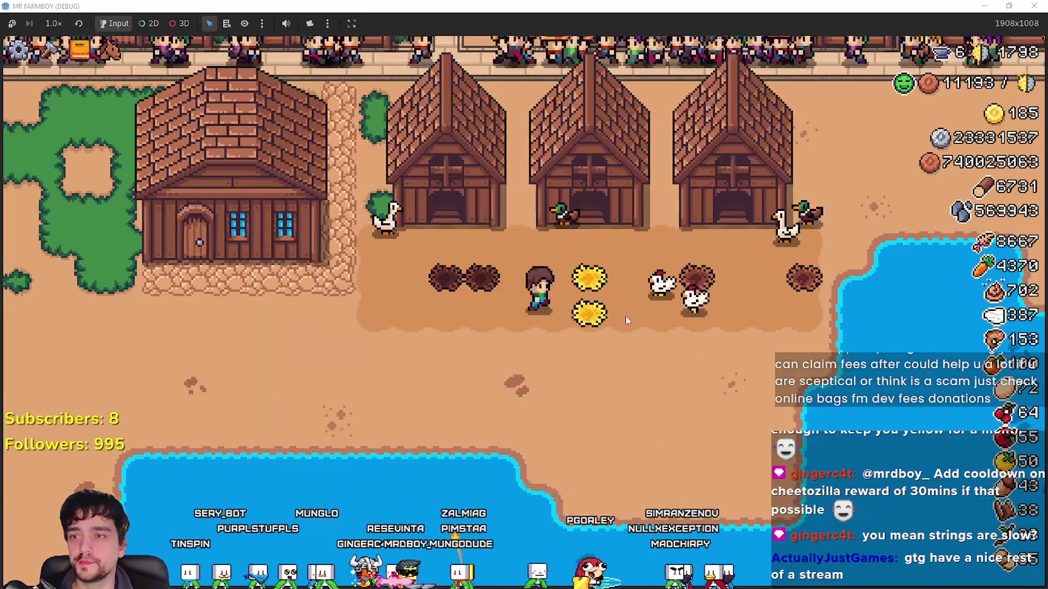
Zoom and pan across the town, then pause the game and return to the localization spreadsheet.
{"action": "scroll", "coordinate": [612, 371], "scroll_direction": "down", "scroll_amount": 3}
{"action": "left_click_drag", "start_coordinate": [612, 374], "coordinate": [446, 169]}
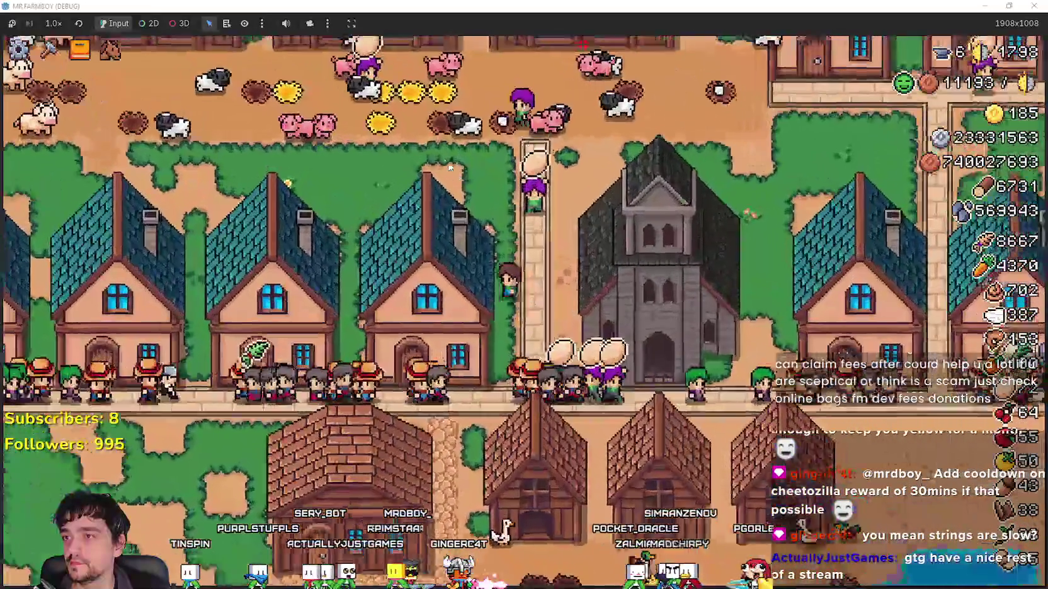
{"action": "scroll", "coordinate": [491, 248], "scroll_direction": "up", "scroll_amount": 2}
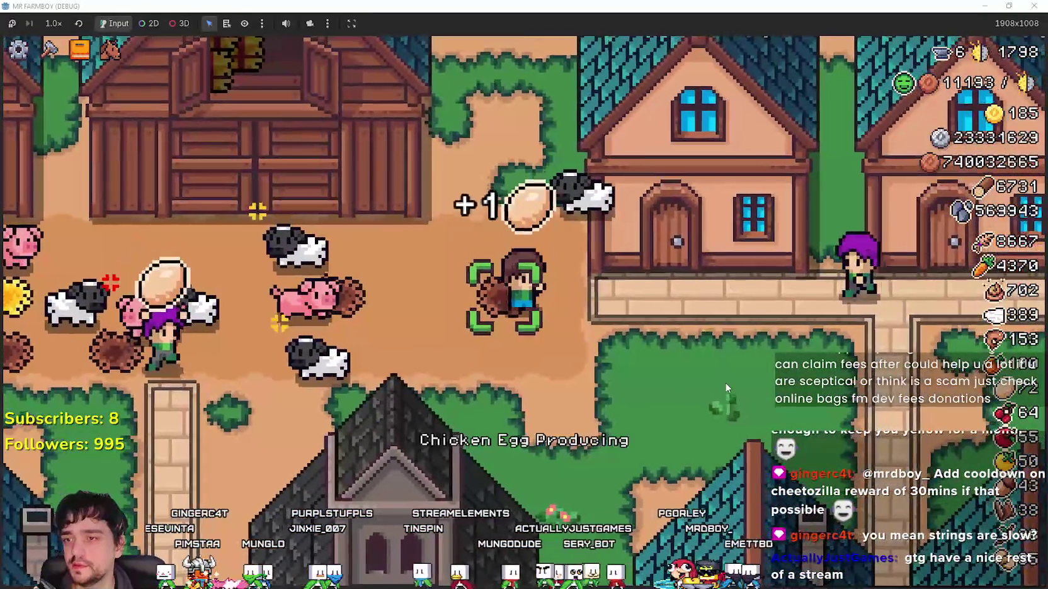
{"action": "key", "text": "Escape"}
{"action": "key", "text": "alt+Tab"}
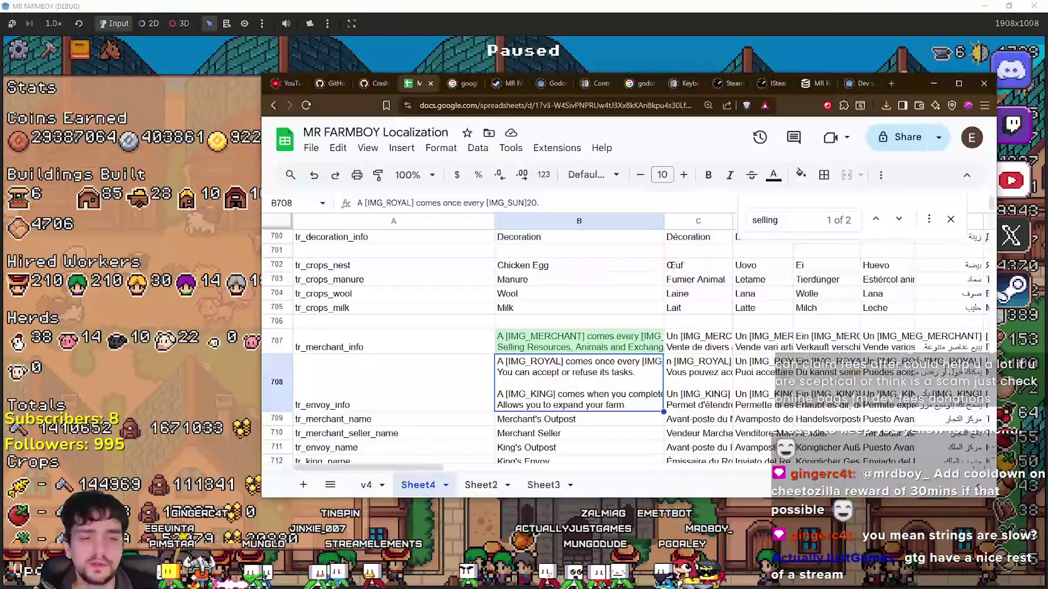
Filter the FileSystem for 'nest', open base_crop_nest.tscn and its script, and select the crop_nest root.
{"action": "key", "text": "alt+Tab"}
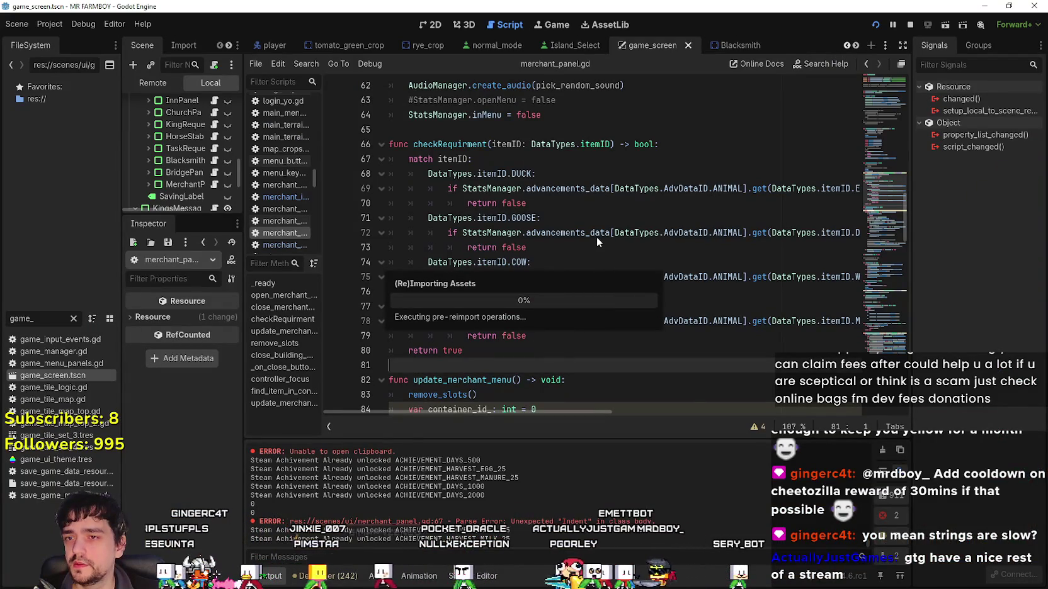
{"action": "left_click", "coordinate": [495, 351]}
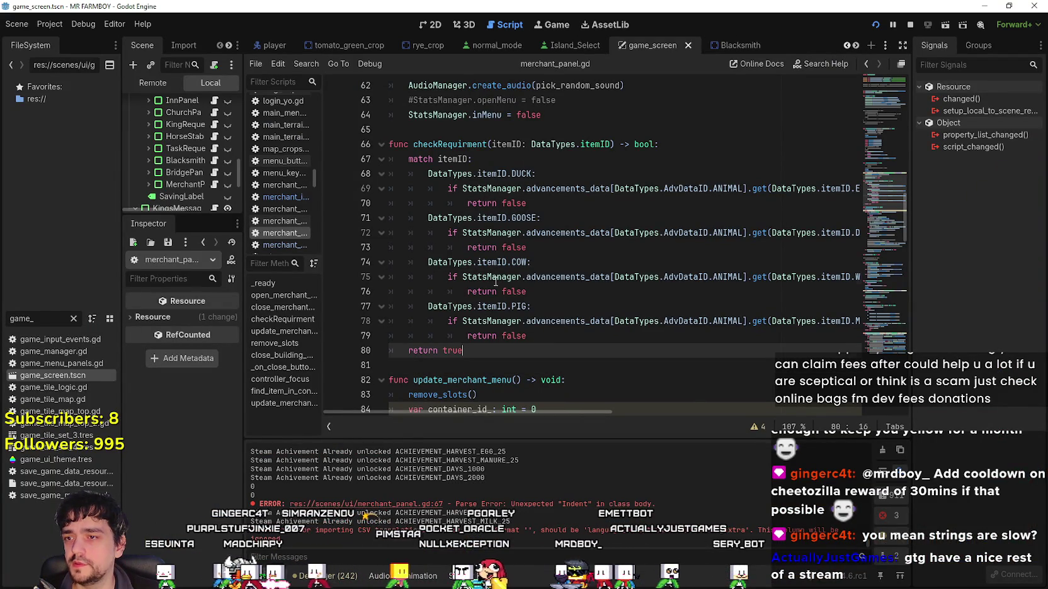
{"action": "left_click", "coordinate": [495, 279]}
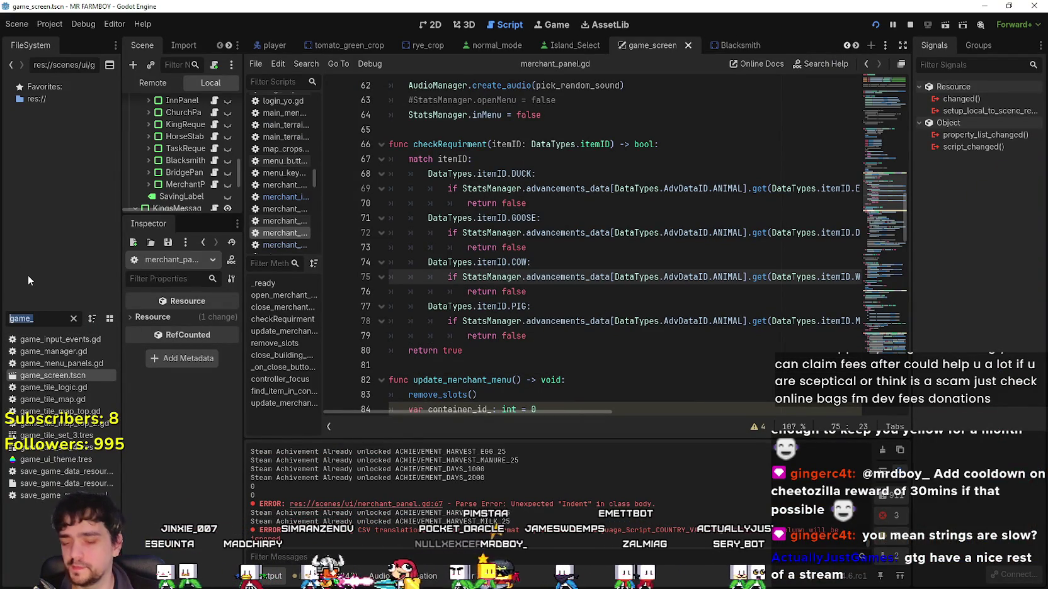
{"action": "type", "text": "nest"}
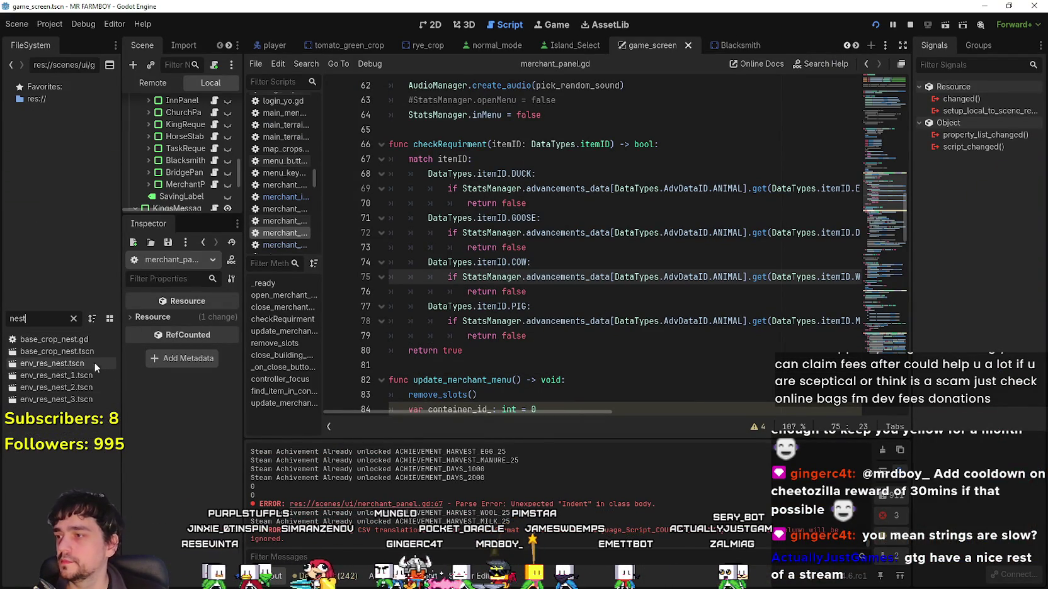
{"action": "double_click", "coordinate": [92, 355]}
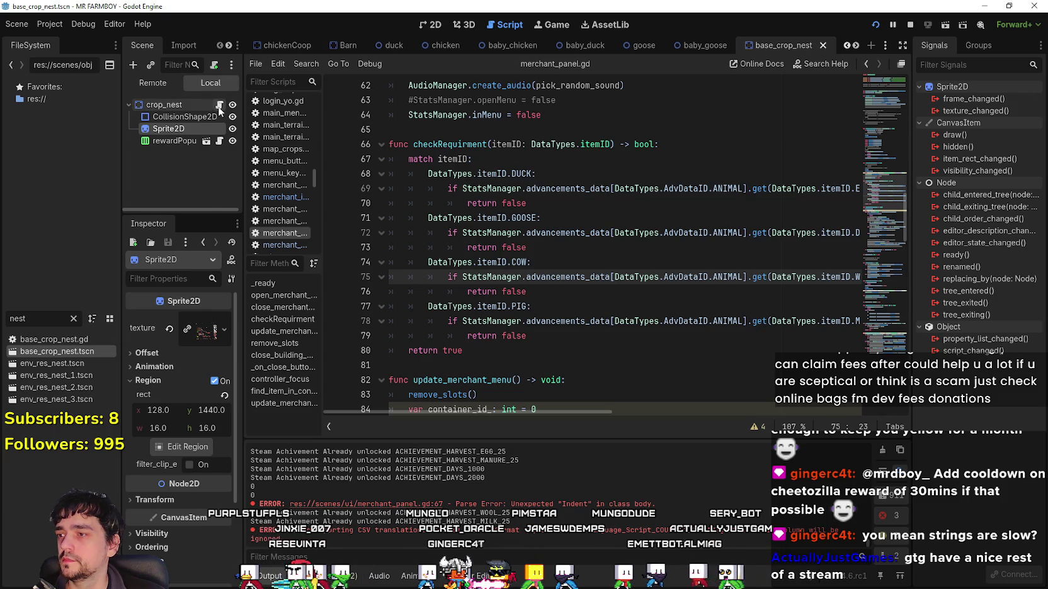
{"action": "left_click", "coordinate": [219, 105]}
{"action": "left_click", "coordinate": [170, 105]}
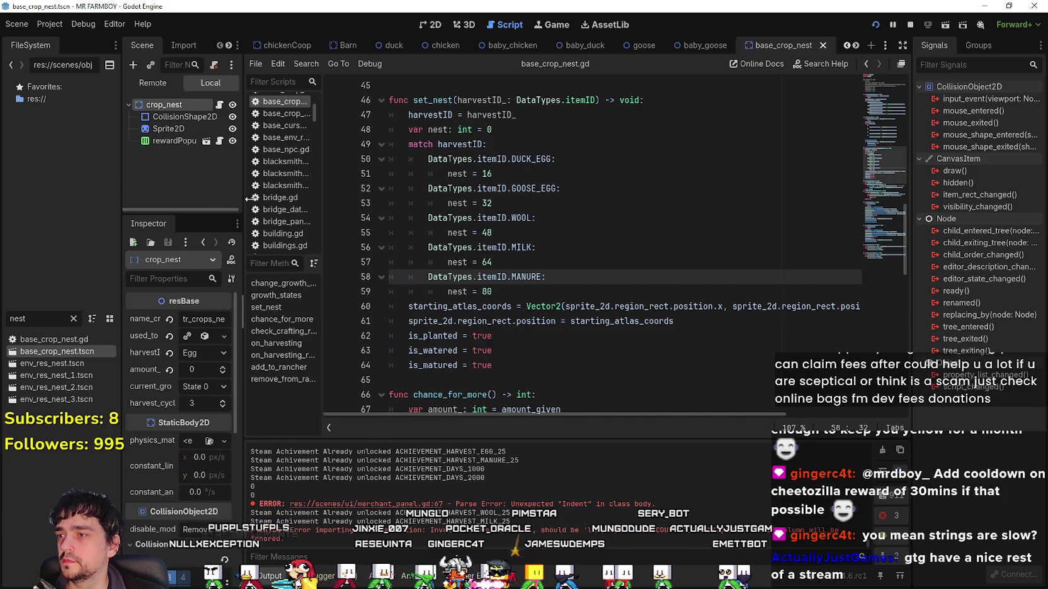
Widen the Scene and Inspector docks and inspect harvestID and set_nest's DUCK_EGG and MILK cases.
{"action": "left_click_drag", "start_coordinate": [244, 200], "coordinate": [319, 200]}
{"action": "mouse_move", "coordinate": [162, 352]}
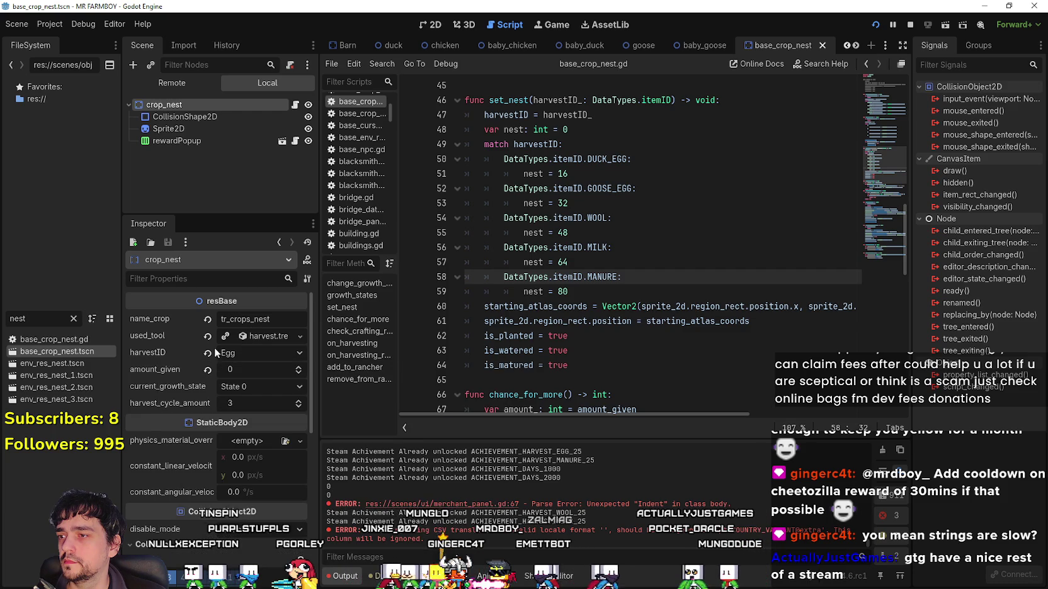
{"action": "left_click", "coordinate": [631, 268]}
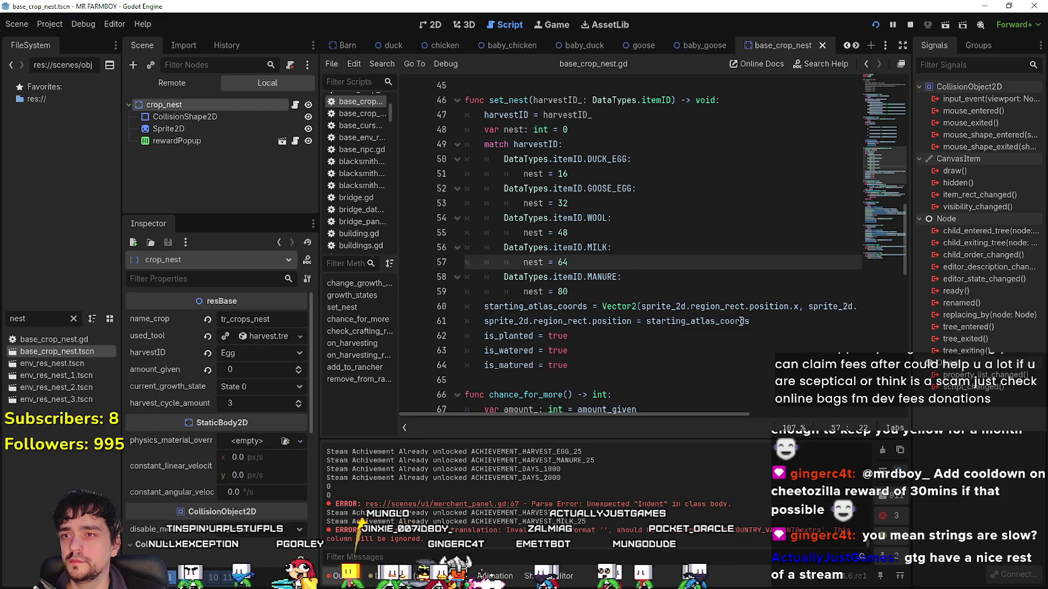
{"action": "double_click", "coordinate": [609, 159]}
{"action": "scroll", "coordinate": [637, 253], "scroll_direction": "up", "scroll_amount": 2}
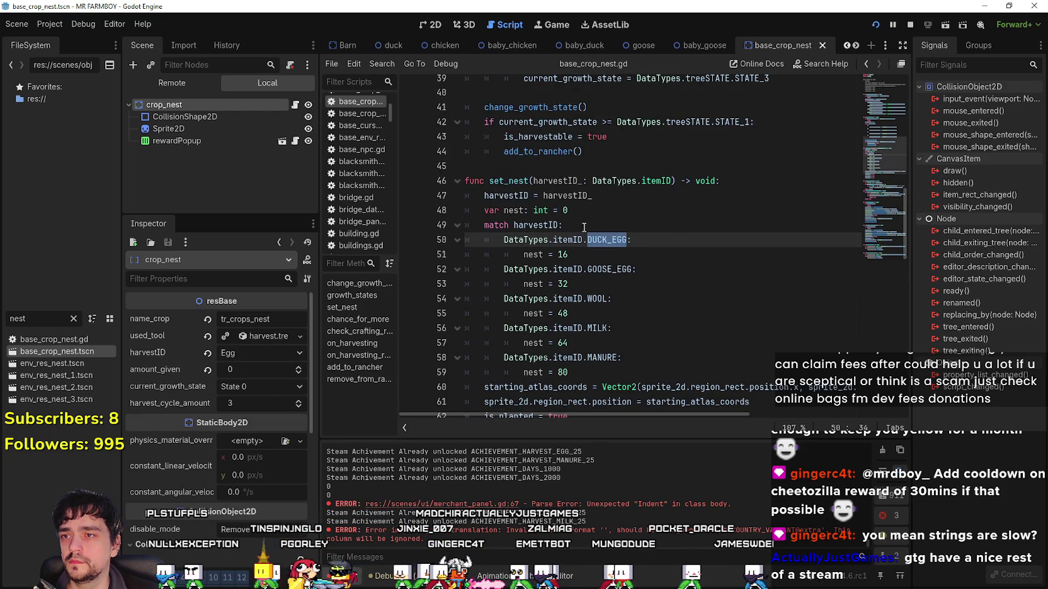
{"action": "double_click", "coordinate": [513, 195]}
{"action": "scroll", "coordinate": [715, 413], "scroll_direction": "down", "scroll_amount": 4}
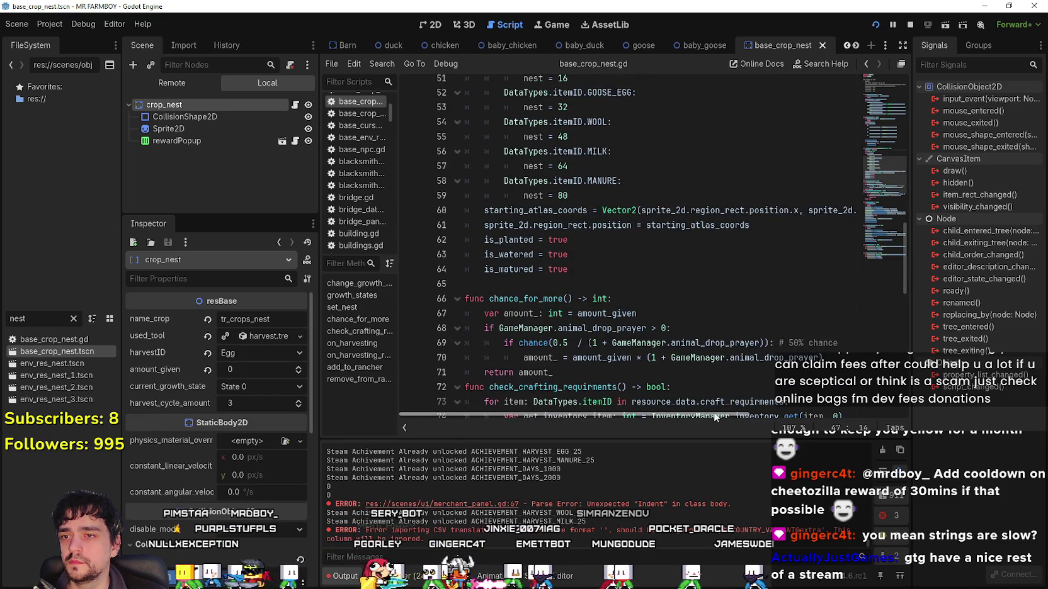
{"action": "scroll", "coordinate": [630, 338], "scroll_direction": "down", "scroll_amount": 6}
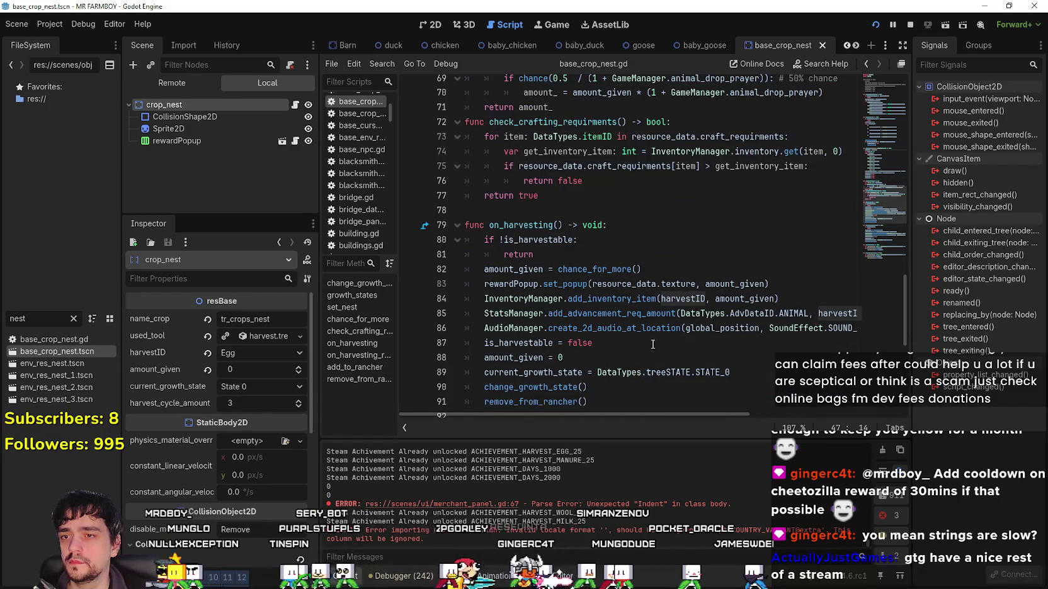
{"action": "mouse_move", "coordinate": [723, 413]}
{"action": "left_mouse_down"}
{"action": "mouse_move", "coordinate": [881, 415]}
{"action": "mouse_move", "coordinate": [729, 414]}
{"action": "left_mouse_up"}
{"action": "scroll", "coordinate": [533, 281], "scroll_direction": "up", "scroll_amount": 10}
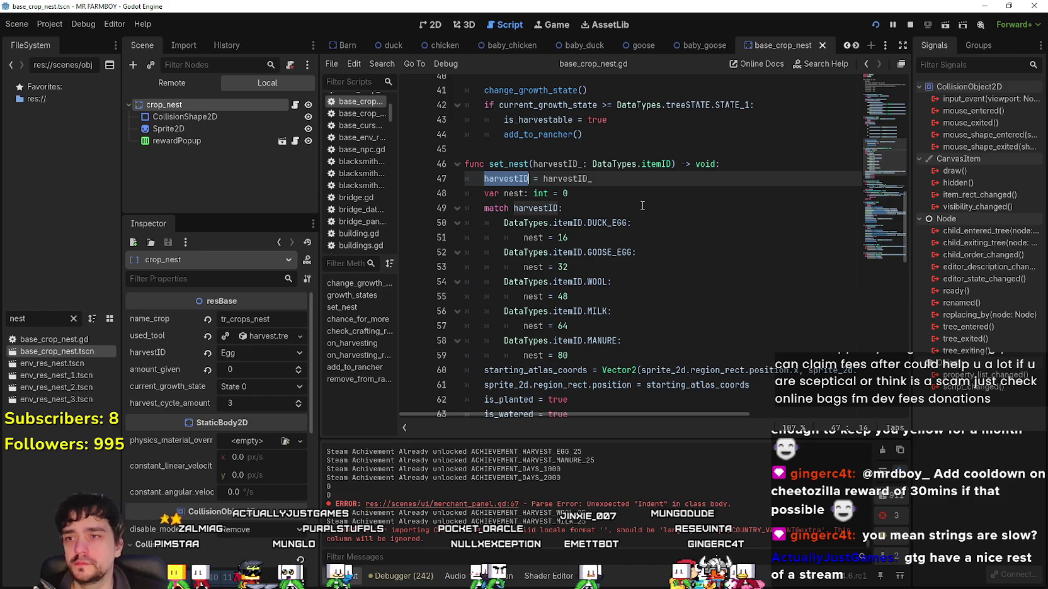
Review set_nest's MANURE case and its harvestID_ parameter against harvestID on line 47.
{"action": "left_click", "coordinate": [655, 339]}
{"action": "scroll", "coordinate": [657, 321], "scroll_direction": "down", "scroll_amount": 1}
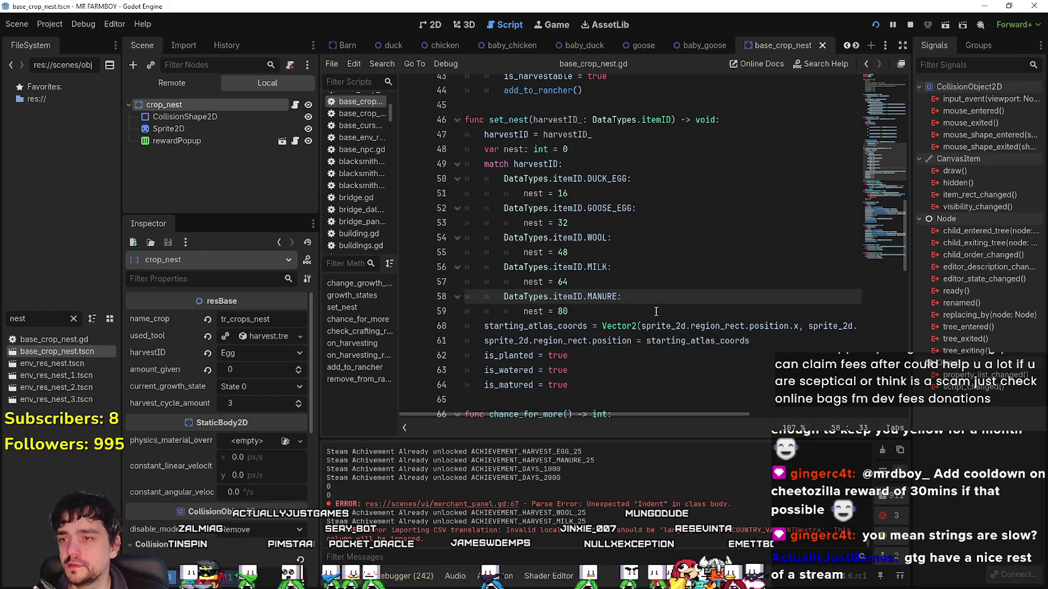
{"action": "scroll", "coordinate": [656, 308], "scroll_direction": "up", "scroll_amount": 2}
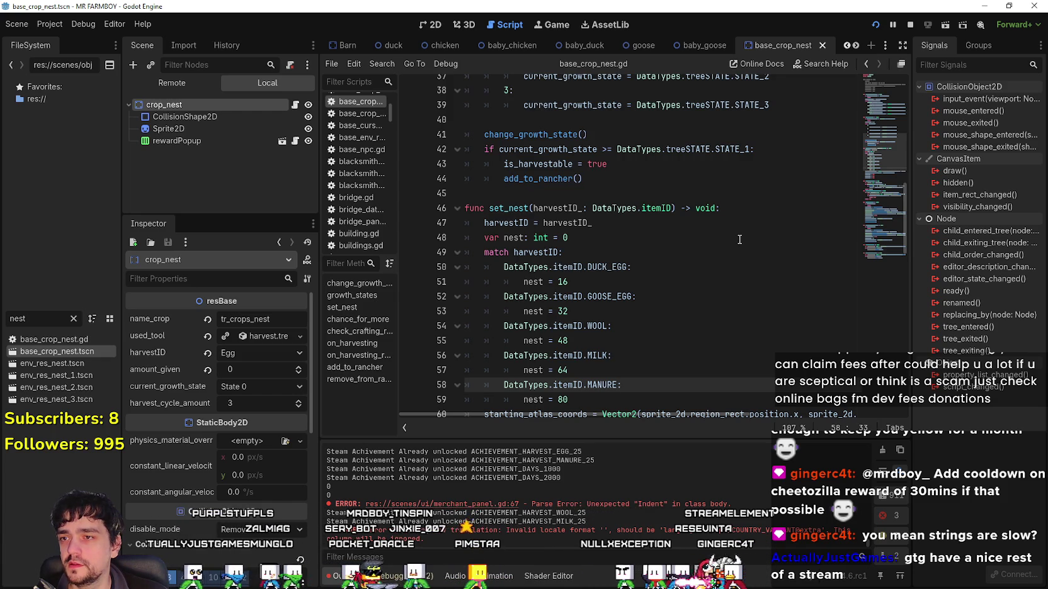
{"action": "left_click", "coordinate": [564, 215]}
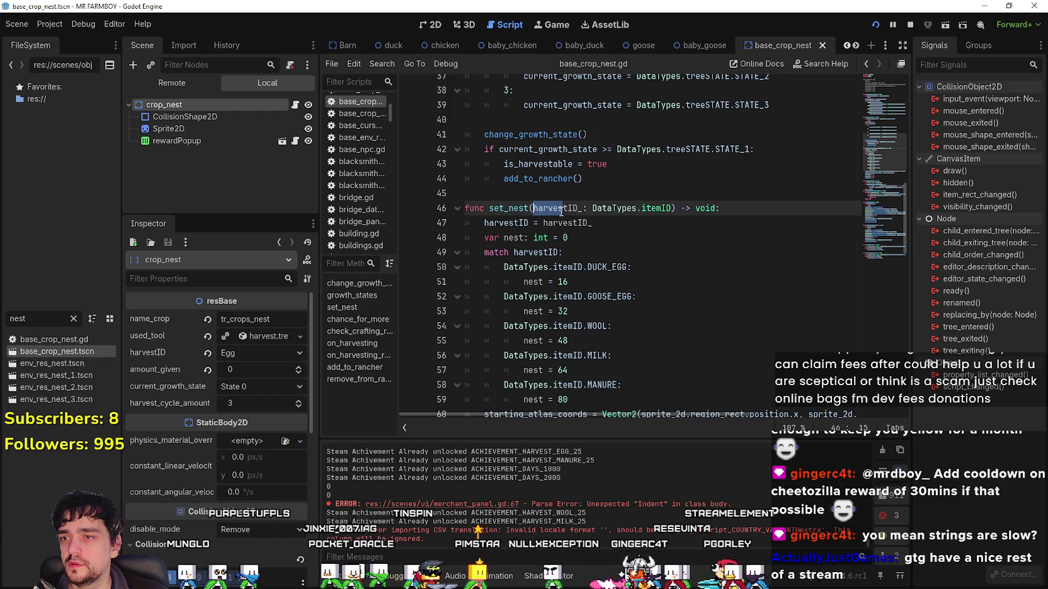
{"action": "left_click", "coordinate": [560, 226]}
{"action": "double_click", "coordinate": [569, 208]}
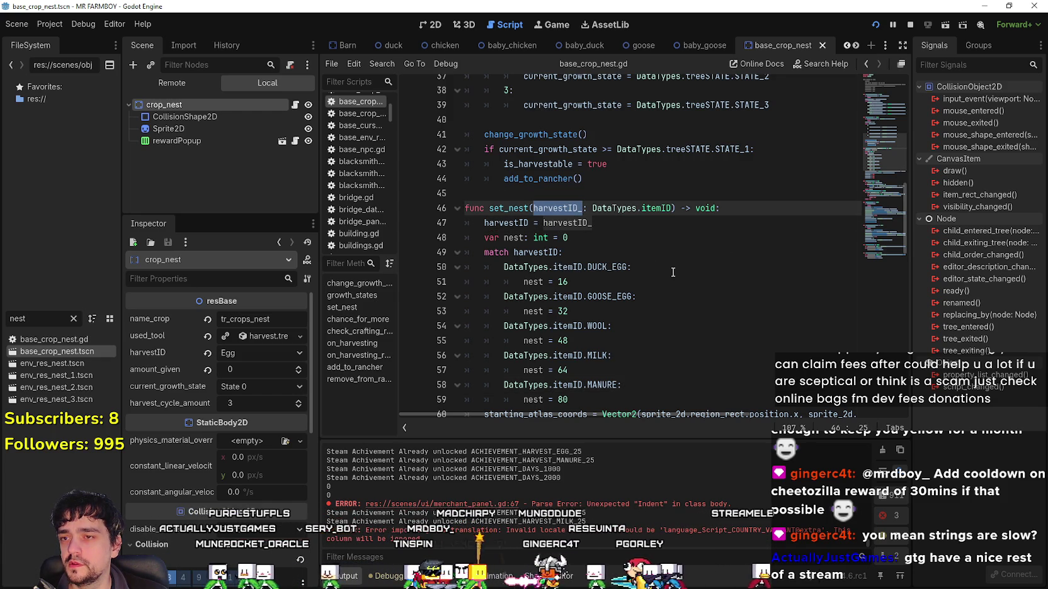
{"action": "scroll", "coordinate": [672, 272], "scroll_direction": "down", "scroll_amount": 2}
{"action": "scroll", "coordinate": [665, 272], "scroll_direction": "up", "scroll_amount": 2}
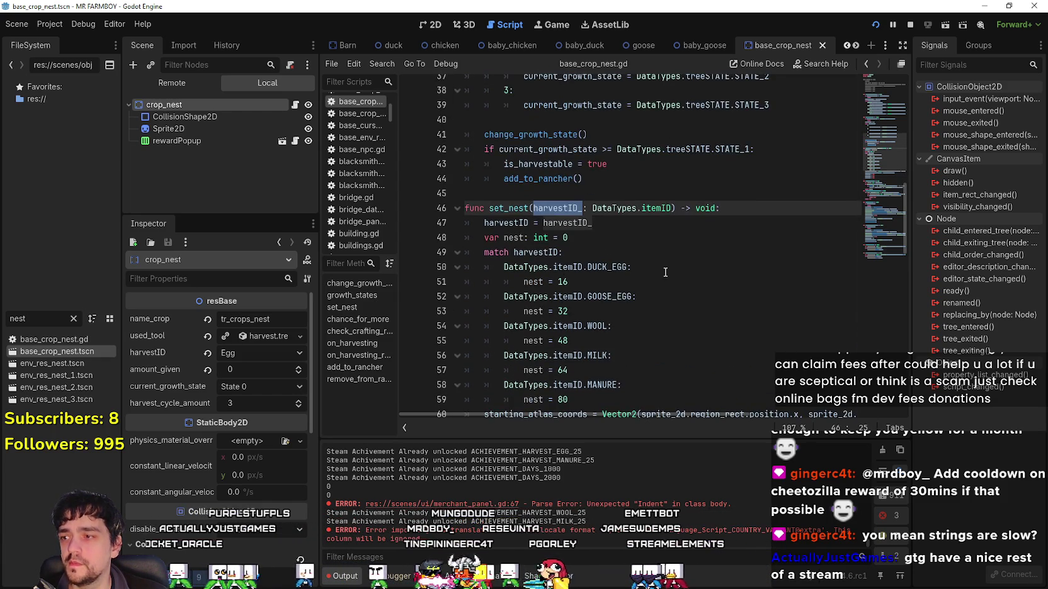
{"action": "scroll", "coordinate": [661, 273], "scroll_direction": "up", "scroll_amount": 3}
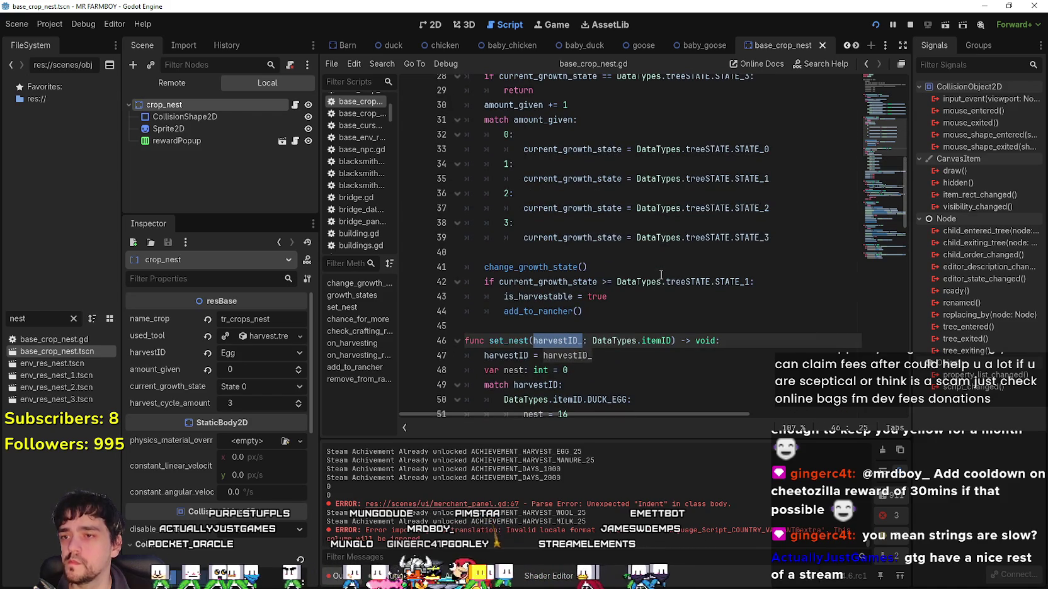
{"action": "scroll", "coordinate": [661, 275], "scroll_direction": "up", "scroll_amount": 9}
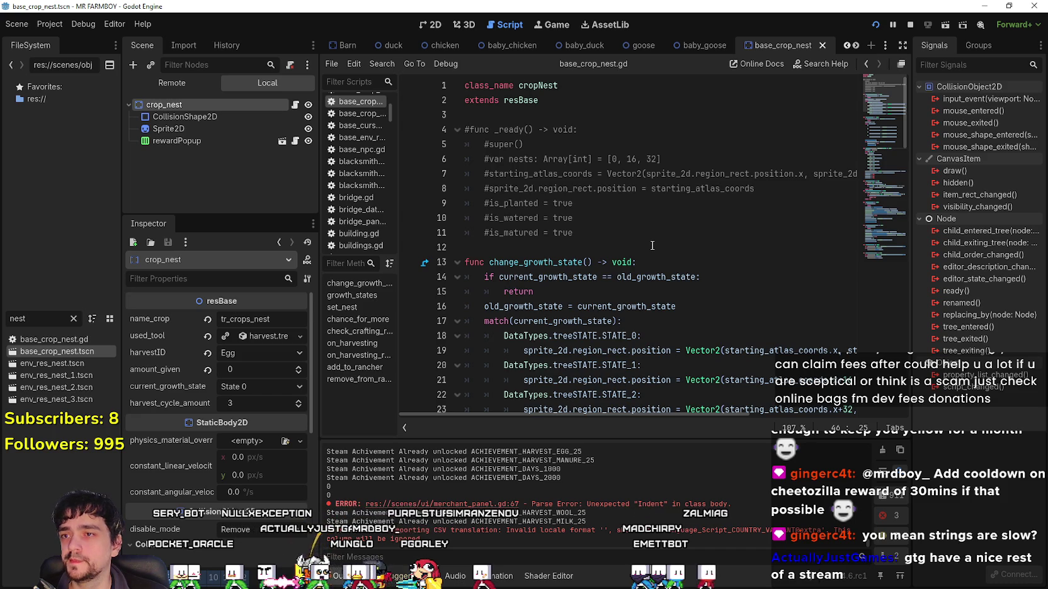
Read on_harvesting down to the amount_given line 82, then switch to the localization spreadsheet.
{"action": "scroll", "coordinate": [582, 400], "scroll_direction": "down", "scroll_amount": 9}
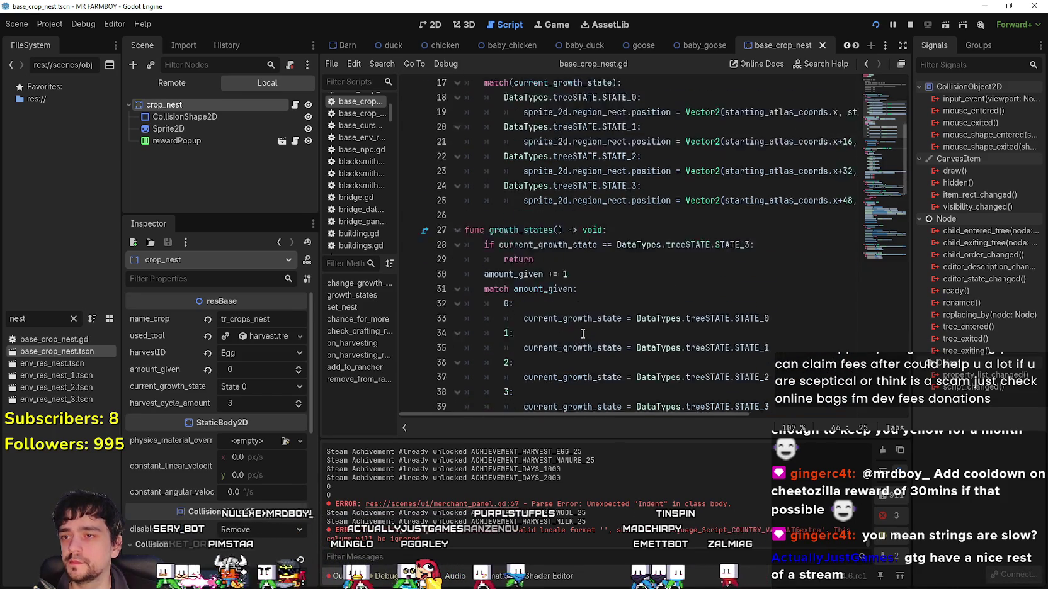
{"action": "scroll", "coordinate": [582, 335], "scroll_direction": "down", "scroll_amount": 10}
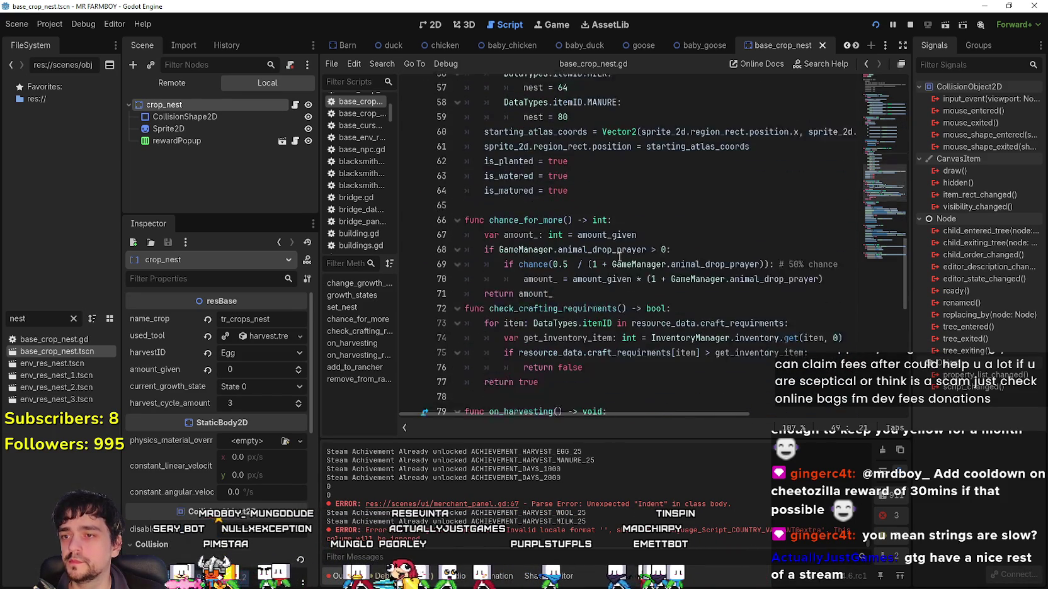
{"action": "scroll", "coordinate": [617, 260], "scroll_direction": "down", "scroll_amount": 3}
{"action": "left_click", "coordinate": [614, 291]}
{"action": "scroll", "coordinate": [614, 291], "scroll_direction": "down", "scroll_amount": 2}
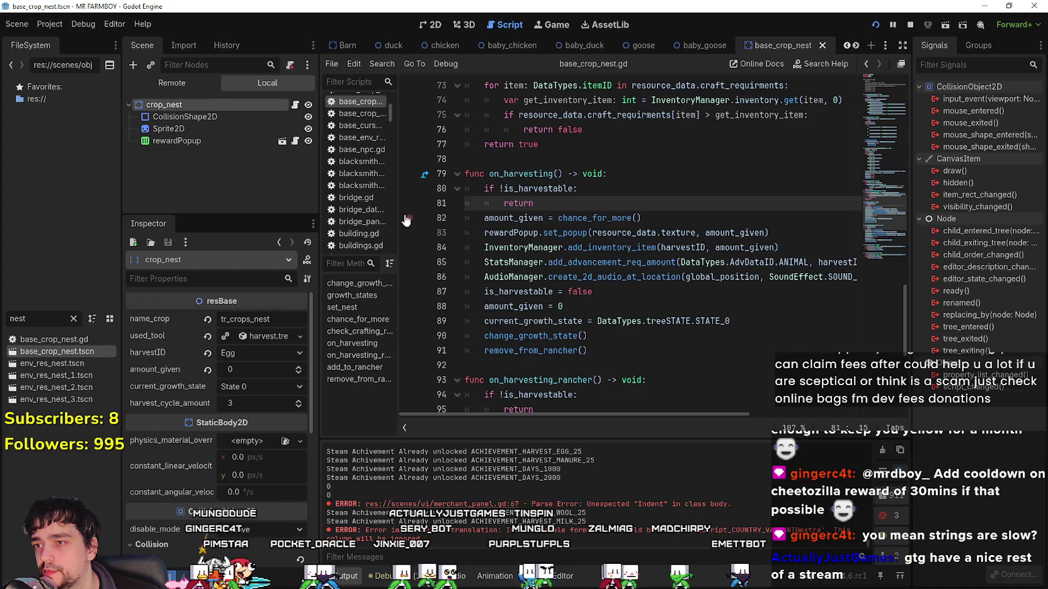
{"action": "left_click", "coordinate": [663, 220]}
{"action": "key", "text": "alt+Tab"}
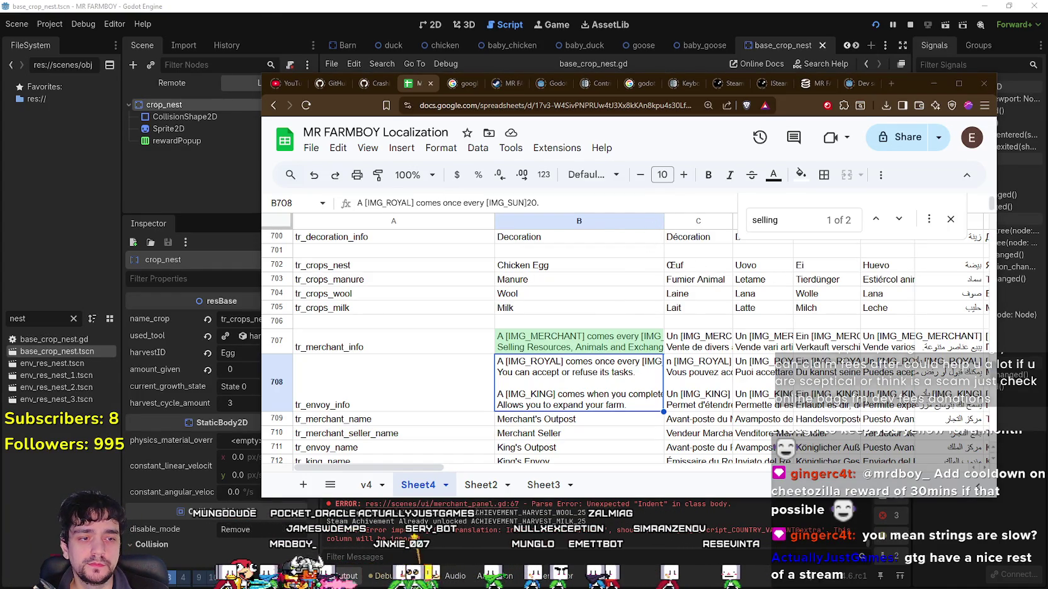
Switch back to the running MR FARMBOY game and unpause it.
{"action": "key", "text": "alt+Tab"}
{"action": "key", "text": "Escape"}
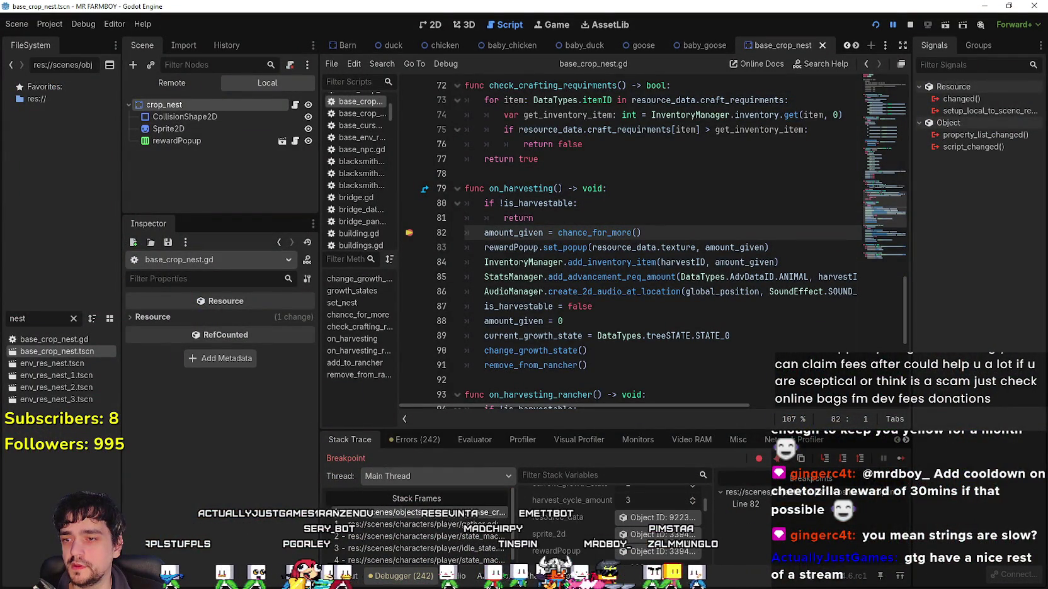
Harvest a nest to trigger the breakpoint, inspect the crop nest's live members, and resume with F12.
{"action": "left_click", "coordinate": [900, 459]}
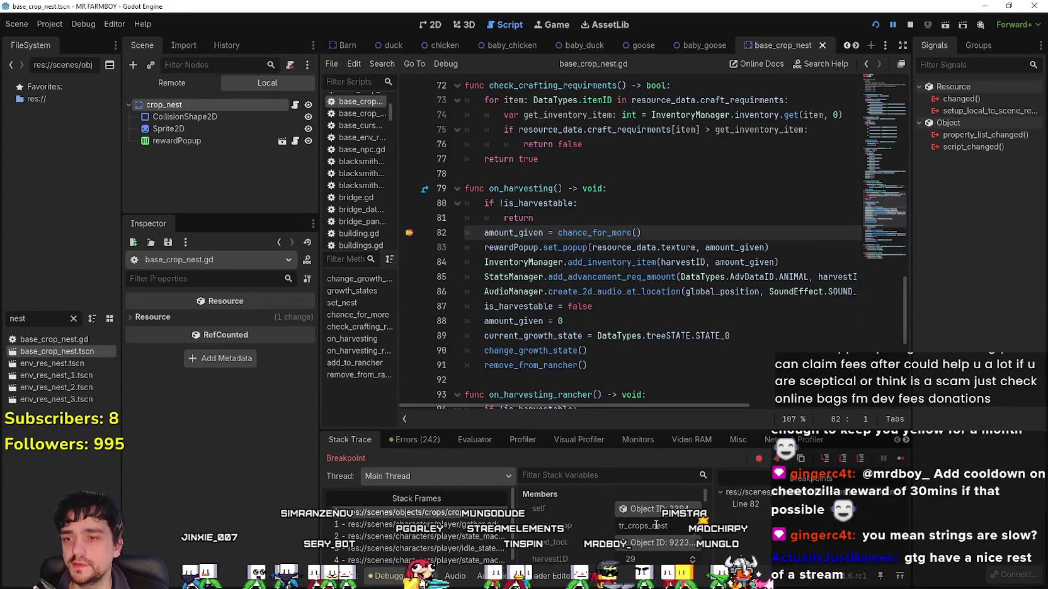
{"action": "scroll", "coordinate": [636, 523], "scroll_direction": "down", "scroll_amount": 3}
{"action": "scroll", "coordinate": [643, 520], "scroll_direction": "up", "scroll_amount": 3}
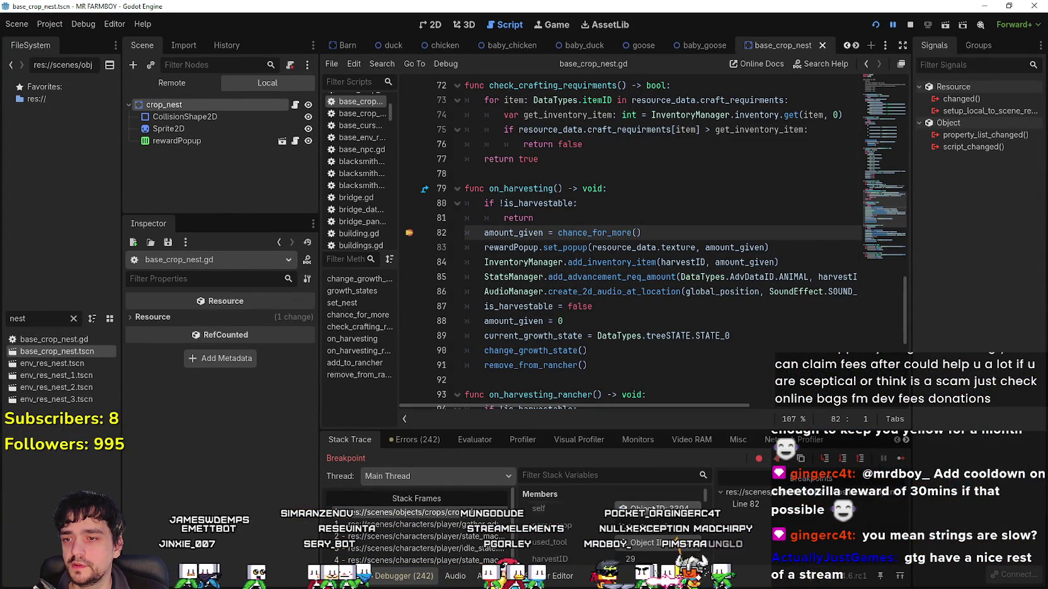
{"action": "left_click", "coordinate": [658, 508]}
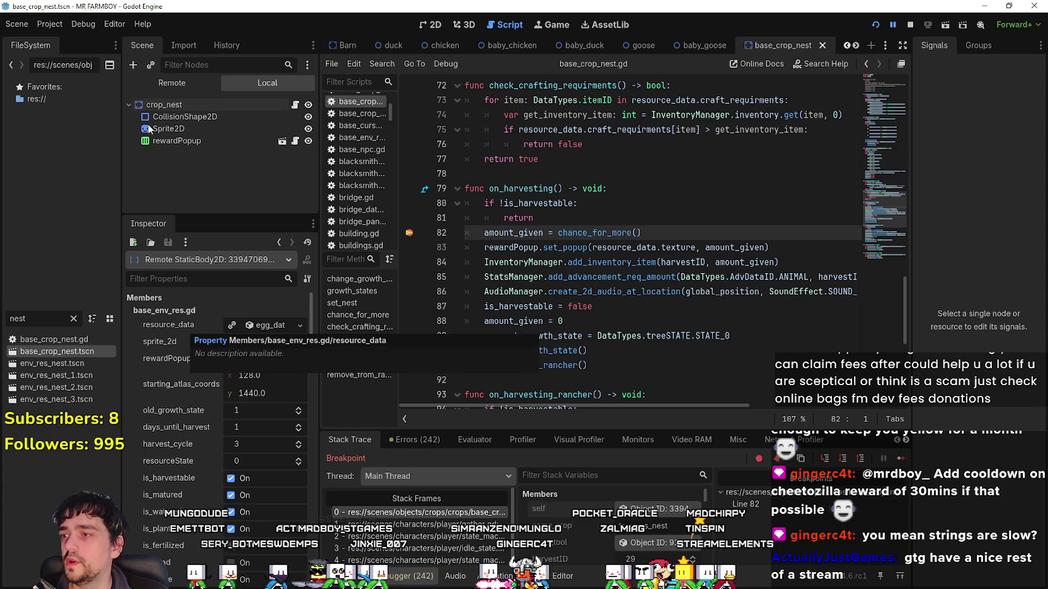
{"action": "left_click", "coordinate": [162, 104]}
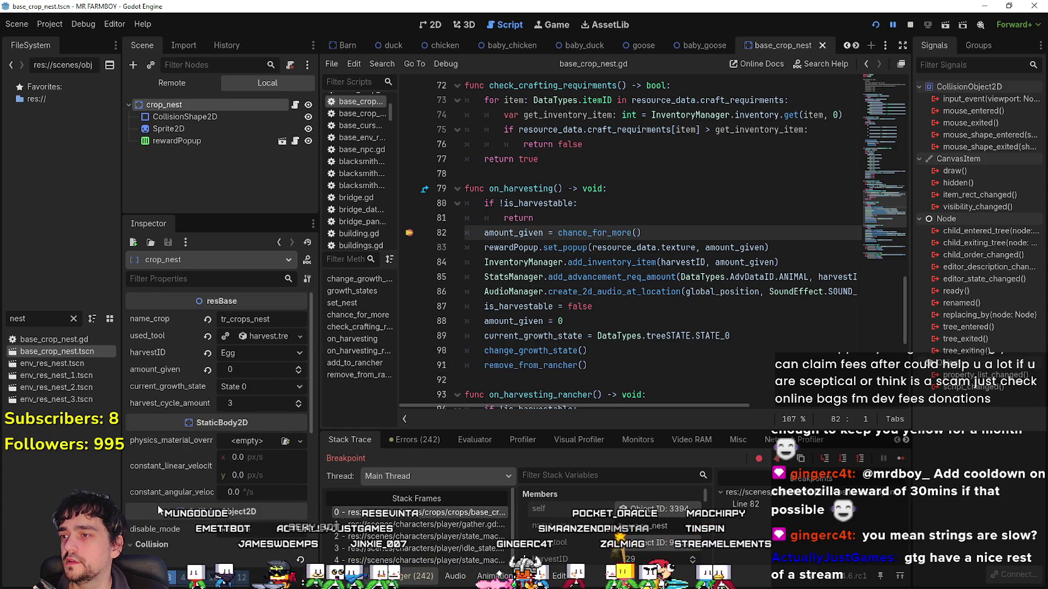
{"action": "left_click", "coordinate": [656, 510]}
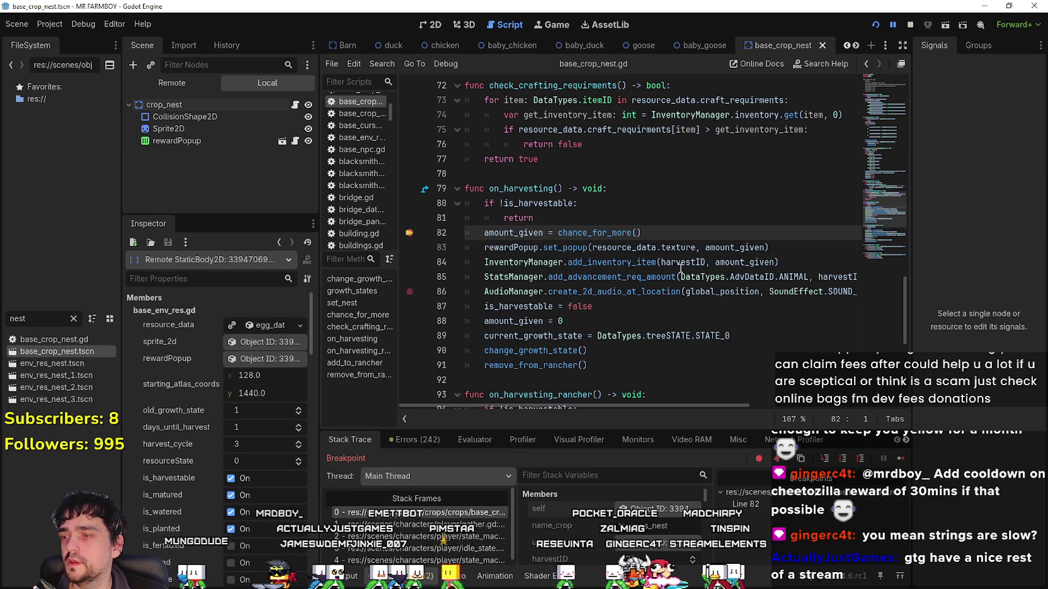
{"action": "key", "text": "F12"}
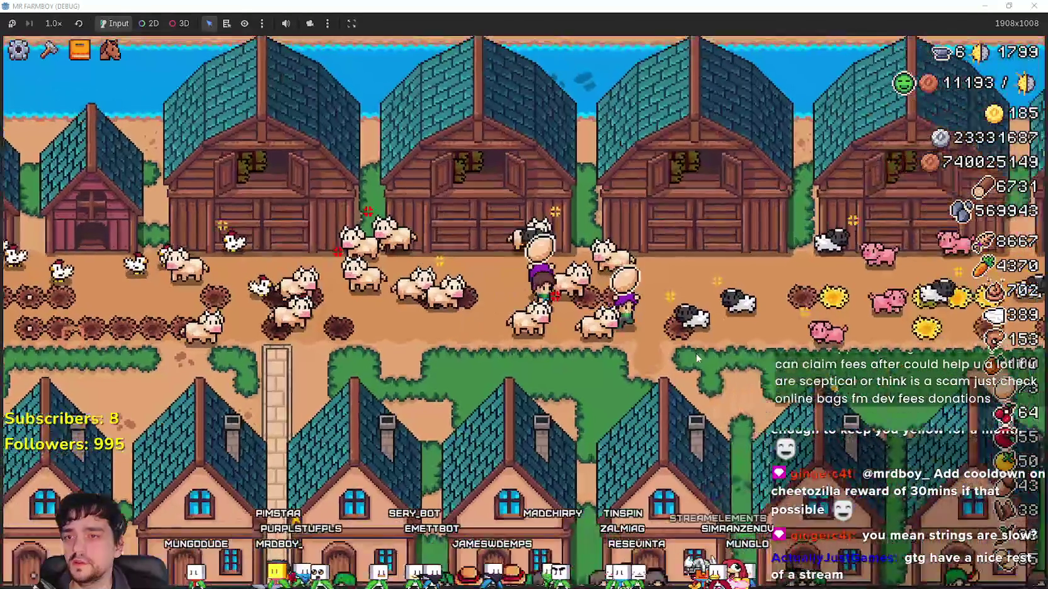
Set the food to Rye in three barns, including the pig barn, then close the Barn window.
{"action": "left_click", "coordinate": [538, 409]}
{"action": "left_click", "coordinate": [478, 423]}
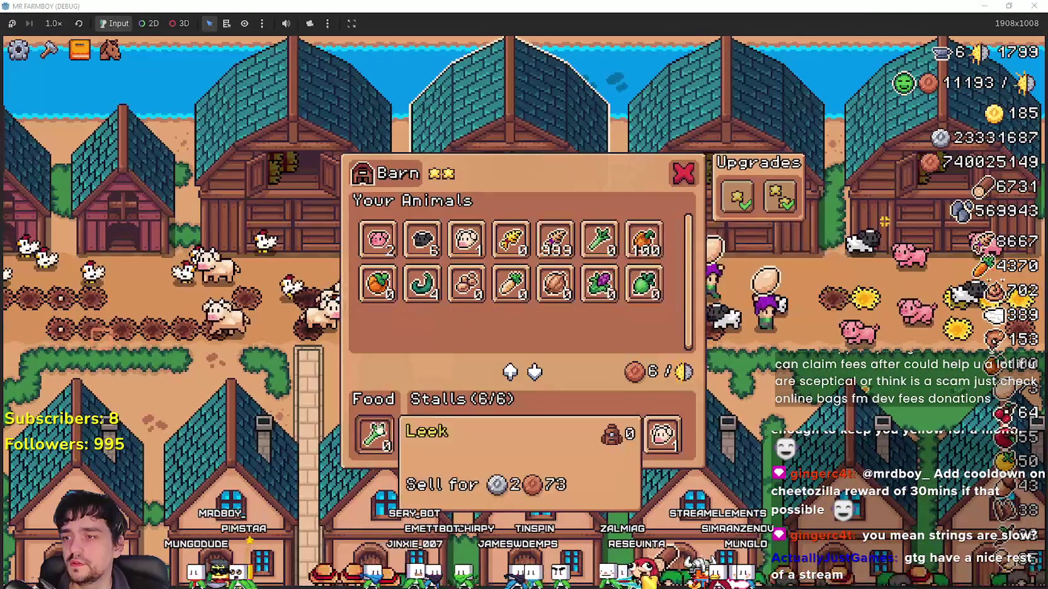
{"action": "left_click", "coordinate": [554, 250]}
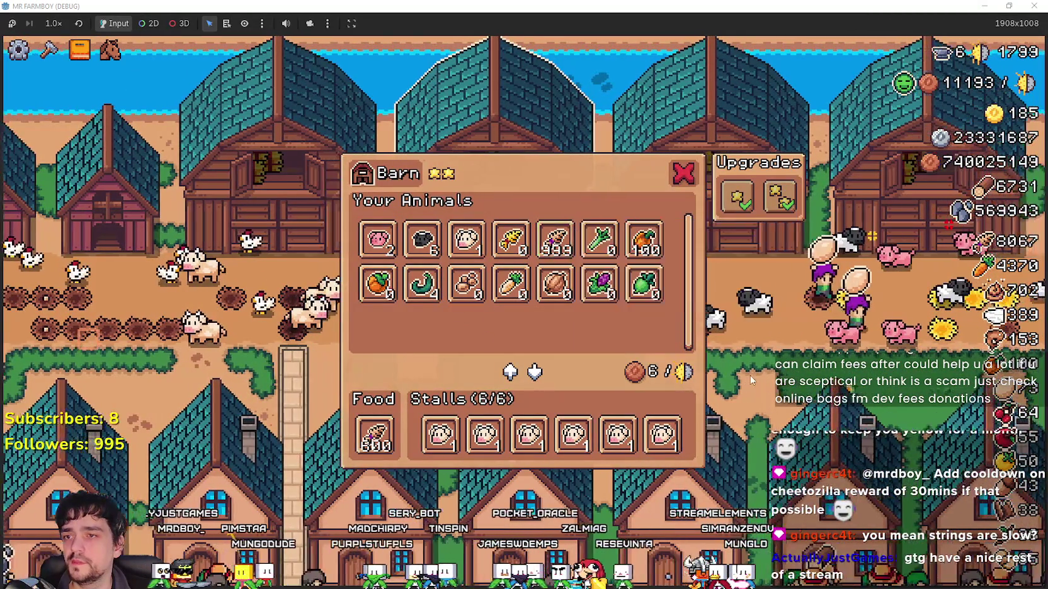
{"action": "left_click", "coordinate": [749, 372]}
{"action": "left_click", "coordinate": [497, 357]}
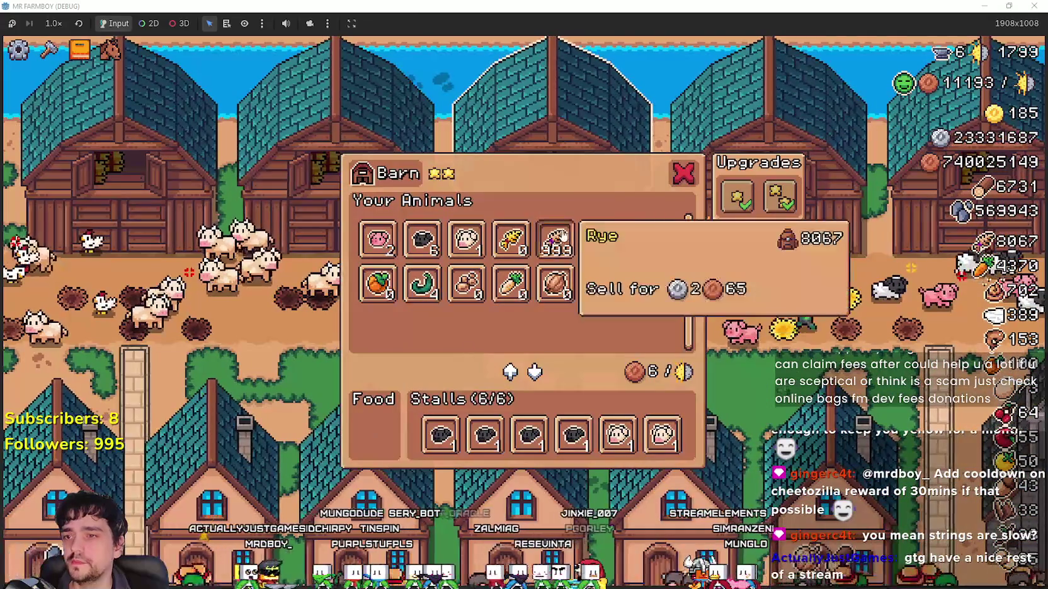
{"action": "left_click", "coordinate": [554, 242]}
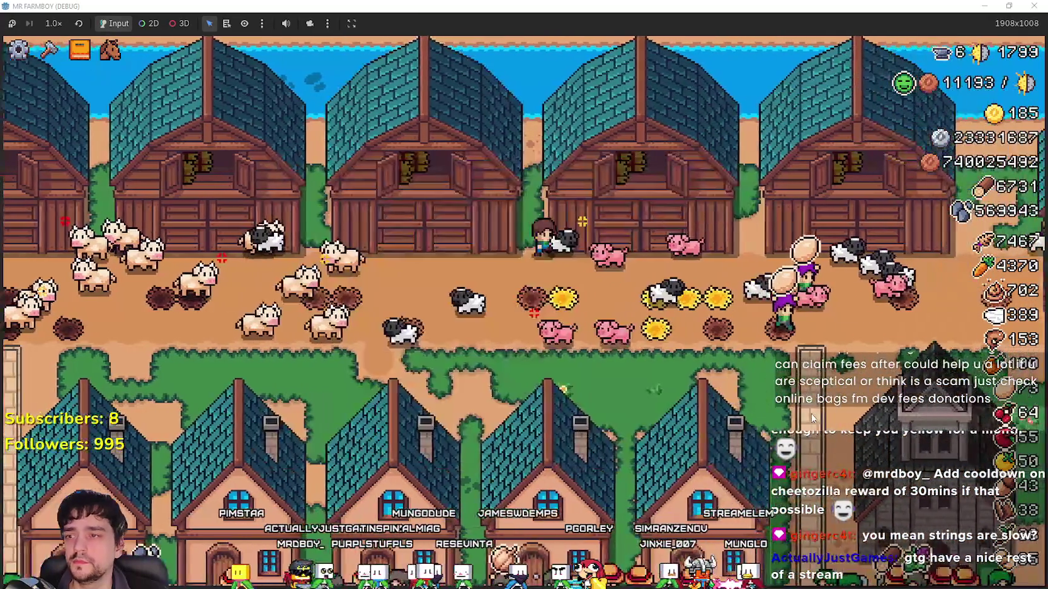
{"action": "left_click", "coordinate": [671, 336]}
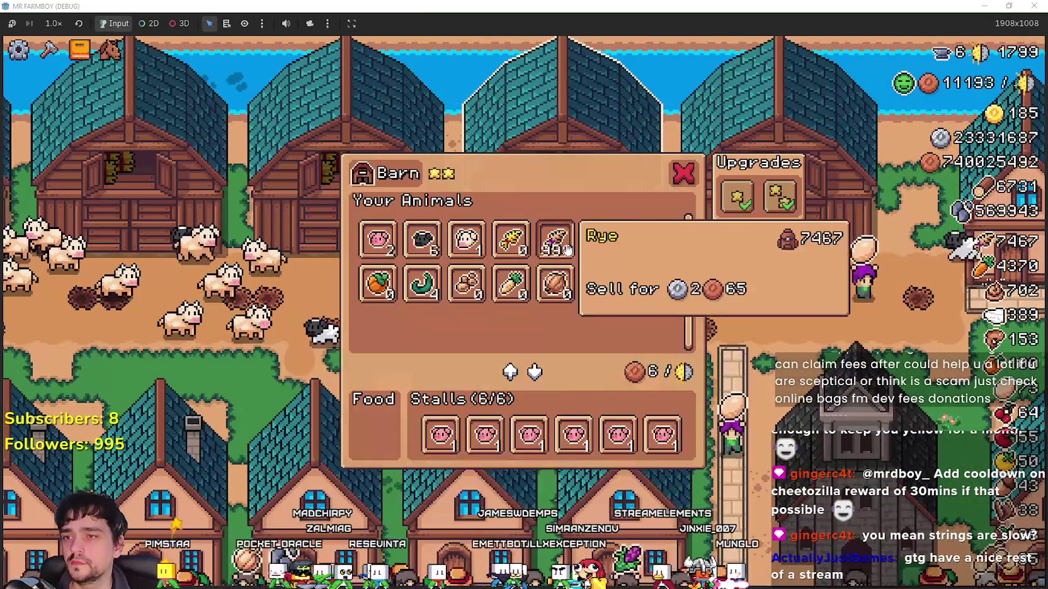
{"action": "left_click", "coordinate": [554, 242]}
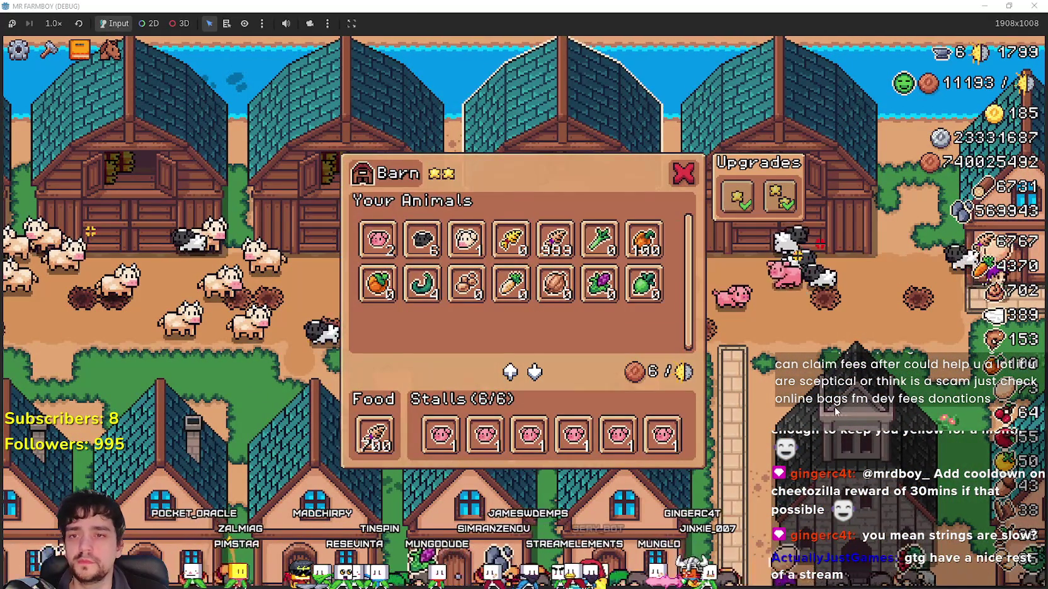
{"action": "left_click", "coordinate": [834, 407]}
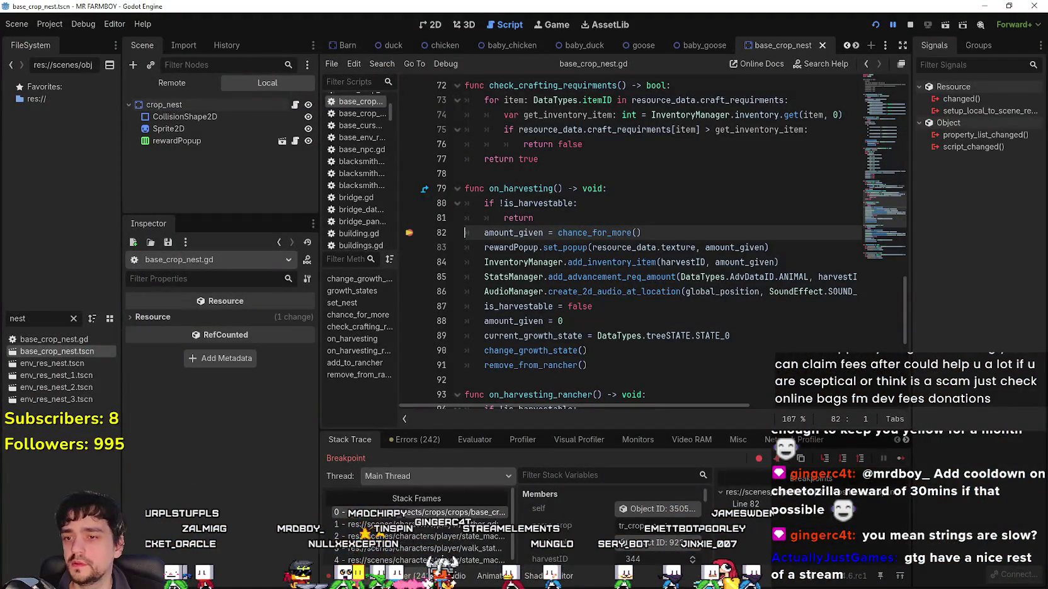
Inspect the paused crop nest's members, resume, and harvest again to re-hit the breakpoint.
{"action": "left_click", "coordinate": [664, 508]}
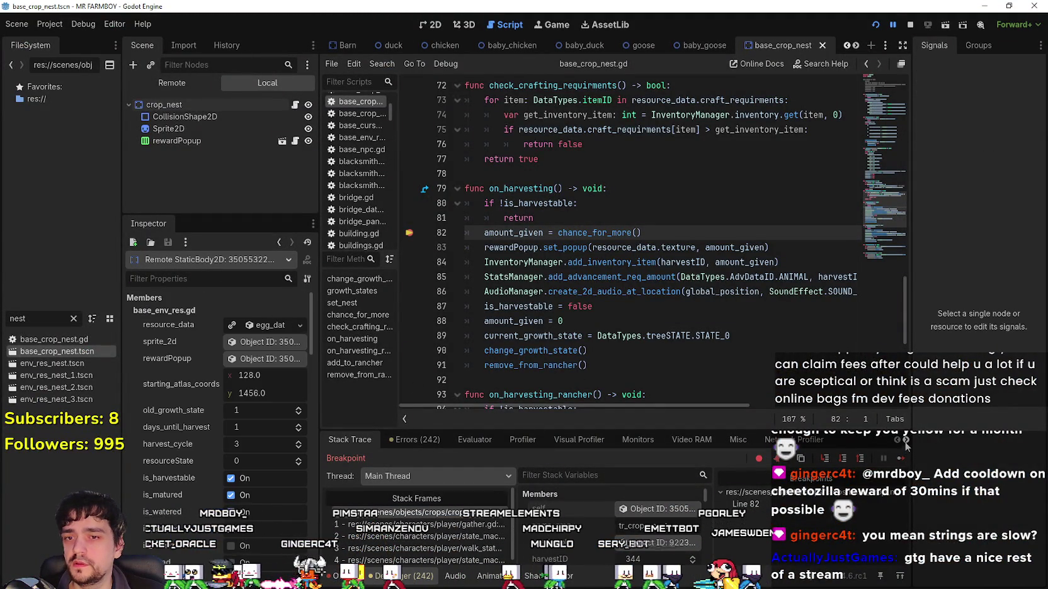
{"action": "left_click", "coordinate": [897, 461]}
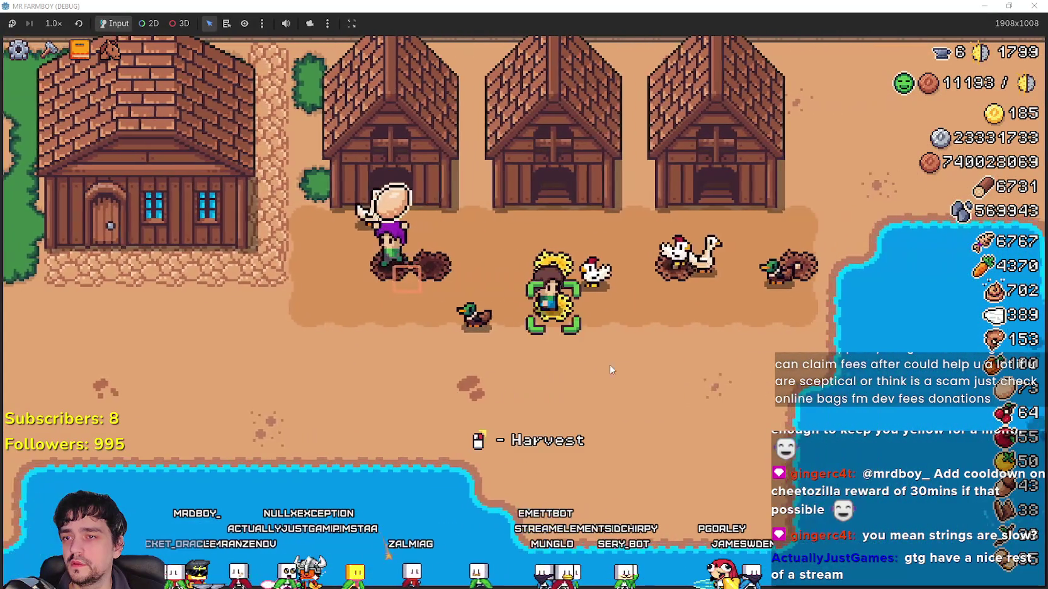
{"action": "left_click", "coordinate": [618, 364]}
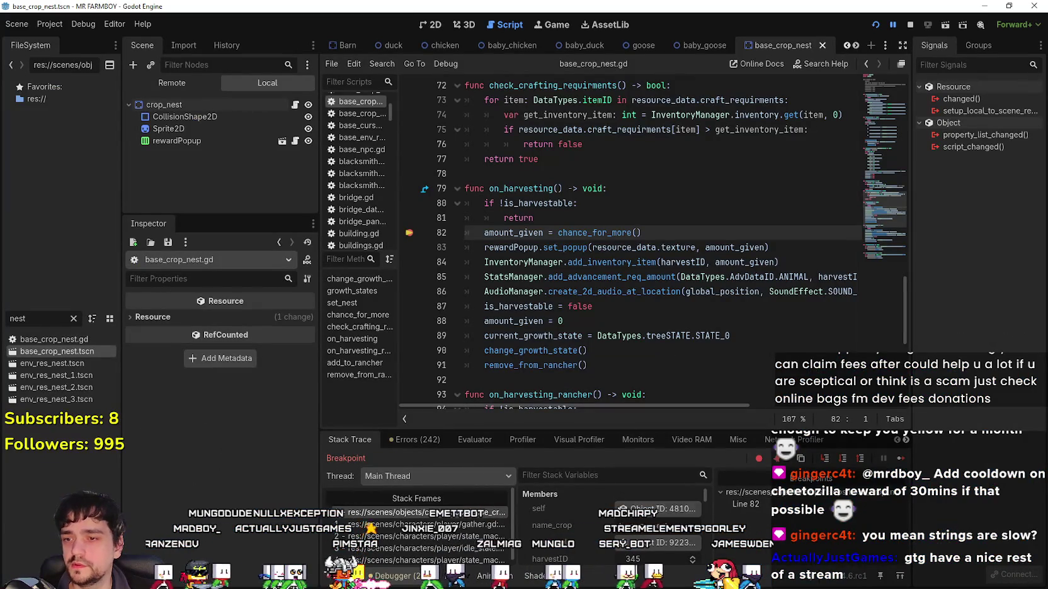
{"action": "left_click", "coordinate": [659, 509]}
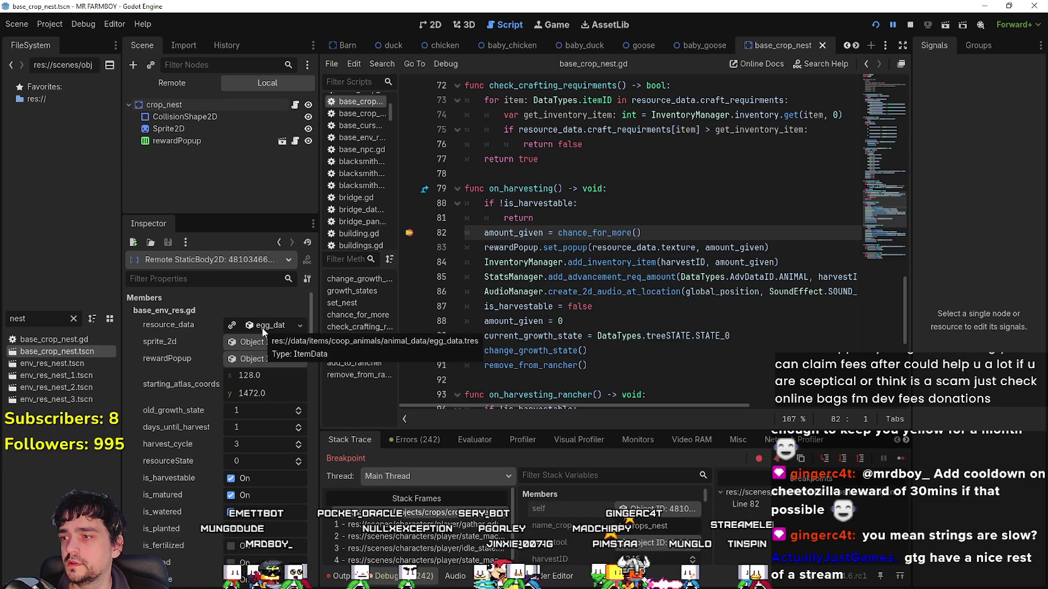
Select the crop_nest node and look up the resBase parent class definition.
{"action": "left_click", "coordinate": [196, 104]}
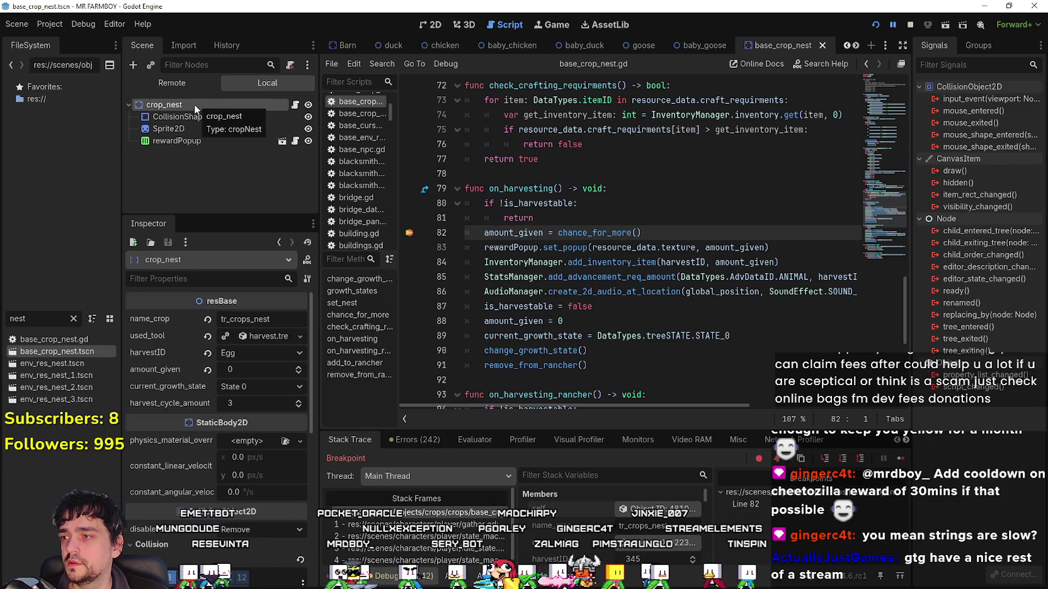
{"action": "scroll", "coordinate": [582, 171], "scroll_direction": "up", "scroll_amount": 9}
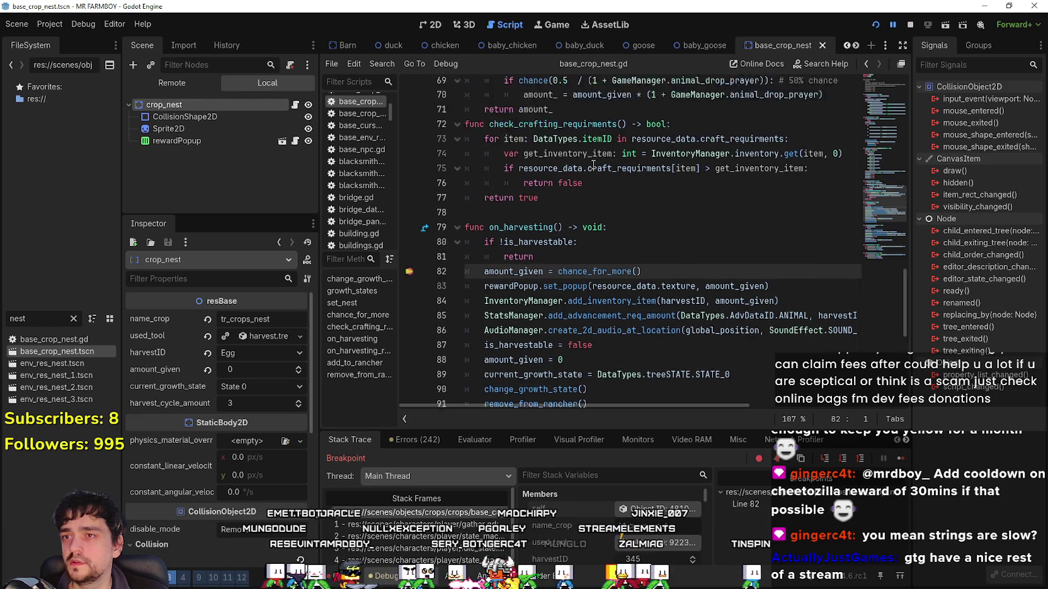
{"action": "scroll", "coordinate": [582, 172], "scroll_direction": "up", "scroll_amount": 15}
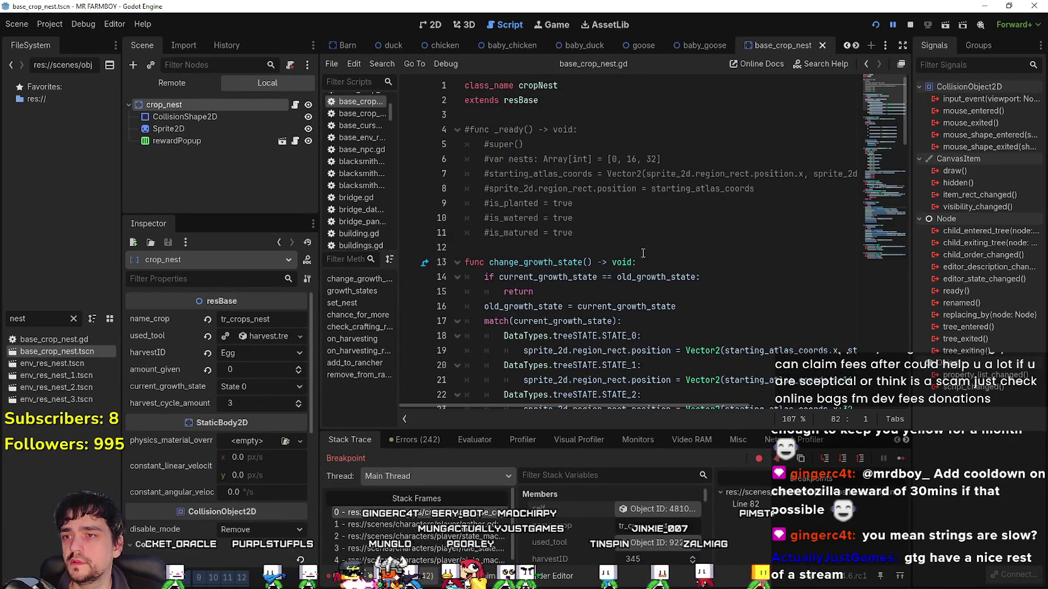
{"action": "scroll", "coordinate": [604, 221], "scroll_direction": "down", "scroll_amount": 4}
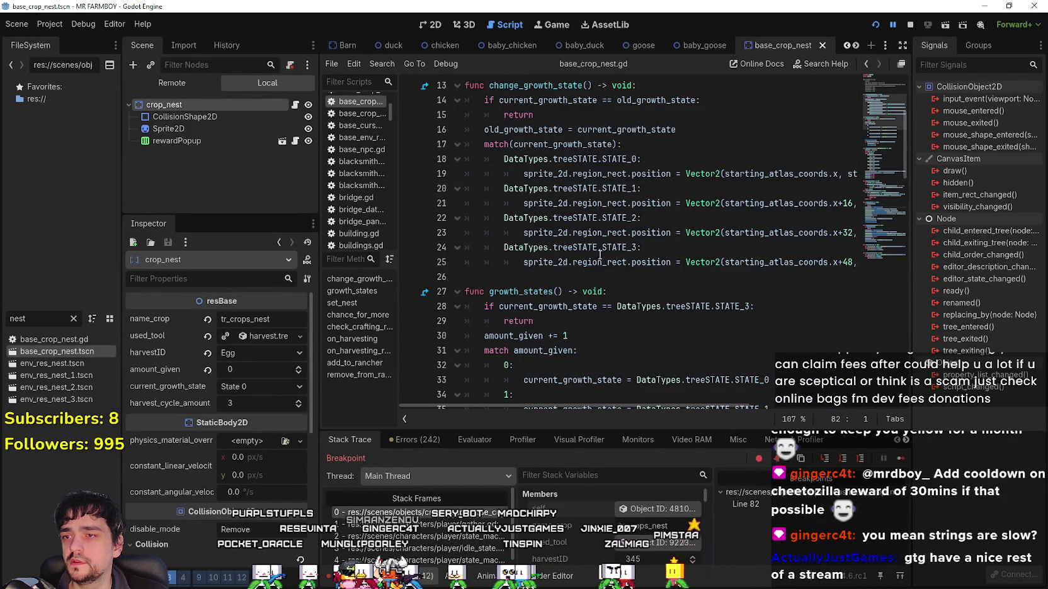
{"action": "scroll", "coordinate": [601, 248], "scroll_direction": "up", "scroll_amount": 4}
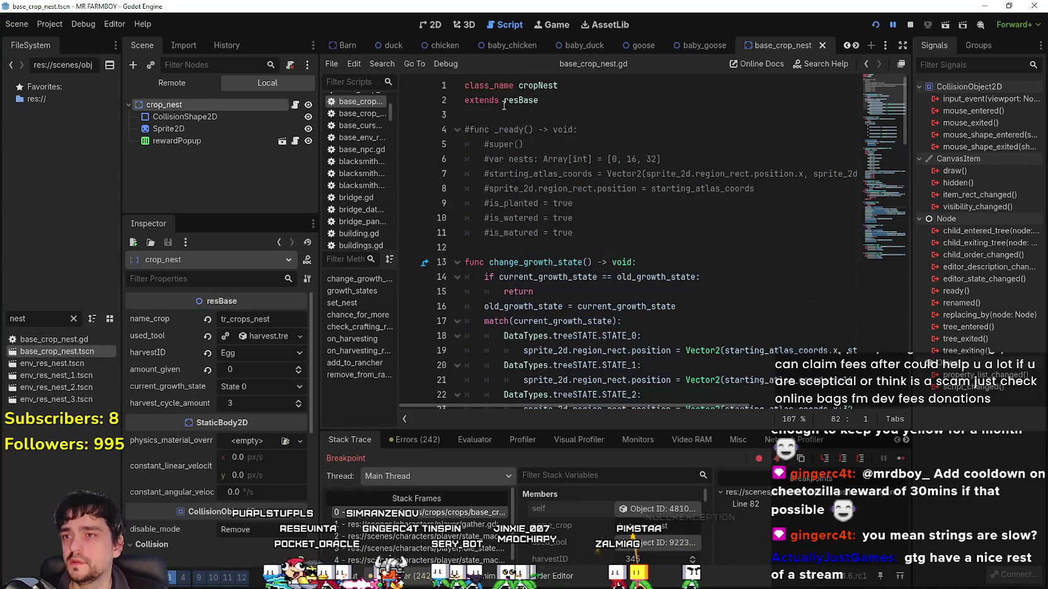
{"action": "right_click", "coordinate": [523, 101]}
{"action": "left_click", "coordinate": [601, 270]}
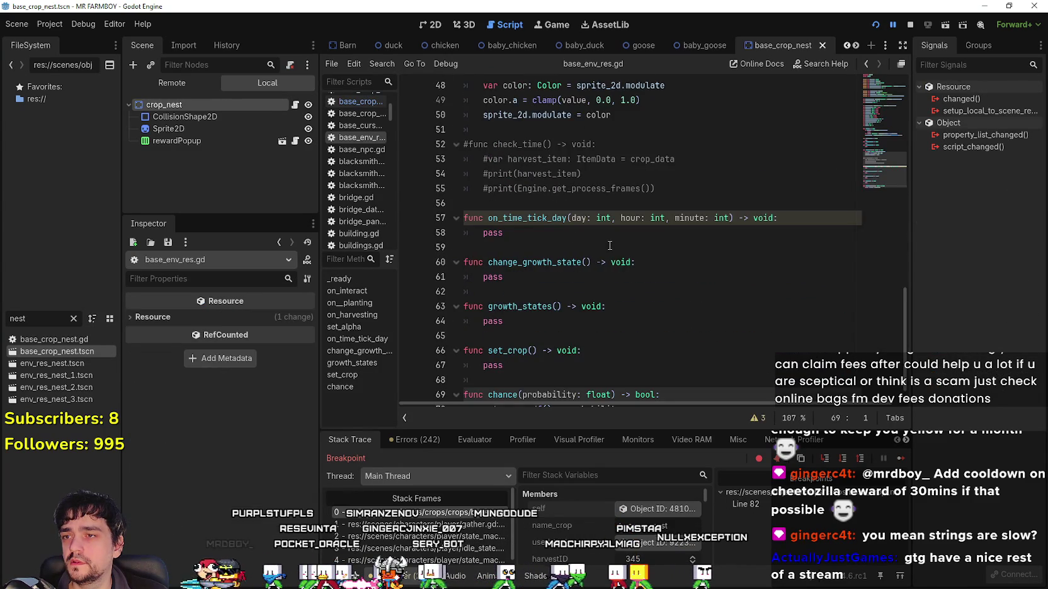
Check the resource_data declaration on line 11 of base_env_res.gd.
{"action": "scroll", "coordinate": [610, 245], "scroll_direction": "up", "scroll_amount": 14}
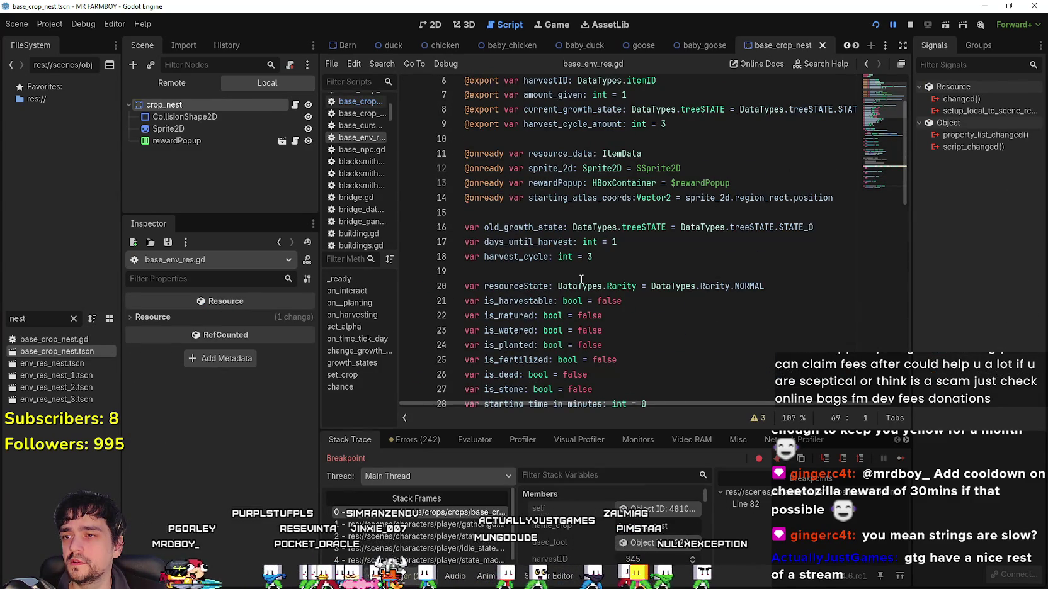
{"action": "scroll", "coordinate": [521, 288], "scroll_direction": "up", "scroll_amount": 2}
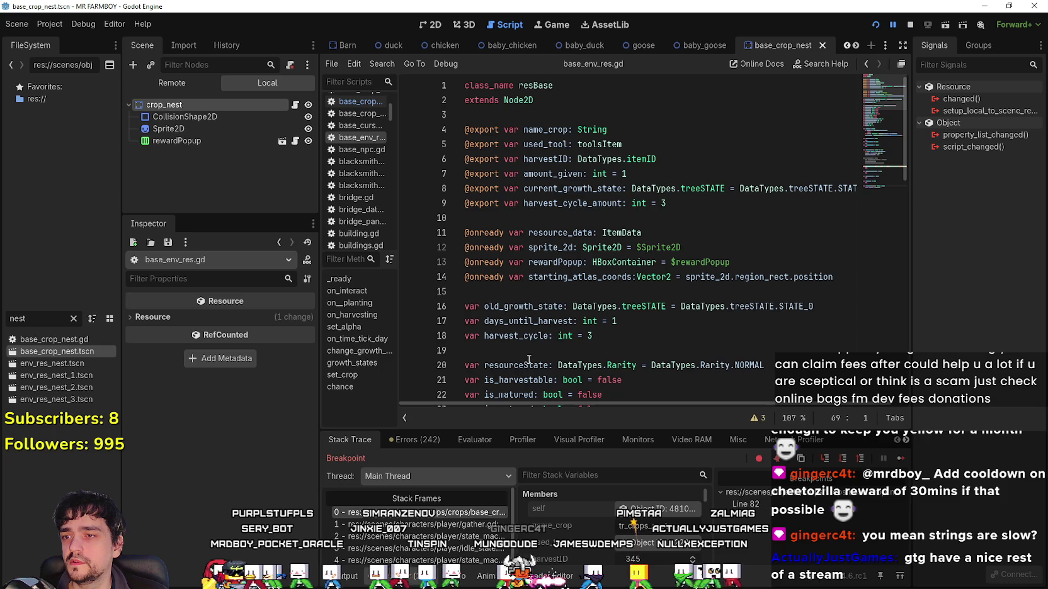
{"action": "scroll", "coordinate": [549, 221], "scroll_direction": "down", "scroll_amount": 2}
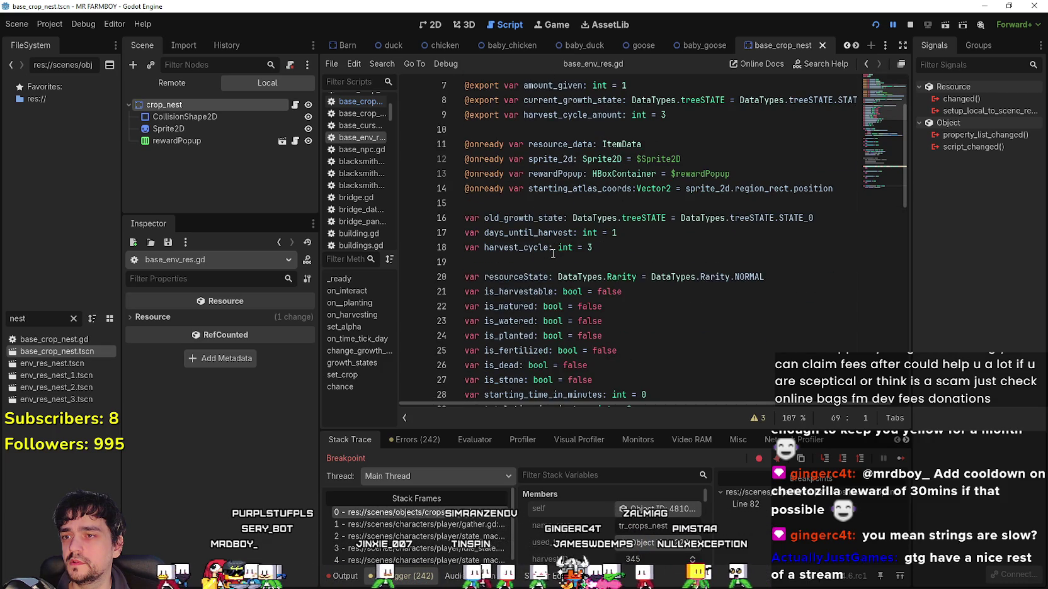
{"action": "left_click", "coordinate": [565, 145]}
{"action": "mouse_move", "coordinate": [567, 146]}
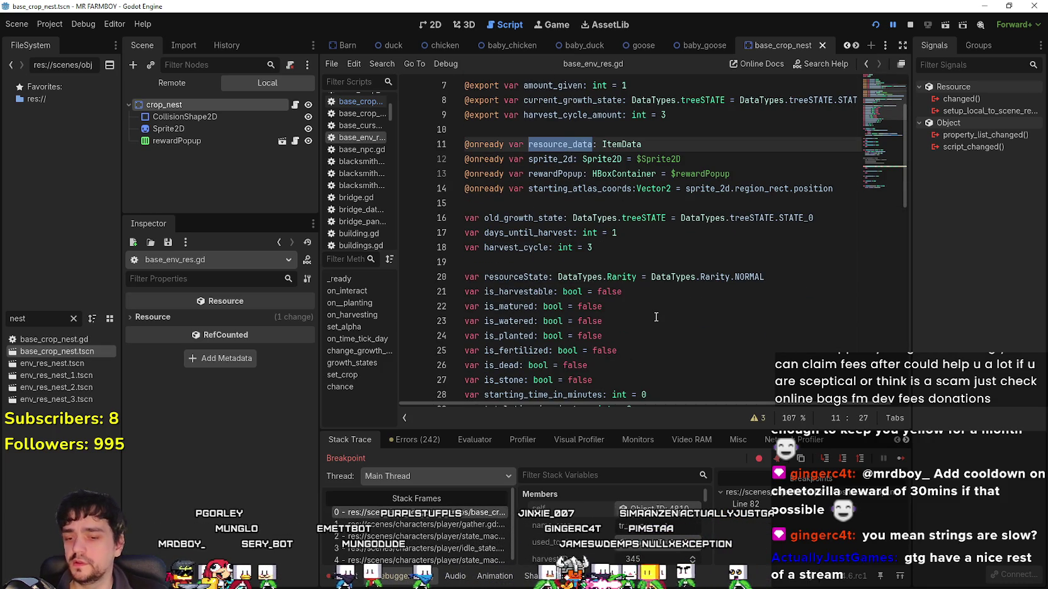
Navigate back to base_crop_nest.gd and search the script for 'resource_data'.
{"action": "left_click", "coordinate": [868, 65]}
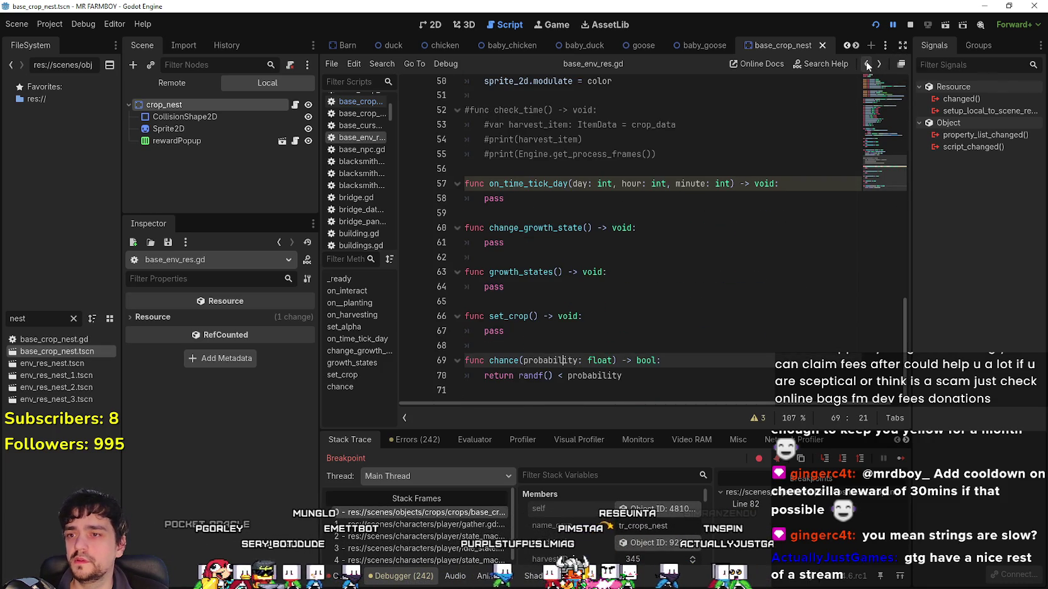
{"action": "scroll", "coordinate": [705, 168], "scroll_direction": "up", "scroll_amount": 4}
{"action": "left_click", "coordinate": [868, 66]}
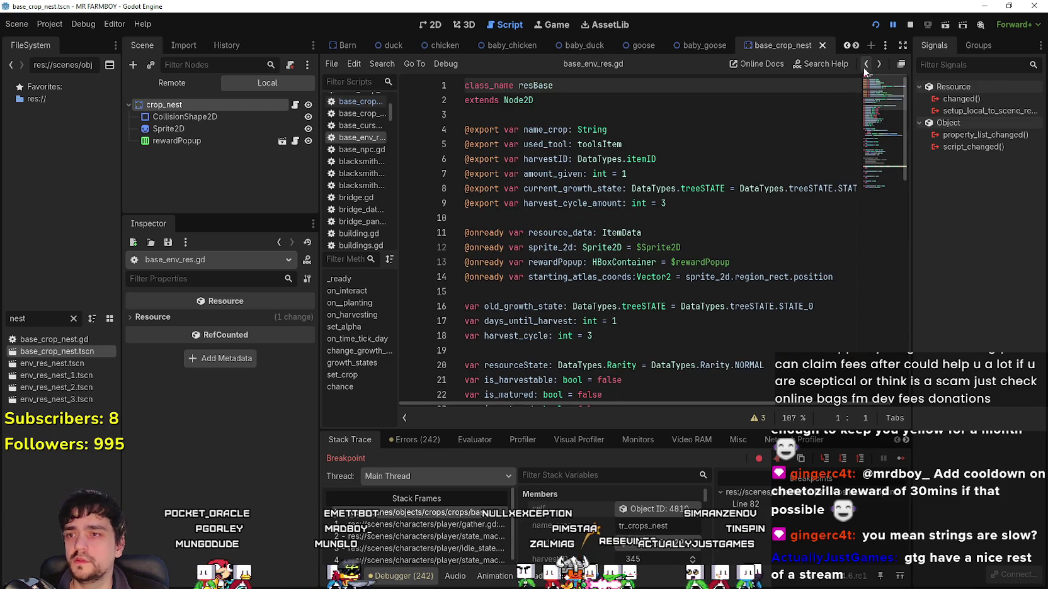
{"action": "left_click", "coordinate": [701, 132]}
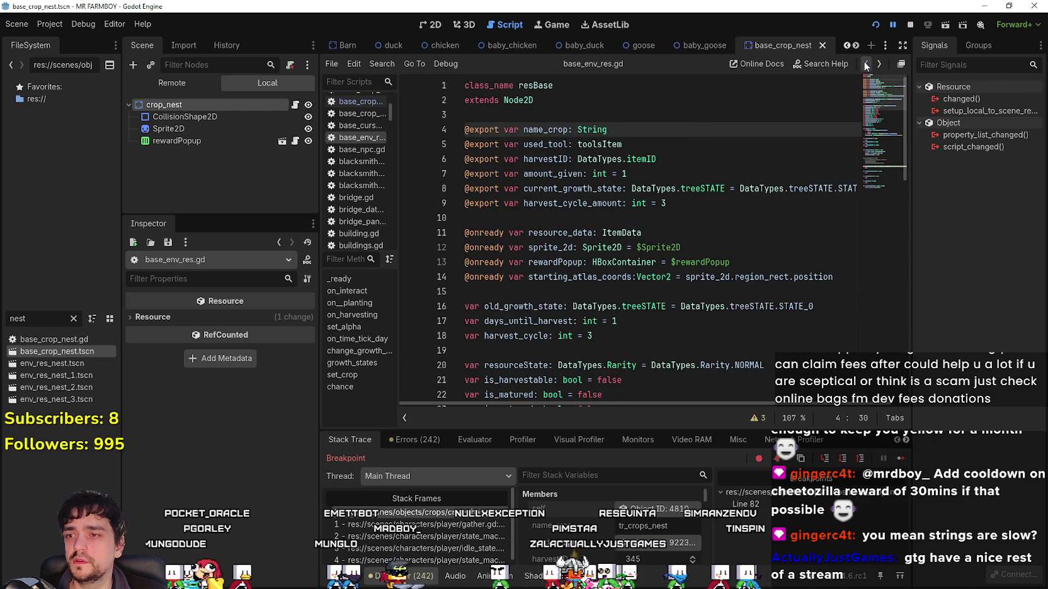
{"action": "left_click", "coordinate": [861, 63]}
{"action": "left_click", "coordinate": [672, 140]}
{"action": "key", "text": "ctrl+f"}
{"action": "type", "text": "resource_data"}
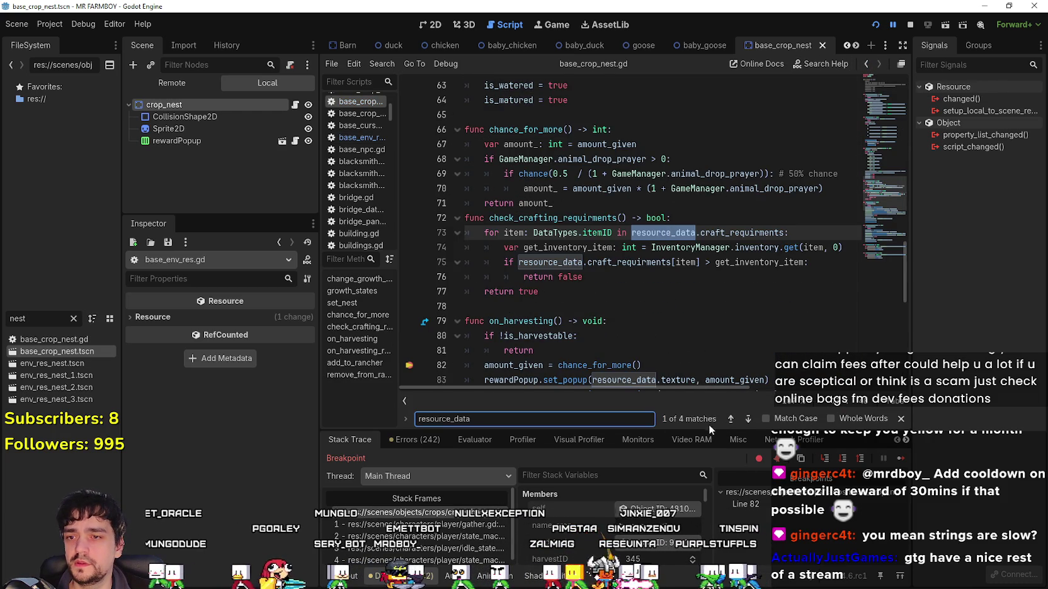
Step backwards through all the resource_data matches until the search wraps around.
{"action": "left_click", "coordinate": [732, 420]}
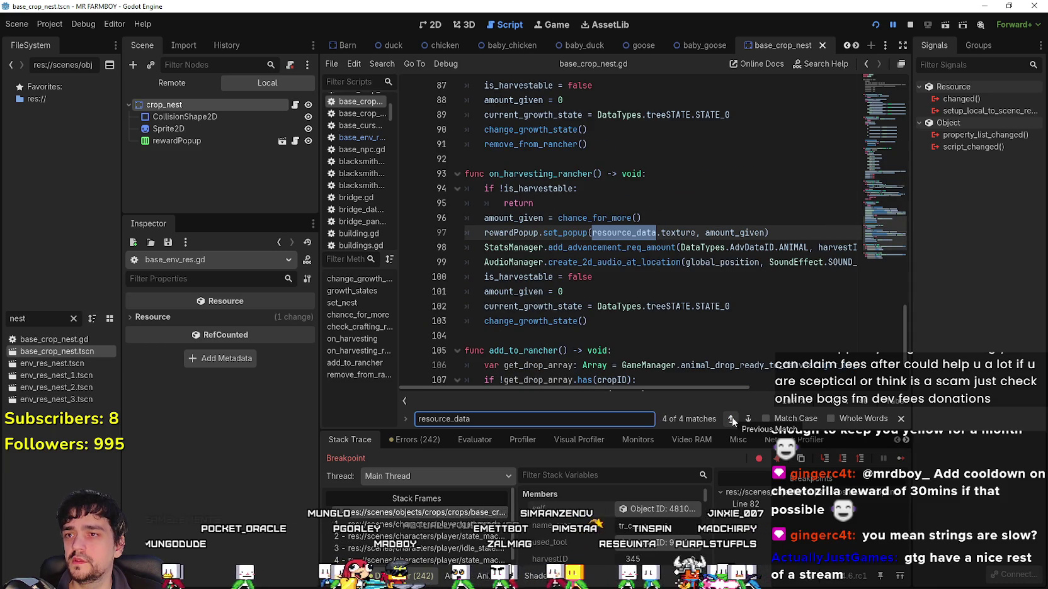
{"action": "left_click", "coordinate": [732, 417]}
{"action": "left_click", "coordinate": [732, 417]}
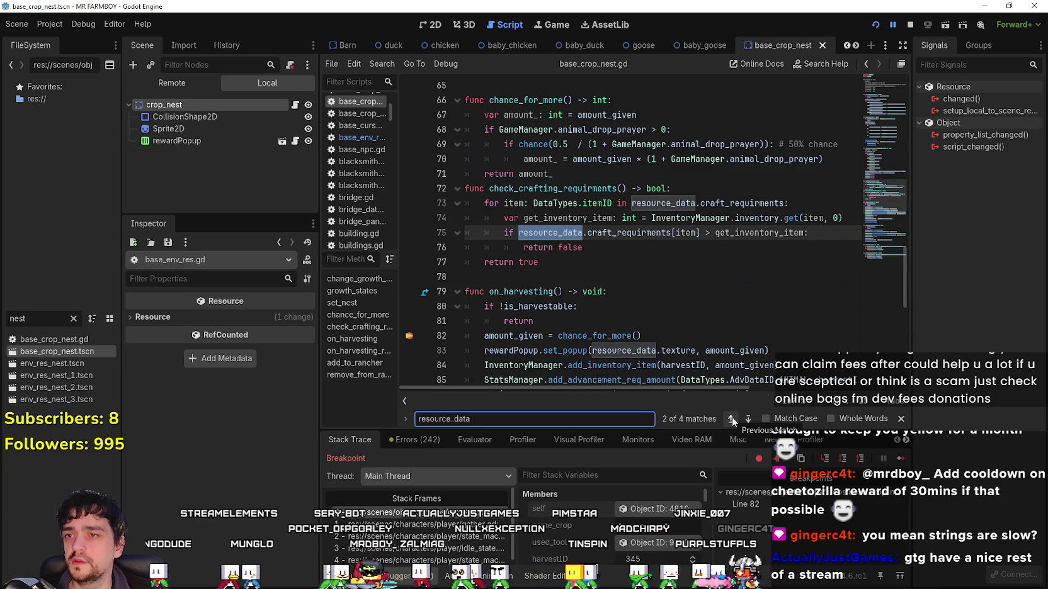
{"action": "left_click", "coordinate": [732, 417]}
{"action": "left_click", "coordinate": [732, 416]}
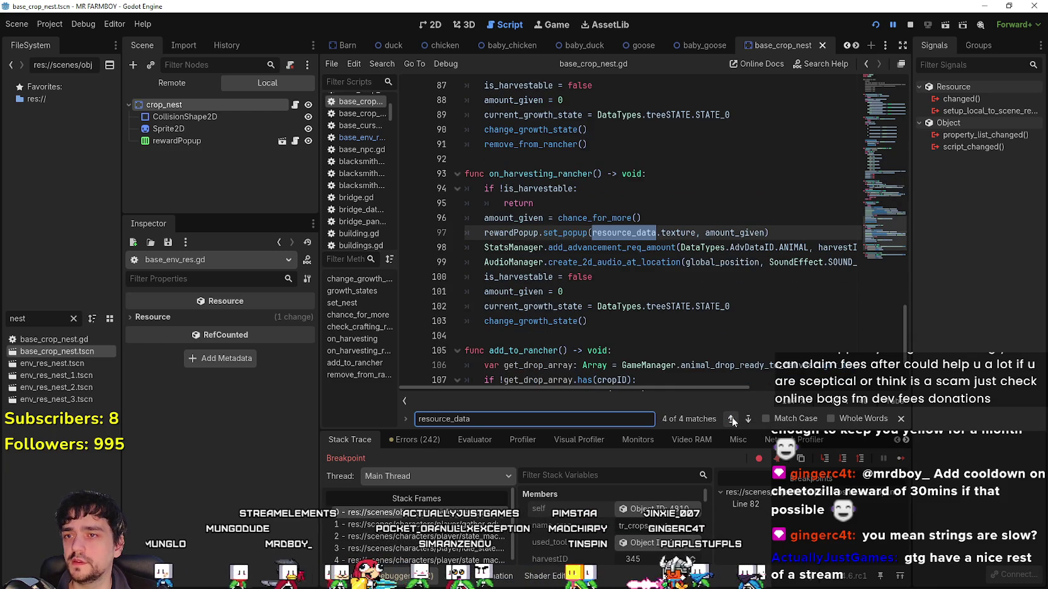
{"action": "left_click", "coordinate": [732, 417]}
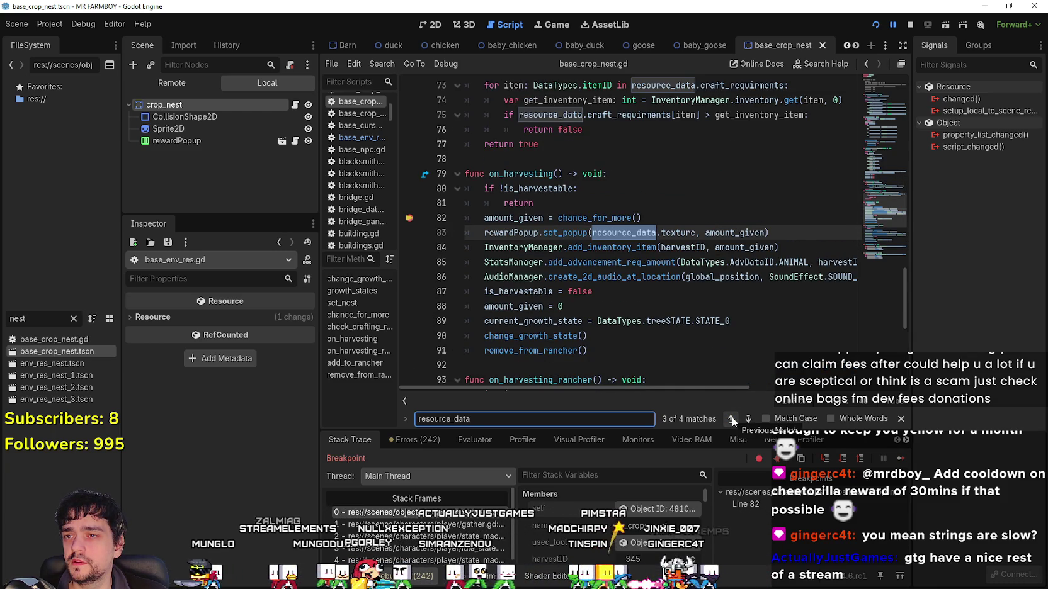
{"action": "left_click", "coordinate": [731, 417]}
{"action": "left_click", "coordinate": [733, 417]}
{"action": "left_click", "coordinate": [733, 418]}
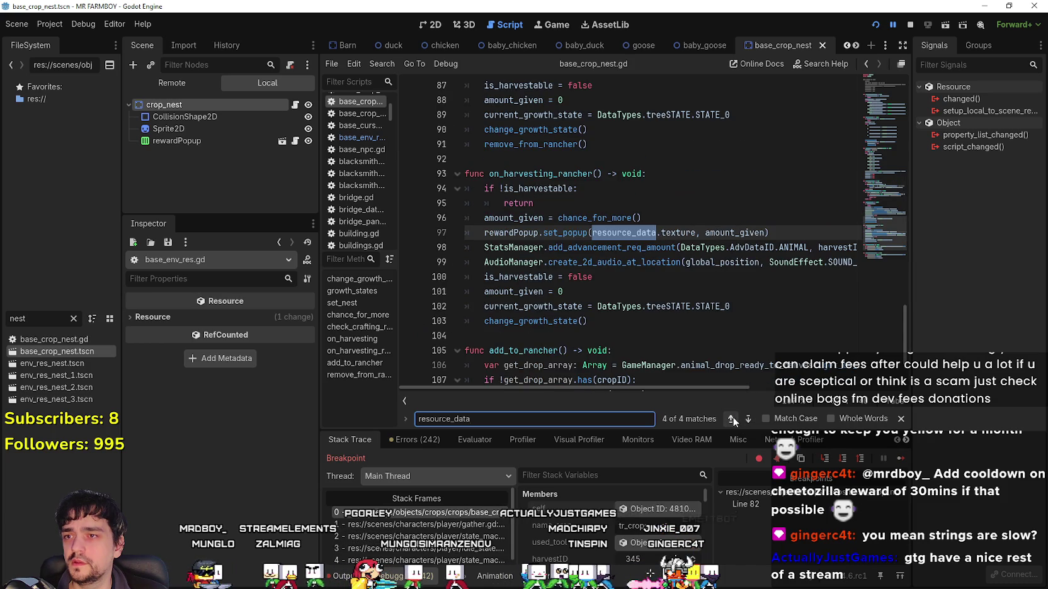
Scroll to the script's top, reselect crop_nest and the 'nest' filter, and switch to the chicken scene.
{"action": "scroll", "coordinate": [675, 288], "scroll_direction": "up", "scroll_amount": 20}
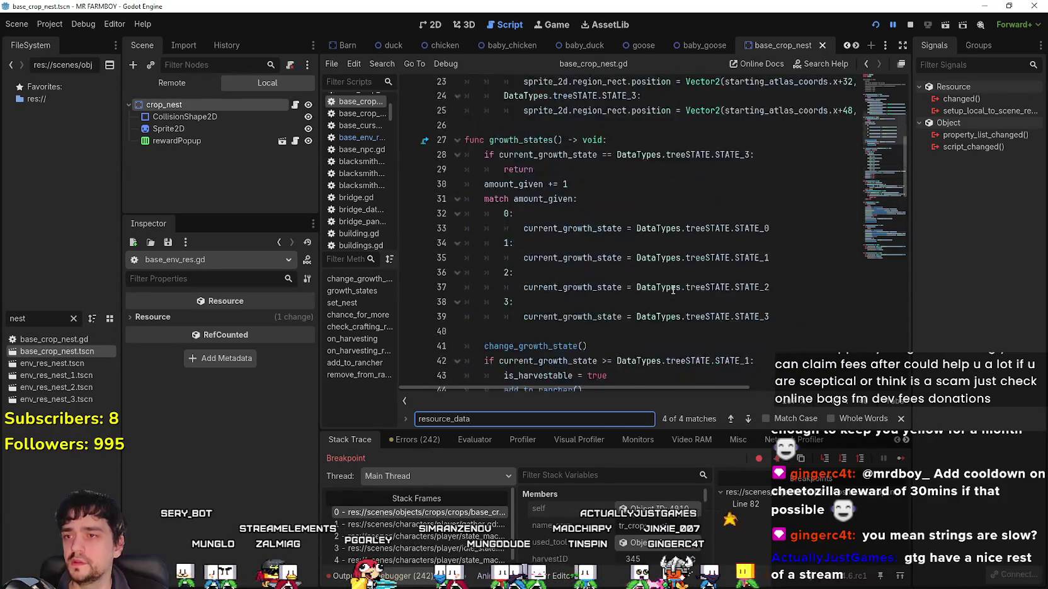
{"action": "scroll", "coordinate": [671, 291], "scroll_direction": "up", "scroll_amount": 3}
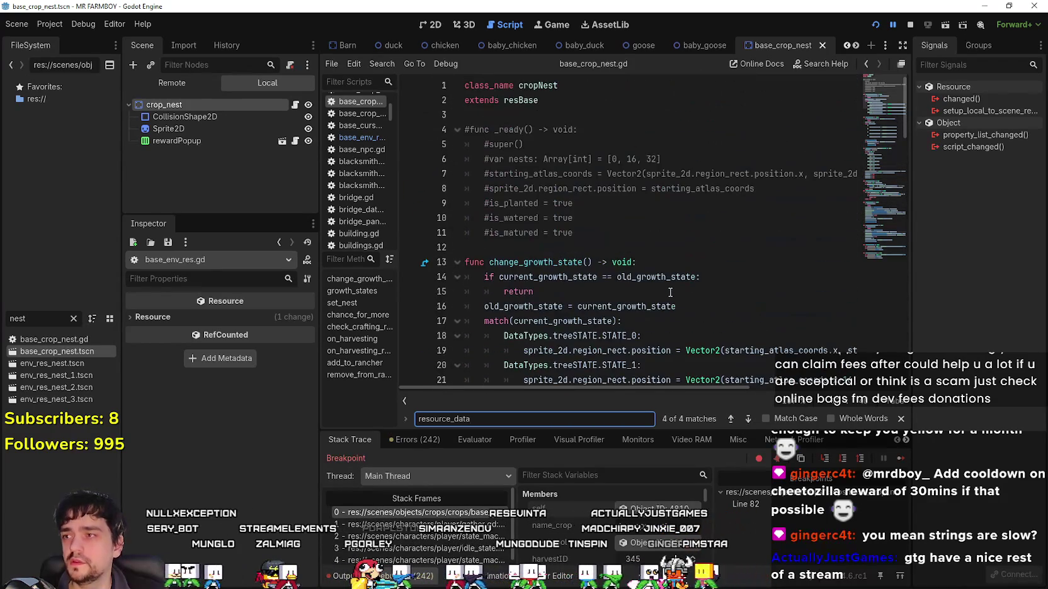
{"action": "left_click", "coordinate": [162, 104]}
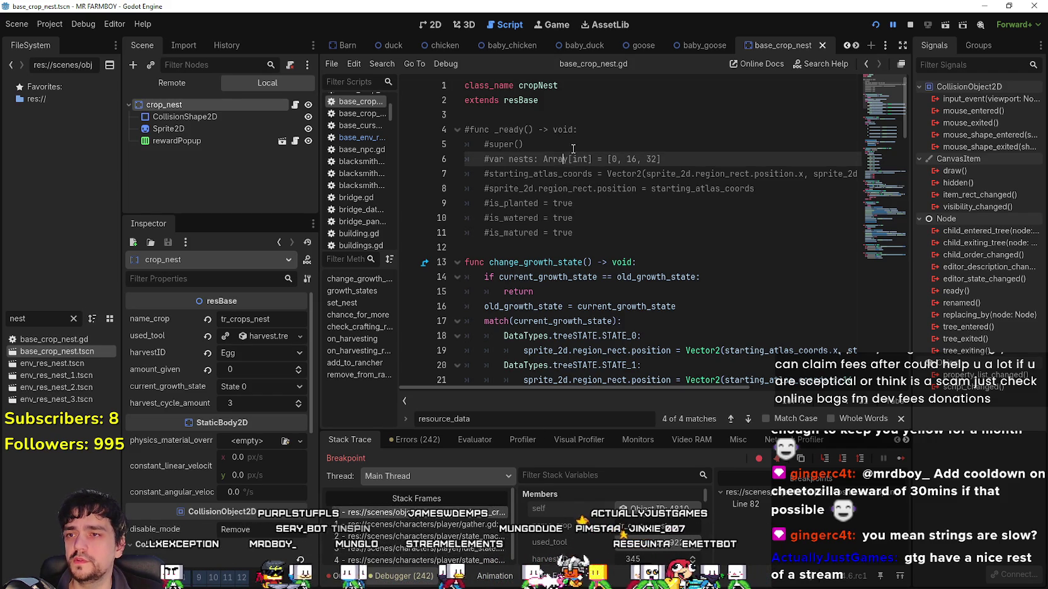
{"action": "left_click", "coordinate": [586, 110]}
{"action": "left_click", "coordinate": [35, 318]}
{"action": "double_click", "coordinate": [34, 318]}
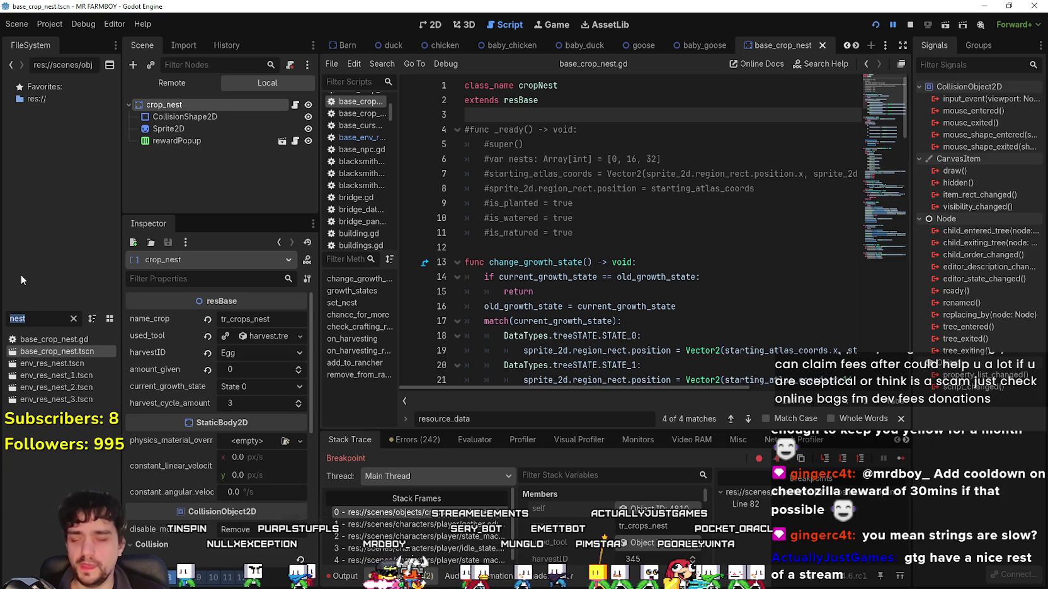
{"action": "left_click", "coordinate": [445, 45]}
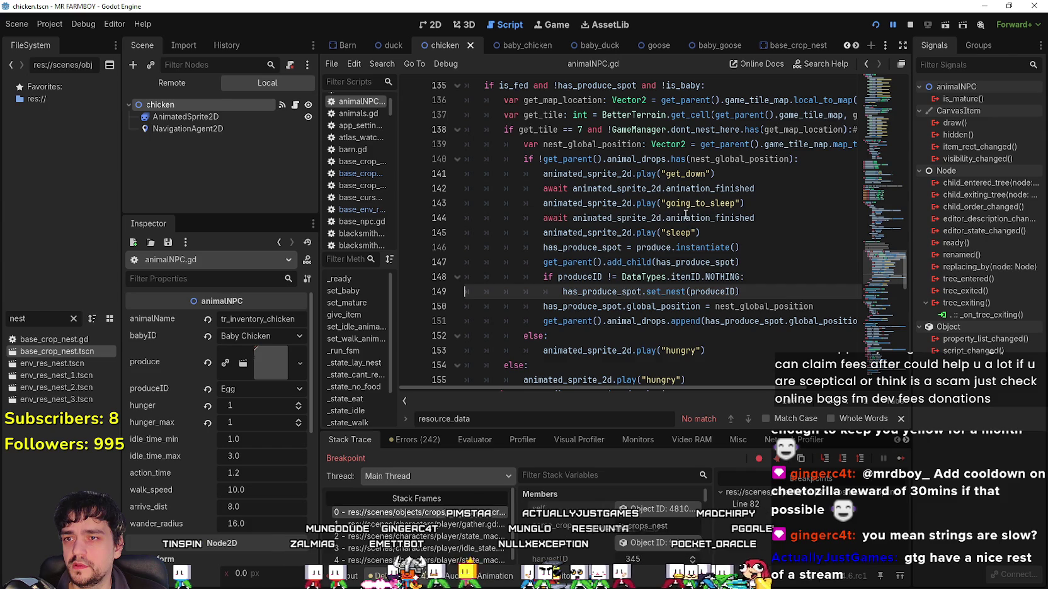
Inspect the produce code around lines 146–147 of animalNPC.gd and open Find in Files.
{"action": "left_click", "coordinate": [672, 263]}
{"action": "mouse_move", "coordinate": [697, 387]}
{"action": "left_mouse_down"}
{"action": "mouse_move", "coordinate": [806, 382]}
{"action": "mouse_move", "coordinate": [598, 384]}
{"action": "left_mouse_up"}
{"action": "left_click", "coordinate": [649, 248]}
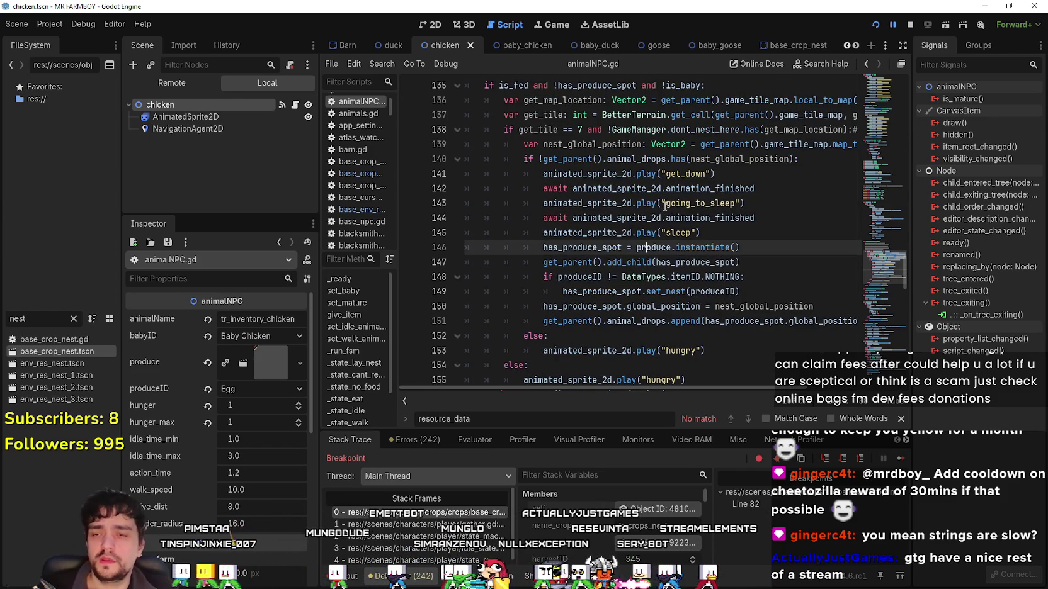
{"action": "key", "text": "ctrl+shift+f"}
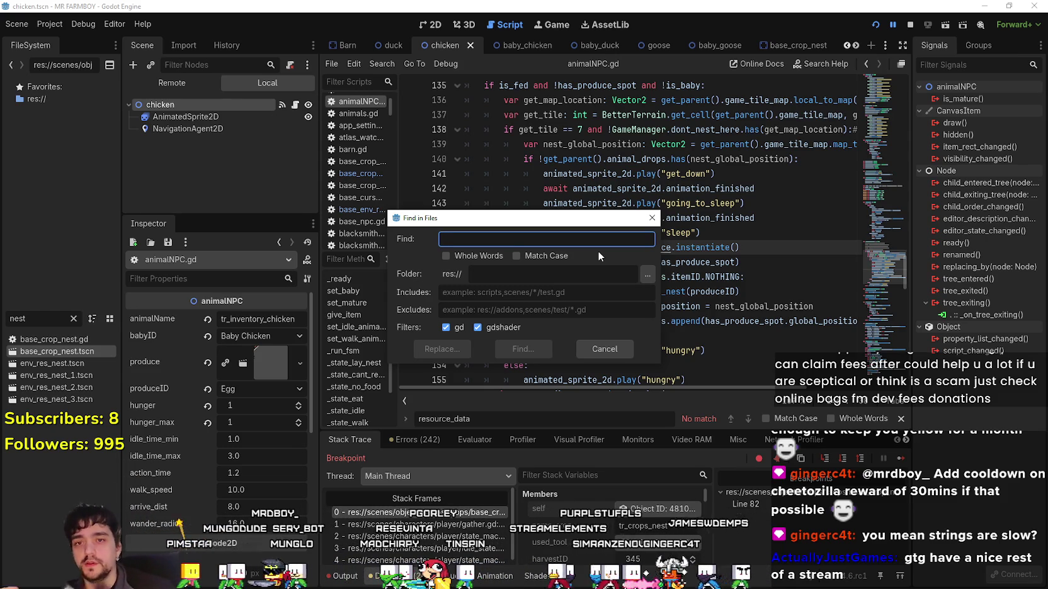
Search all project scripts for resource_data and scroll through the 52 matches in 13 files.
{"action": "type", "text": "resource_data"}
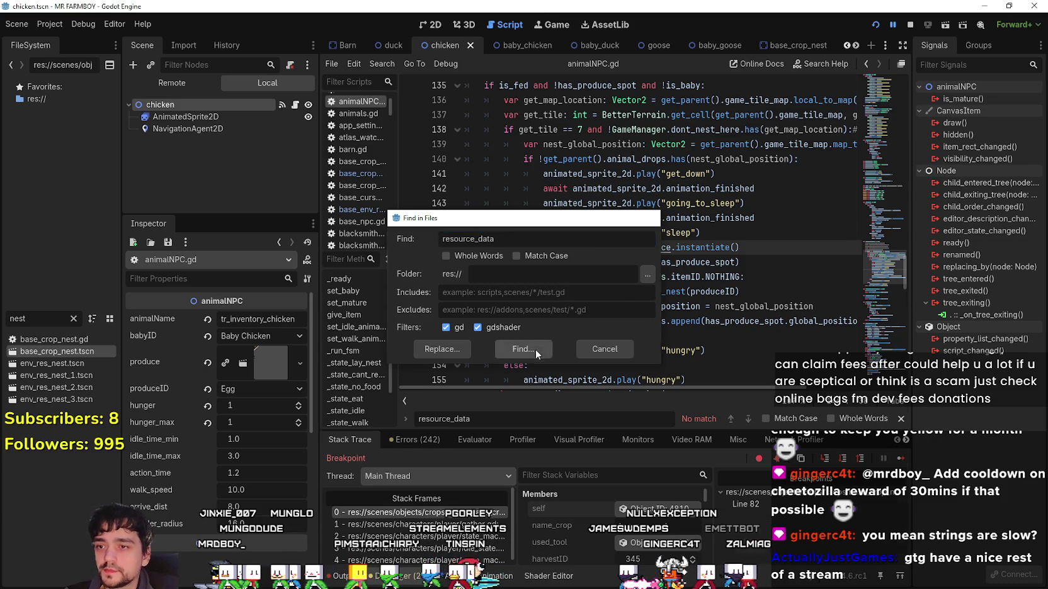
{"action": "left_click", "coordinate": [537, 347]}
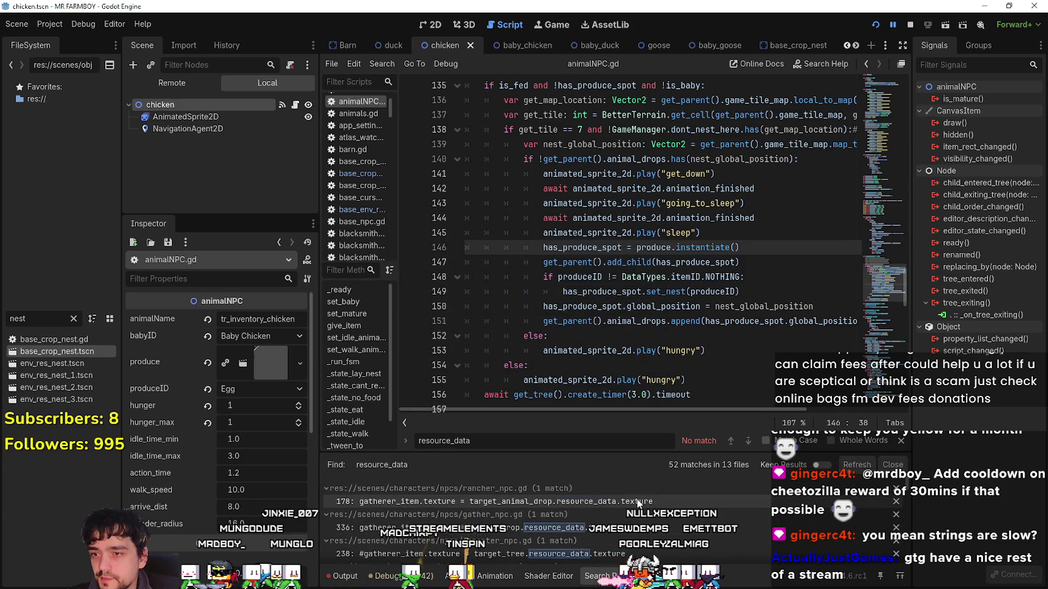
{"action": "scroll", "coordinate": [623, 507], "scroll_direction": "down", "scroll_amount": 2}
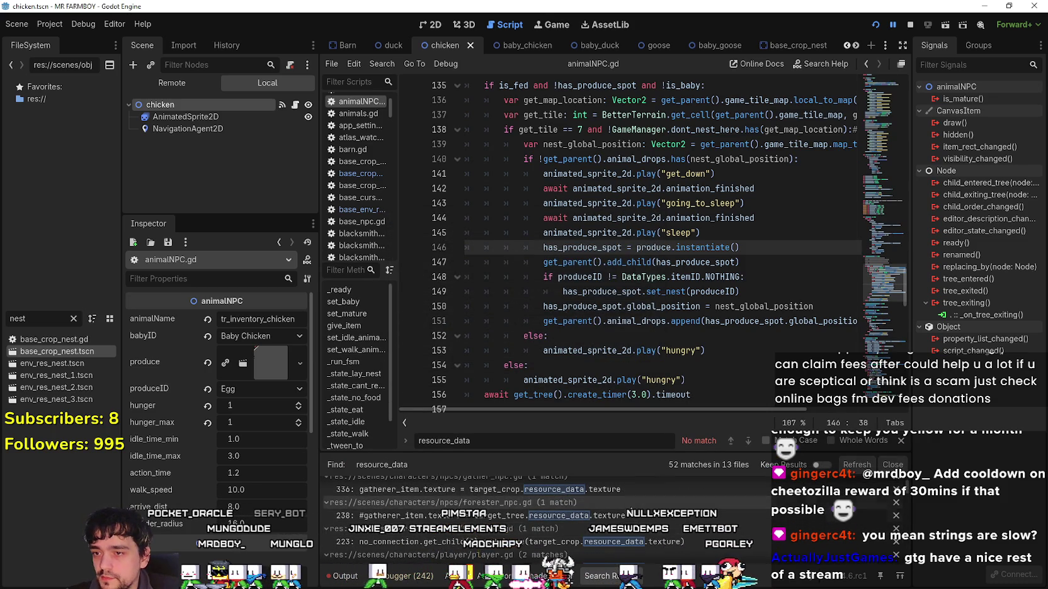
{"action": "scroll", "coordinate": [642, 523], "scroll_direction": "down", "scroll_amount": 2}
{"action": "scroll", "coordinate": [693, 534], "scroll_direction": "down", "scroll_amount": 3}
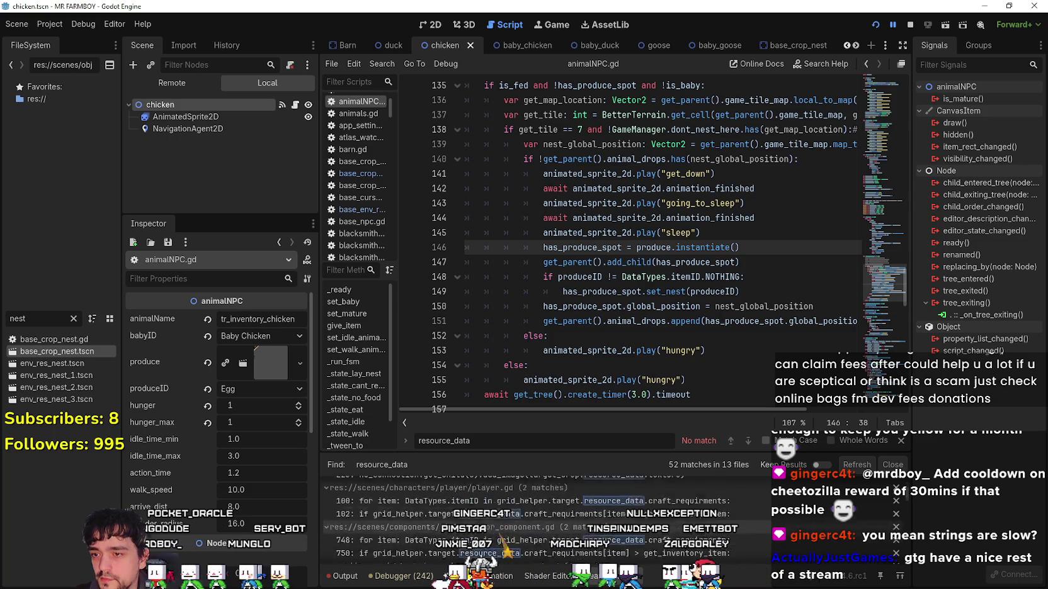
{"action": "scroll", "coordinate": [721, 522], "scroll_direction": "down", "scroll_amount": 3}
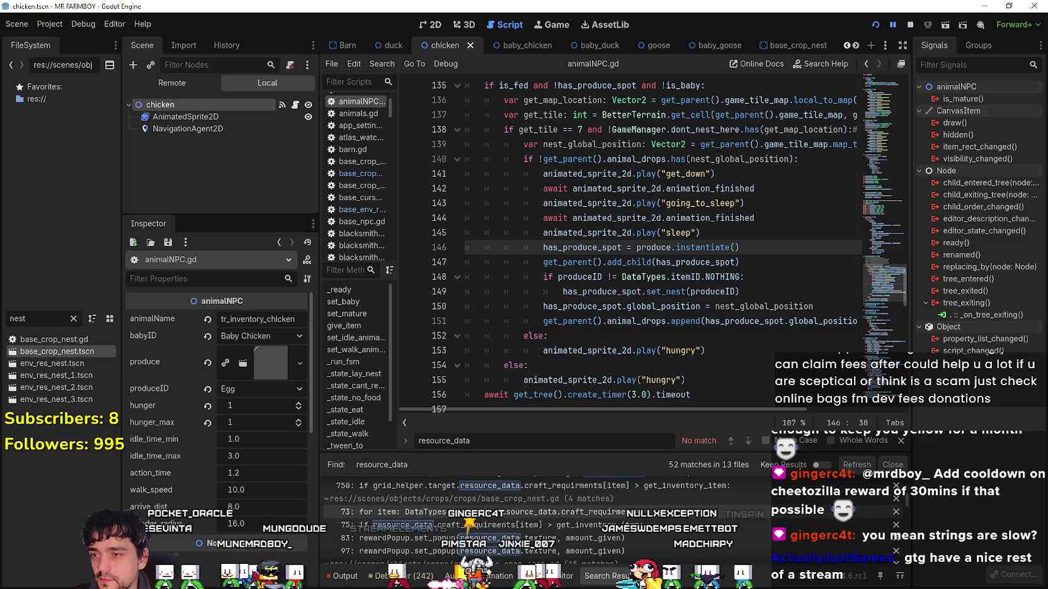
{"action": "scroll", "coordinate": [693, 523], "scroll_direction": "down", "scroll_amount": 3}
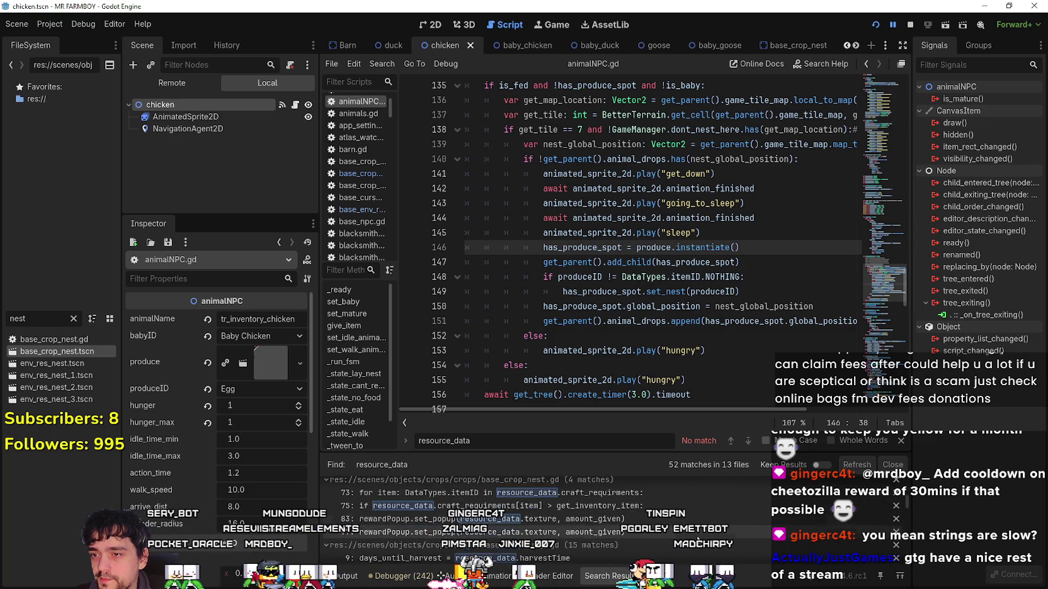
{"action": "scroll", "coordinate": [688, 521], "scroll_direction": "down", "scroll_amount": 3}
{"action": "scroll", "coordinate": [685, 520], "scroll_direction": "down", "scroll_amount": 5}
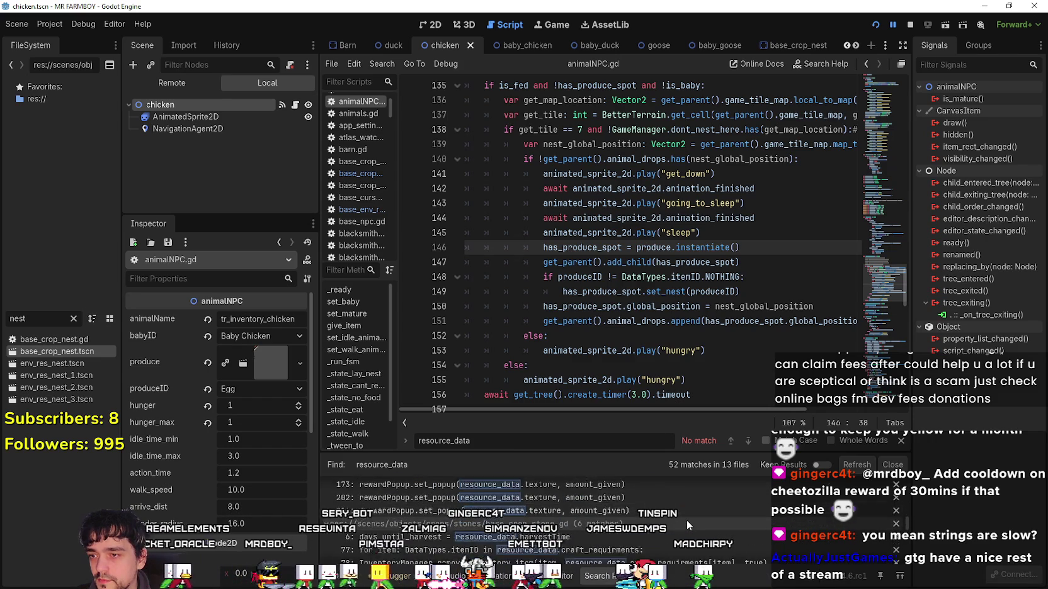
{"action": "scroll", "coordinate": [679, 504], "scroll_direction": "down", "scroll_amount": 3}
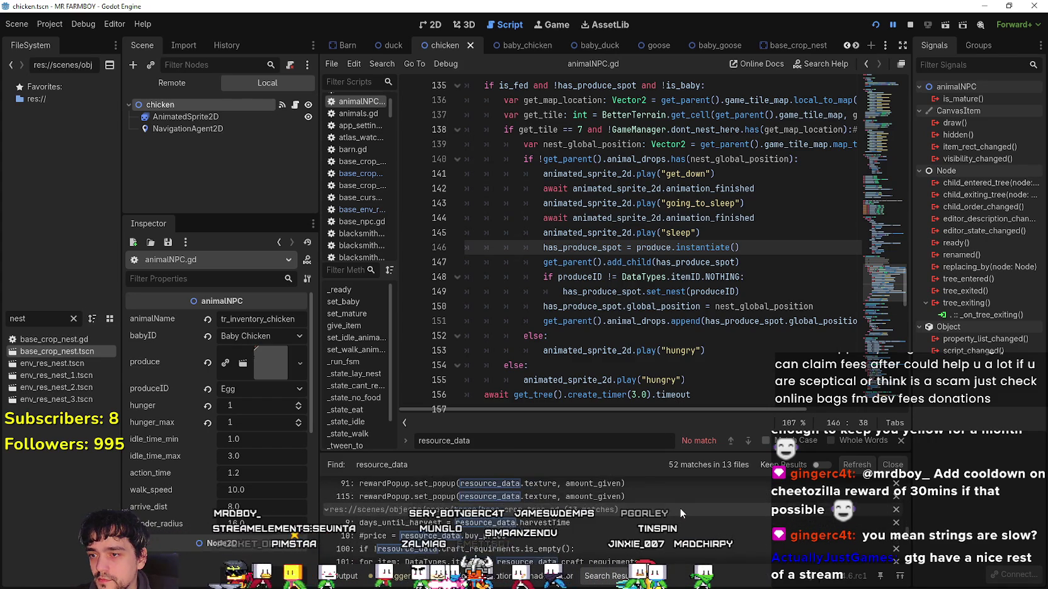
{"action": "scroll", "coordinate": [684, 519], "scroll_direction": "down", "scroll_amount": 3}
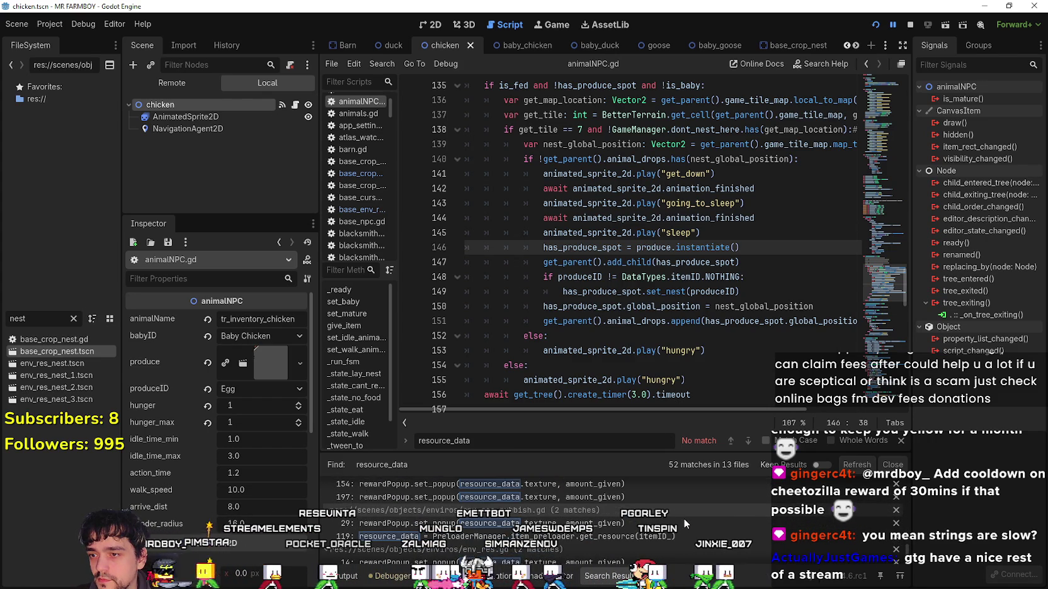
Open the env_res.gd match at line 38 and look up the resBase class definition.
{"action": "scroll", "coordinate": [684, 518], "scroll_direction": "down", "scroll_amount": 3}
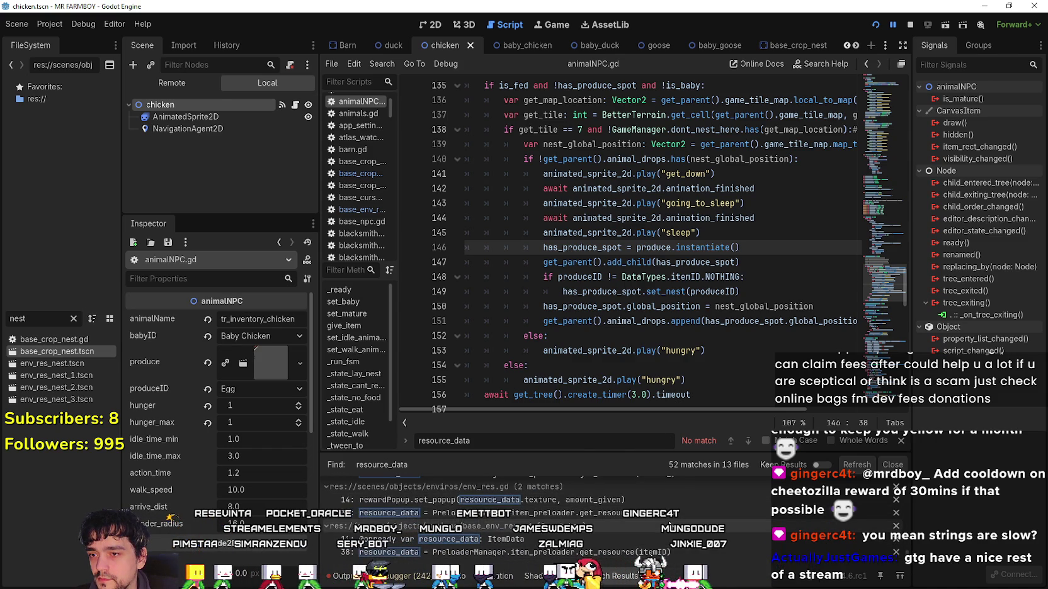
{"action": "left_click", "coordinate": [675, 514]}
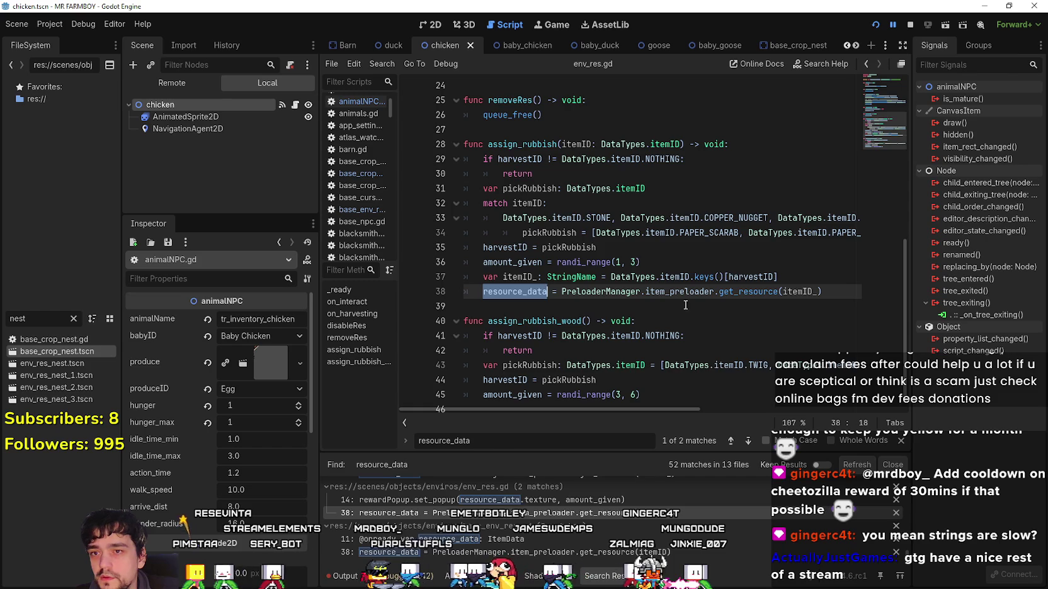
{"action": "scroll", "coordinate": [594, 322], "scroll_direction": "up", "scroll_amount": 1}
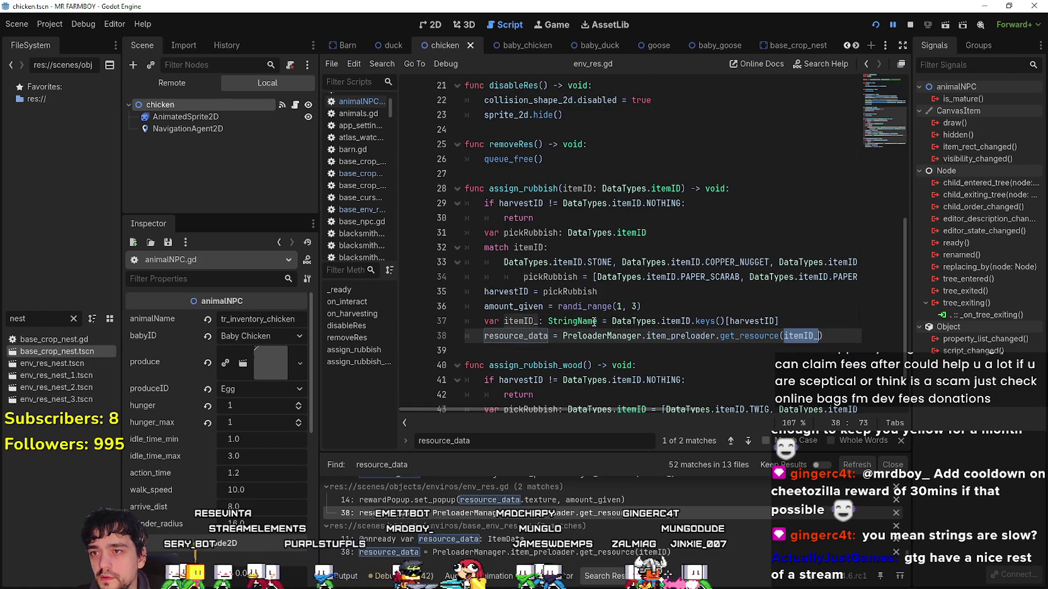
{"action": "scroll", "coordinate": [498, 198], "scroll_direction": "up", "scroll_amount": 7}
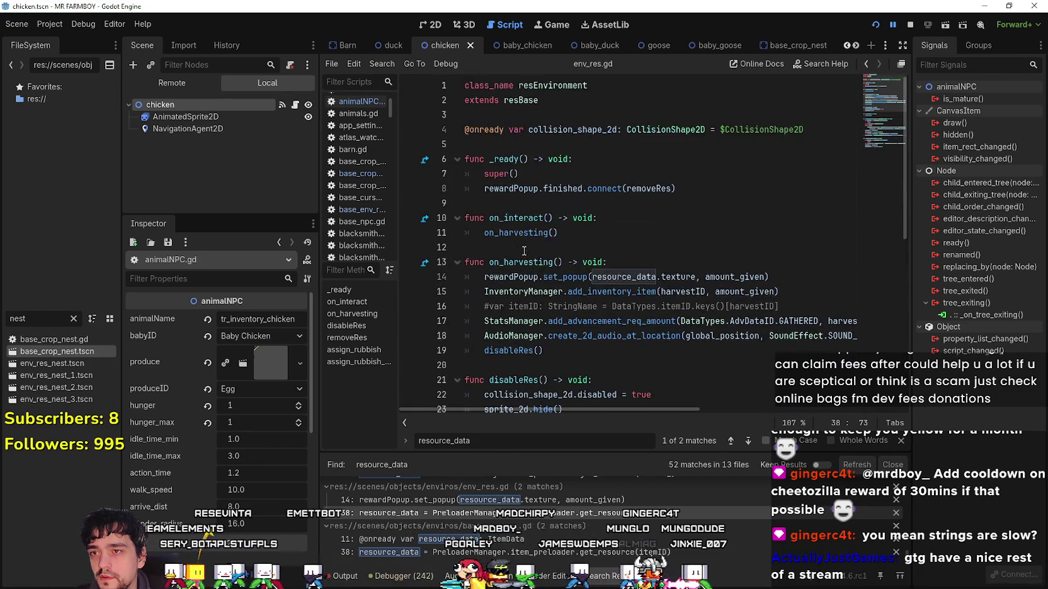
{"action": "right_click", "coordinate": [527, 102]}
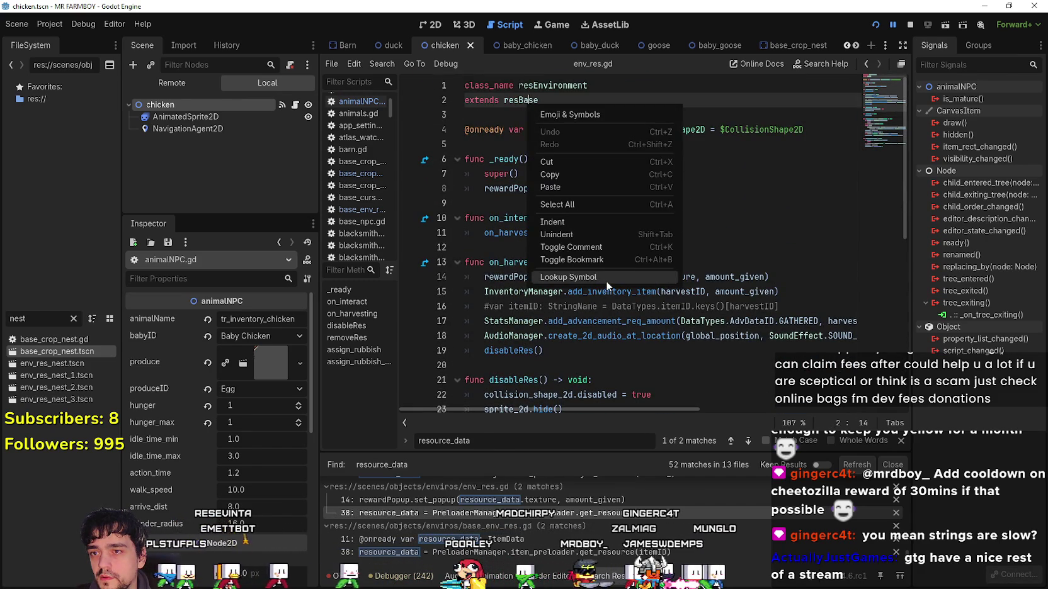
{"action": "left_click", "coordinate": [605, 282]}
Select and copy the itemID and resource_data loading lines 37–38, then reopen the base_crop_nest scene.
{"action": "scroll", "coordinate": [607, 278], "scroll_direction": "down", "scroll_amount": 9}
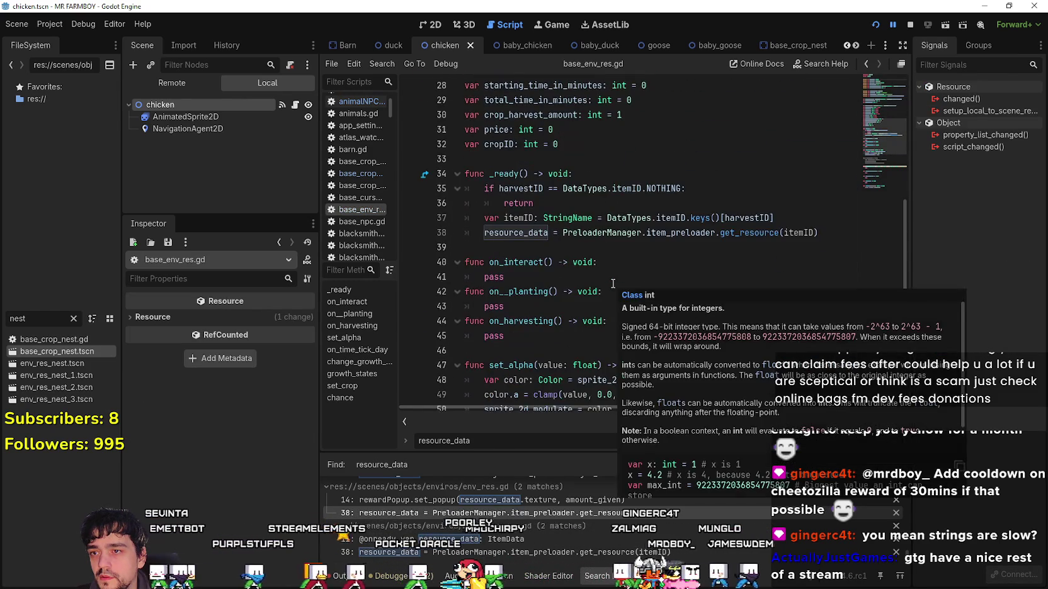
{"action": "double_click", "coordinate": [526, 234]}
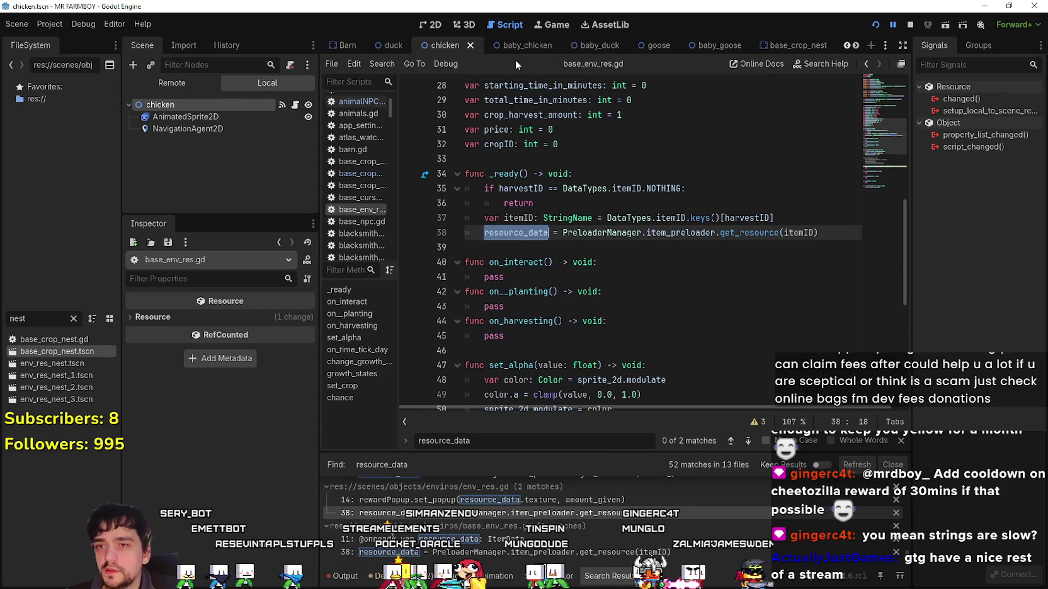
{"action": "triple_click", "coordinate": [800, 233]}
{"action": "double_click", "coordinate": [803, 231]}
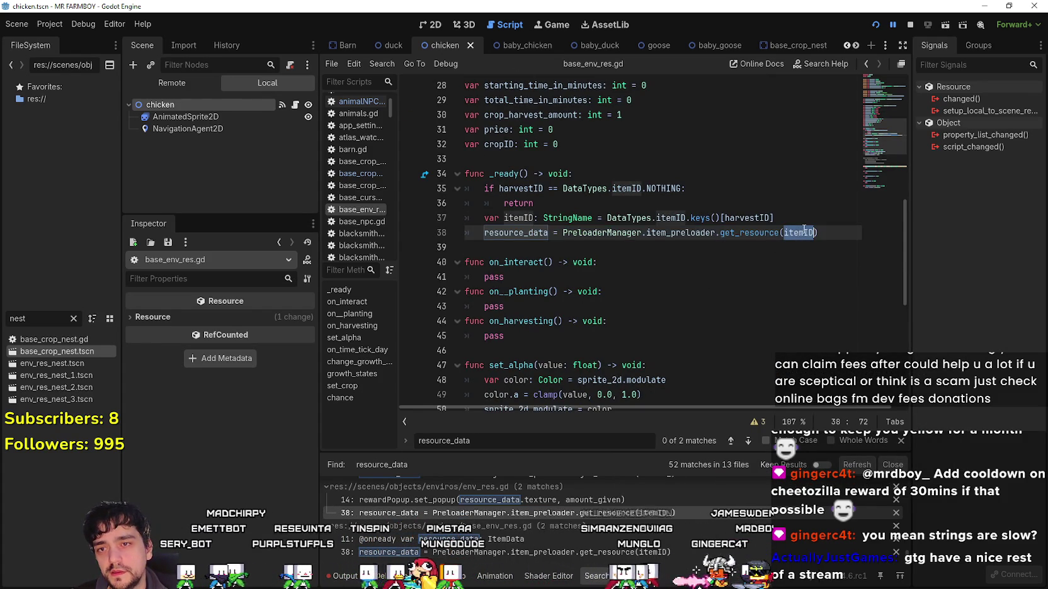
{"action": "scroll", "coordinate": [743, 245], "scroll_direction": "up", "scroll_amount": 9}
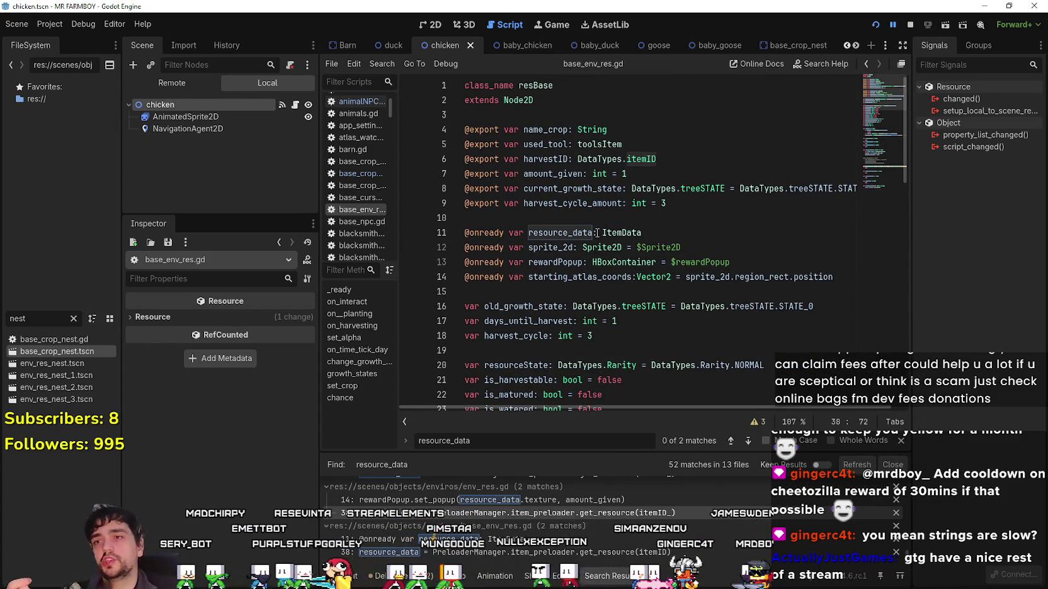
{"action": "scroll", "coordinate": [505, 198], "scroll_direction": "down", "scroll_amount": 10}
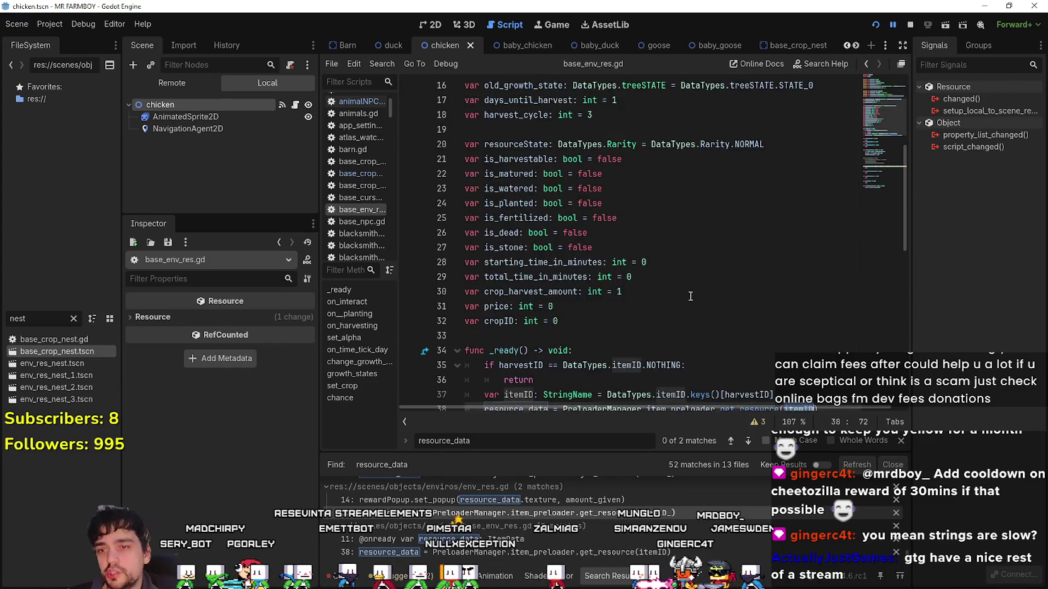
{"action": "left_click", "coordinate": [623, 195], "text": "shift"}
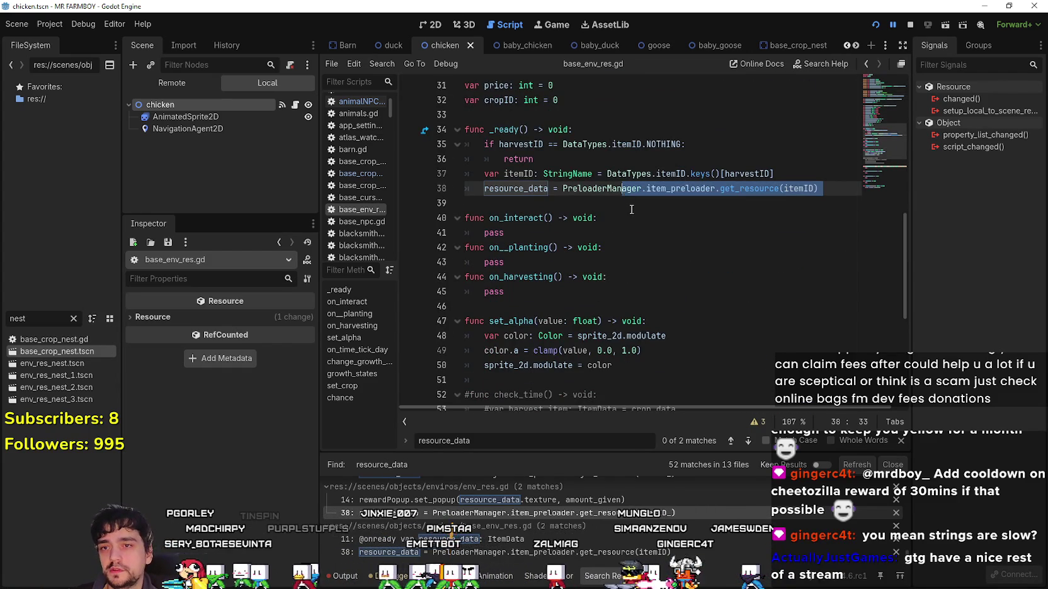
{"action": "left_click", "coordinate": [630, 210]}
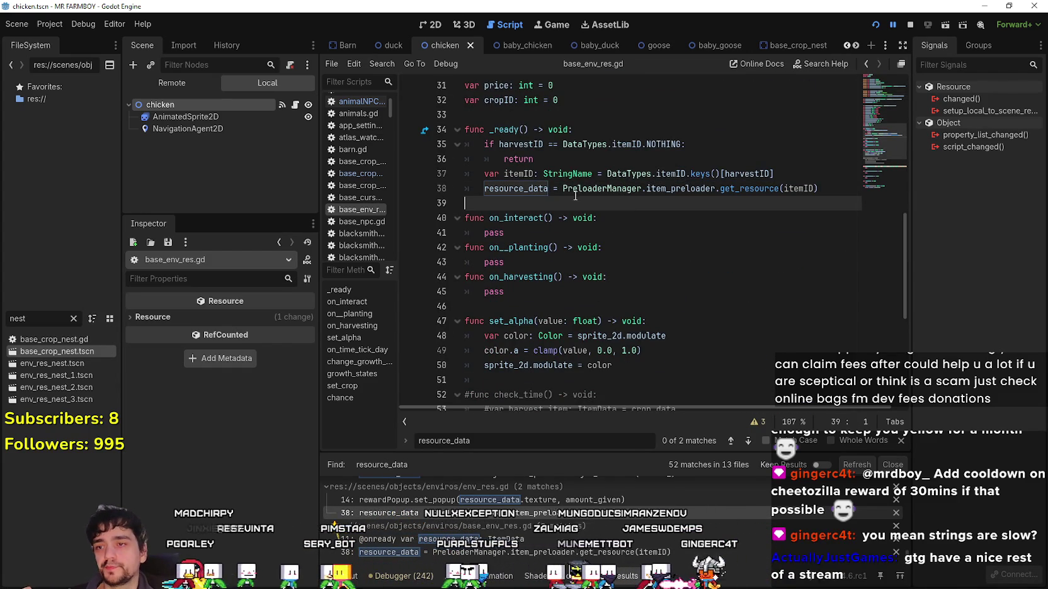
{"action": "left_click_drag", "start_coordinate": [822, 180], "coordinate": [473, 175]}
{"action": "key", "text": "ctrl+c"}
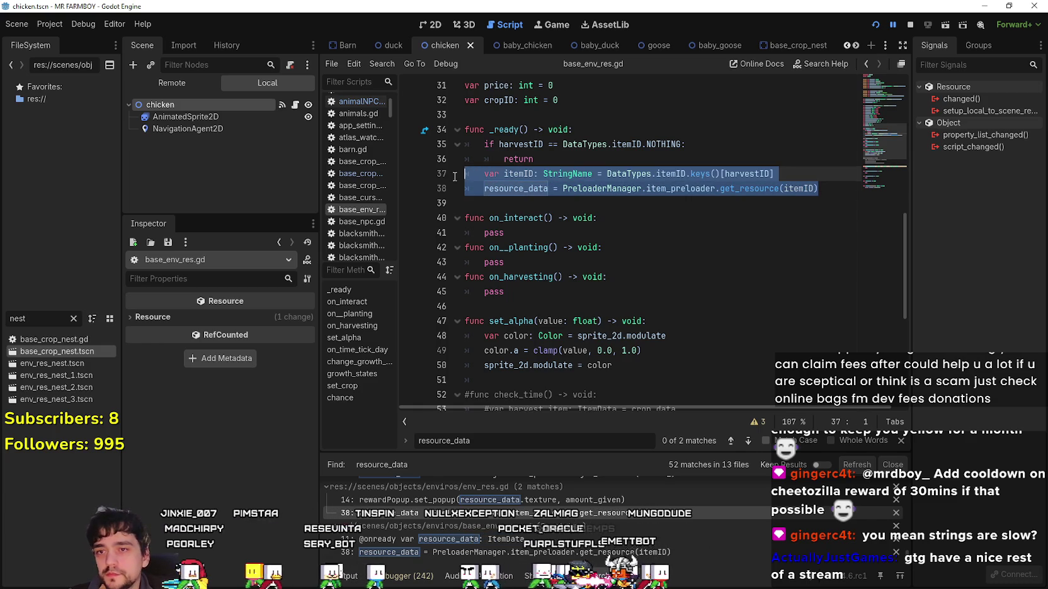
{"action": "left_click", "coordinate": [503, 202]}
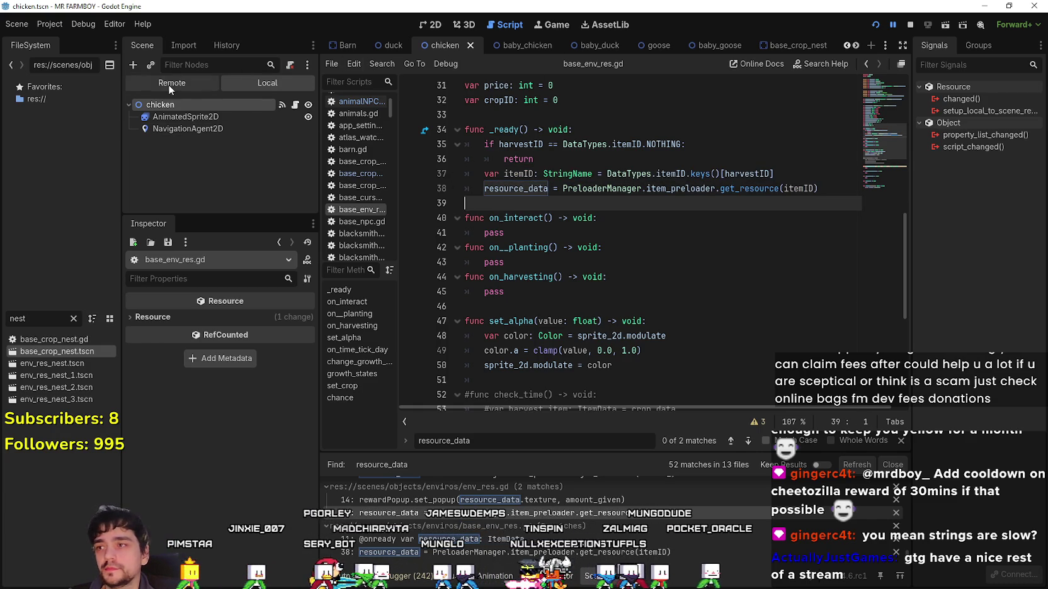
{"action": "double_click", "coordinate": [30, 352]}
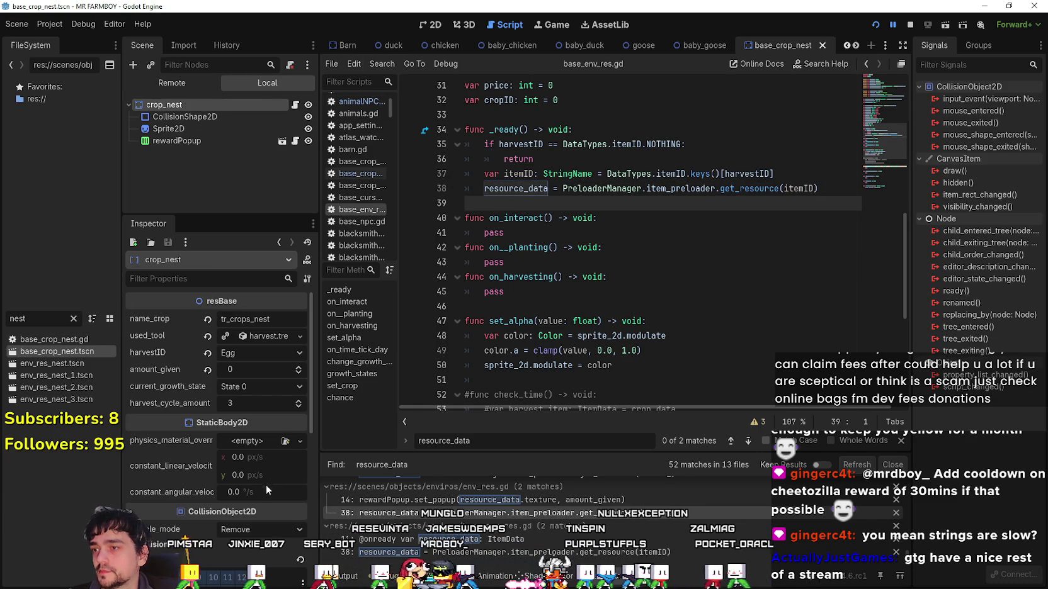
Set the crop_nest's harvestID to Nothing in the Inspector.
{"action": "left_click", "coordinate": [257, 358]}
{"action": "left_click", "coordinate": [253, 10]}
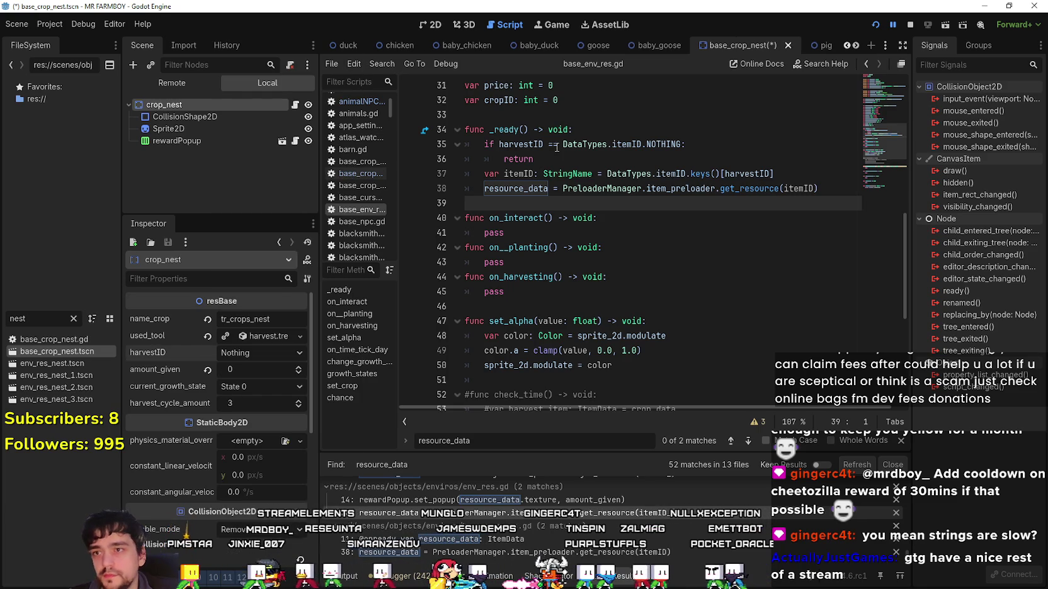
{"action": "left_click", "coordinate": [554, 162]}
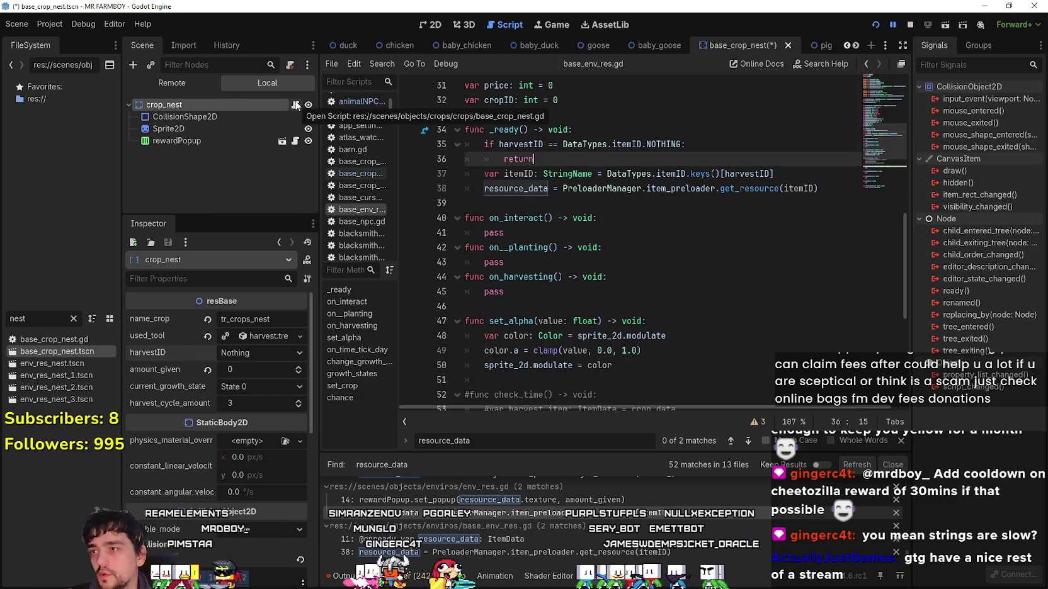
{"action": "left_click", "coordinate": [677, 203]}
{"action": "scroll", "coordinate": [630, 252], "scroll_direction": "up", "scroll_amount": 6}
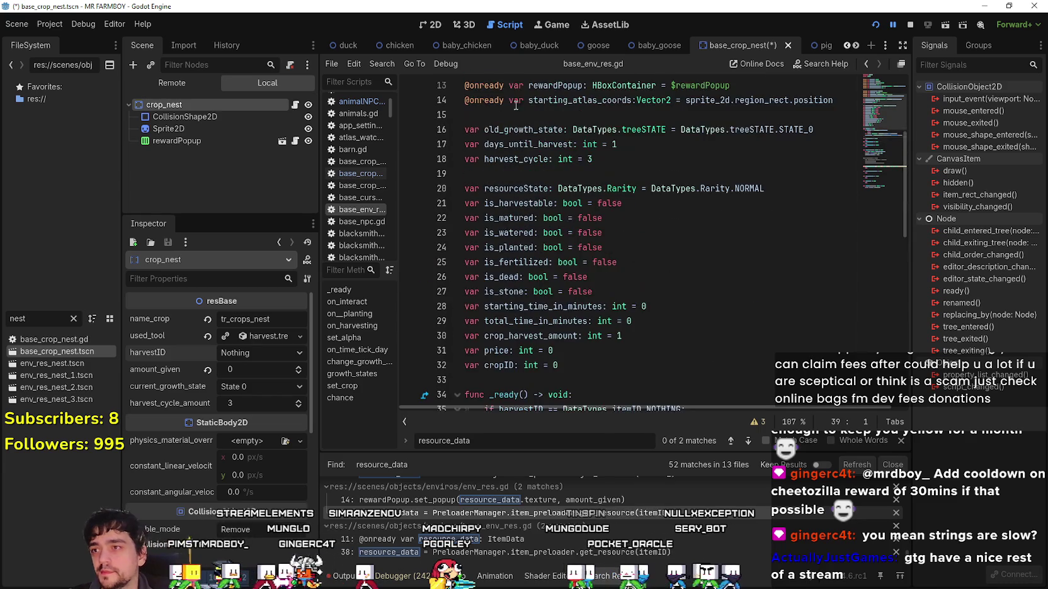
{"action": "left_click", "coordinate": [40, 326]}
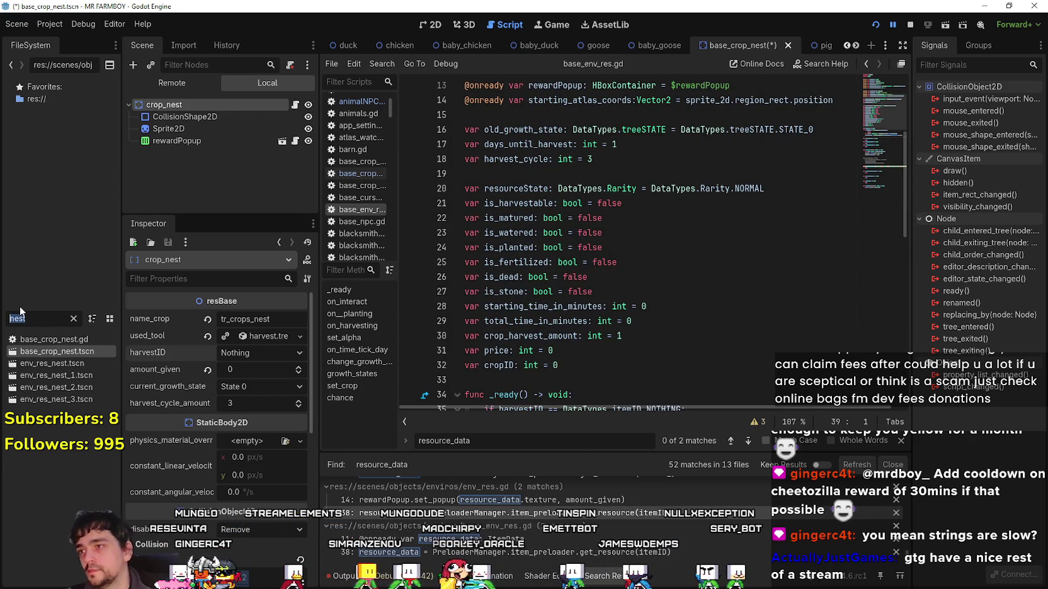
In base_crop_nest.gd, paste the itemID and resource_data loading lines after is_matured = true on line 64.
{"action": "left_click", "coordinate": [293, 104]}
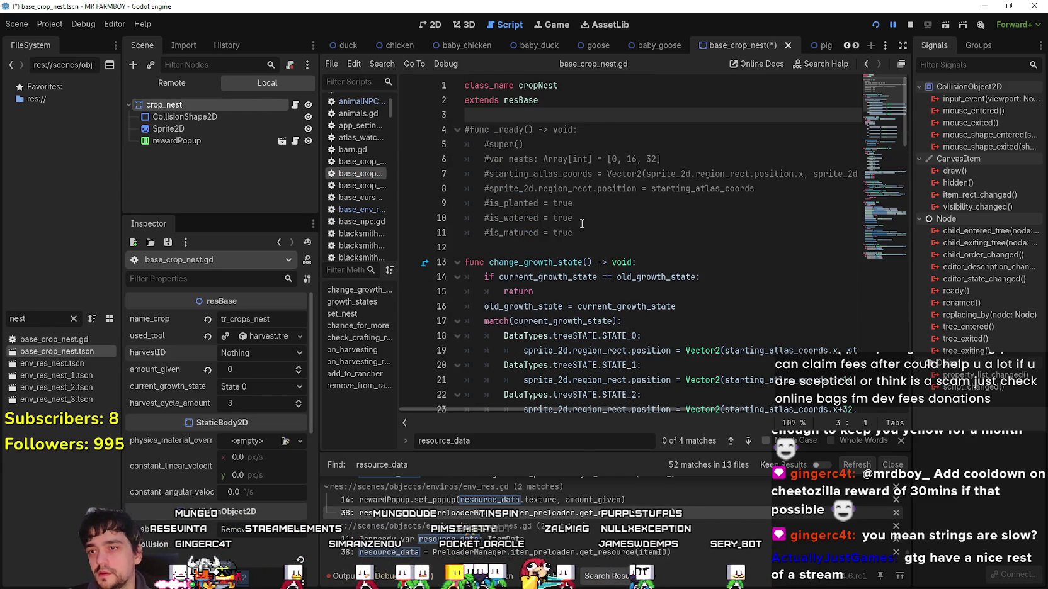
{"action": "scroll", "coordinate": [584, 209], "scroll_direction": "down", "scroll_amount": 5}
{"action": "scroll", "coordinate": [584, 209], "scroll_direction": "up", "scroll_amount": 5}
{"action": "left_click", "coordinate": [581, 189]}
{"action": "scroll", "coordinate": [591, 215], "scroll_direction": "down", "scroll_amount": 10}
{"action": "left_click", "coordinate": [545, 253]}
{"action": "scroll", "coordinate": [534, 249], "scroll_direction": "down", "scroll_amount": 5}
{"action": "scroll", "coordinate": [534, 248], "scroll_direction": "down", "scroll_amount": 1}
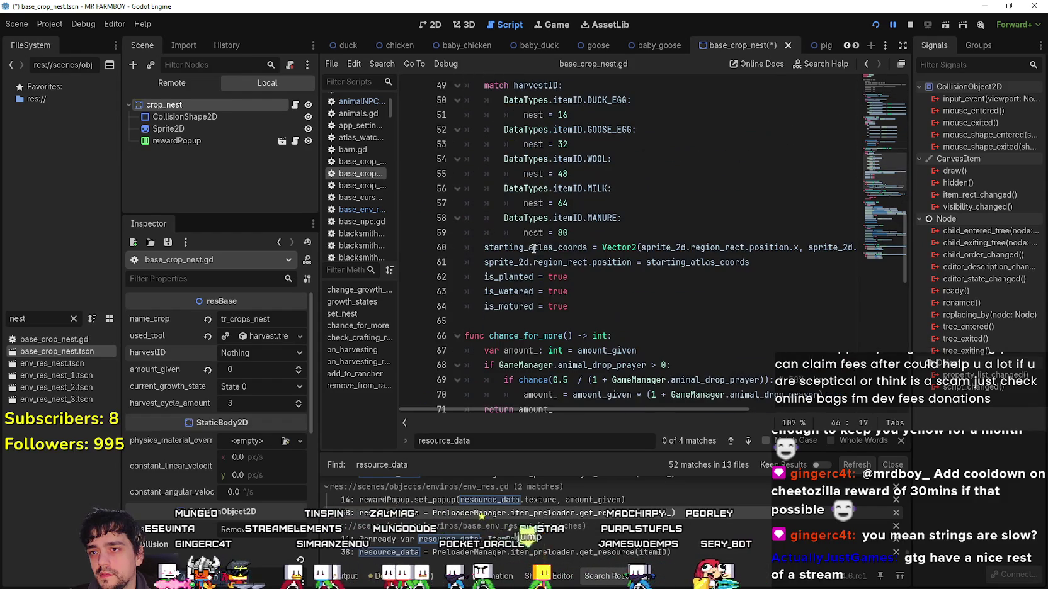
{"action": "left_click", "coordinate": [583, 307]}
{"action": "scroll", "coordinate": [598, 330], "scroll_direction": "up", "scroll_amount": 4}
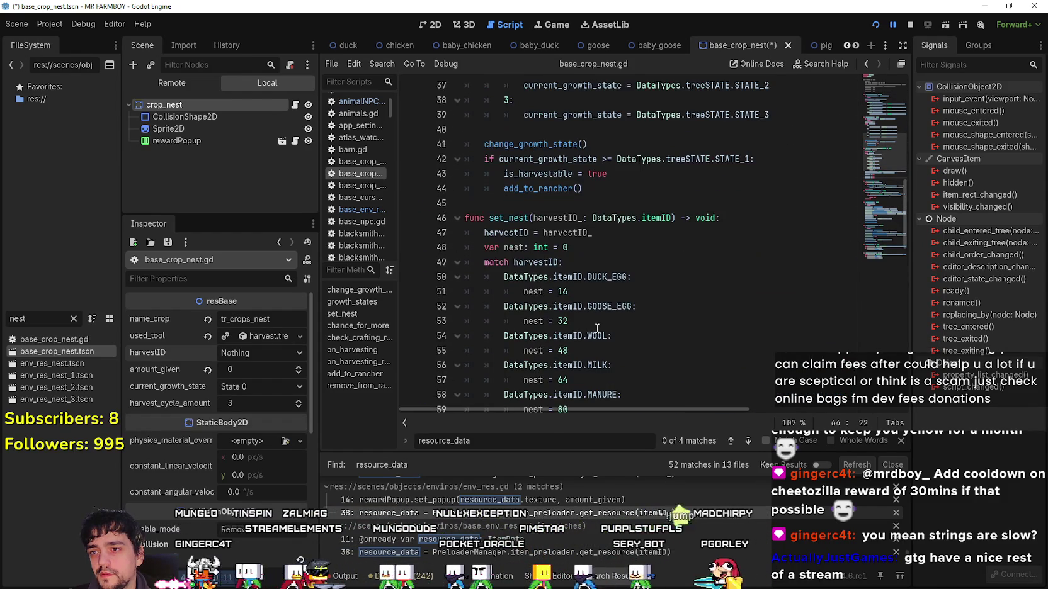
{"action": "scroll", "coordinate": [633, 282], "scroll_direction": "down", "scroll_amount": 4}
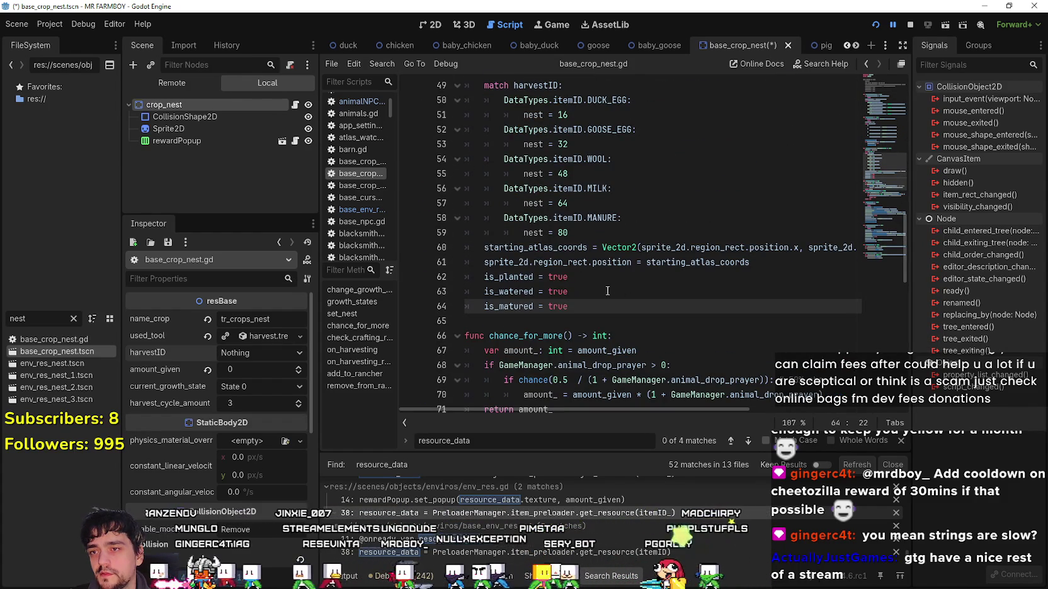
{"action": "key", "text": "Return"}
{"action": "key", "text": "ctrl+v"}
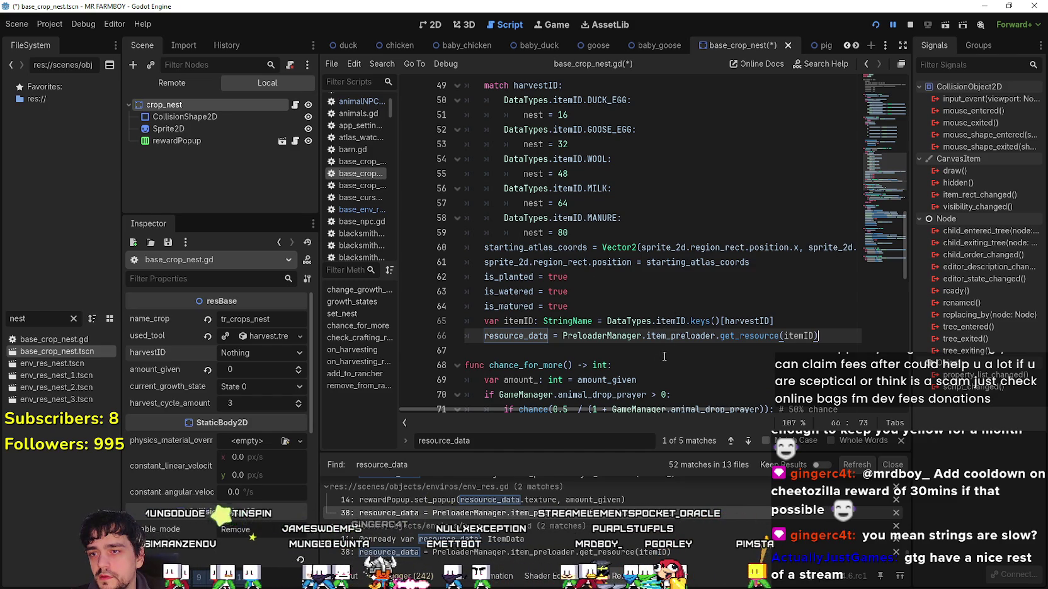
Insert an empty line after is_matured = true and save the script.
{"action": "double_click", "coordinate": [768, 322]}
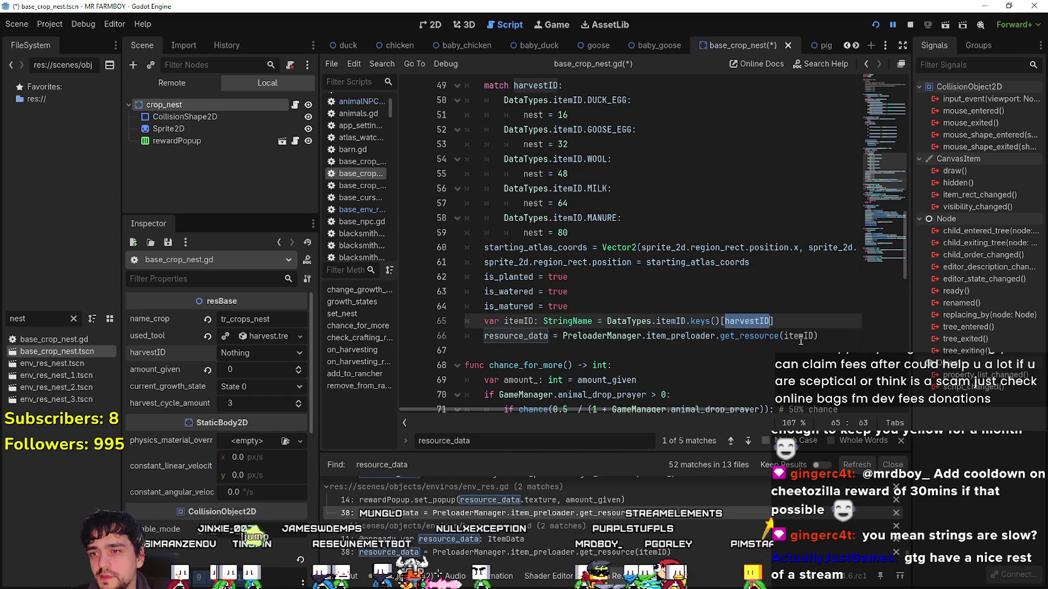
{"action": "left_click", "coordinate": [702, 303]}
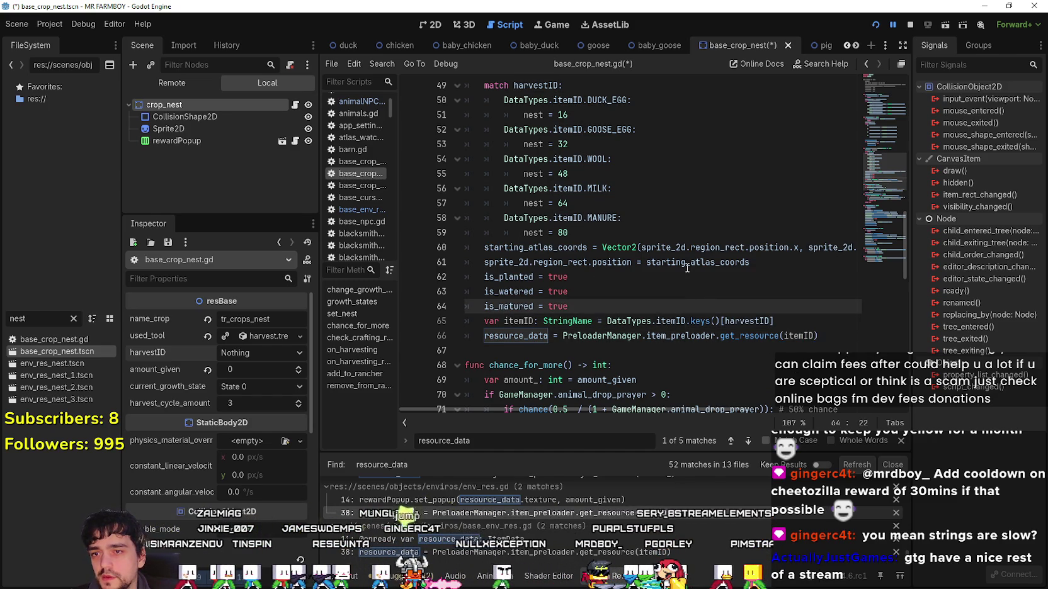
{"action": "key", "text": "Return"}
{"action": "key", "text": "ctrl+s"}
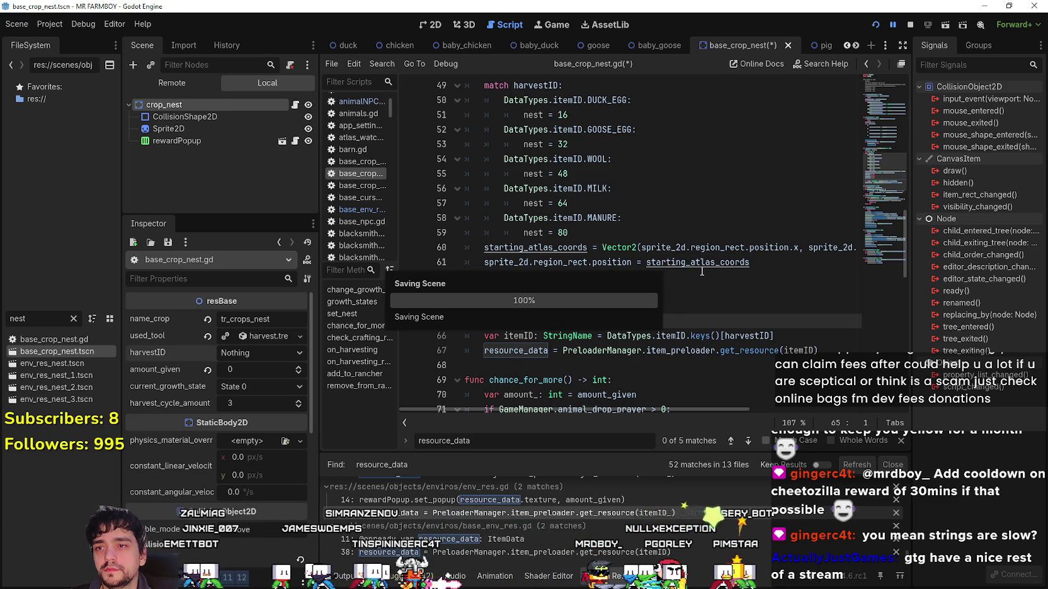
Return to the editor, show the Output log and close the find bar.
{"action": "left_click", "coordinate": [687, 248]}
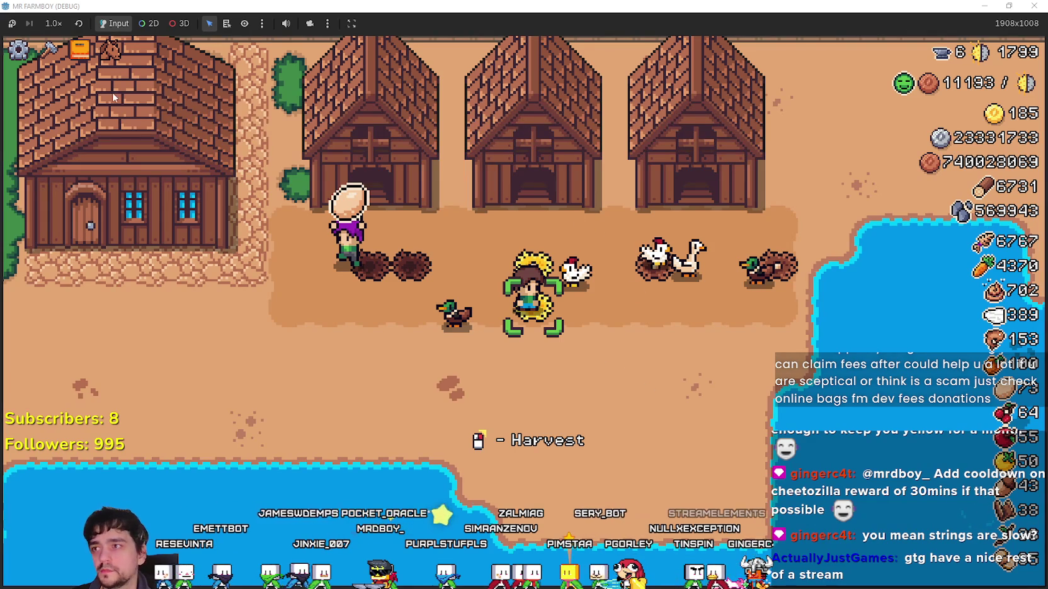
{"action": "key", "text": "alt+Tab"}
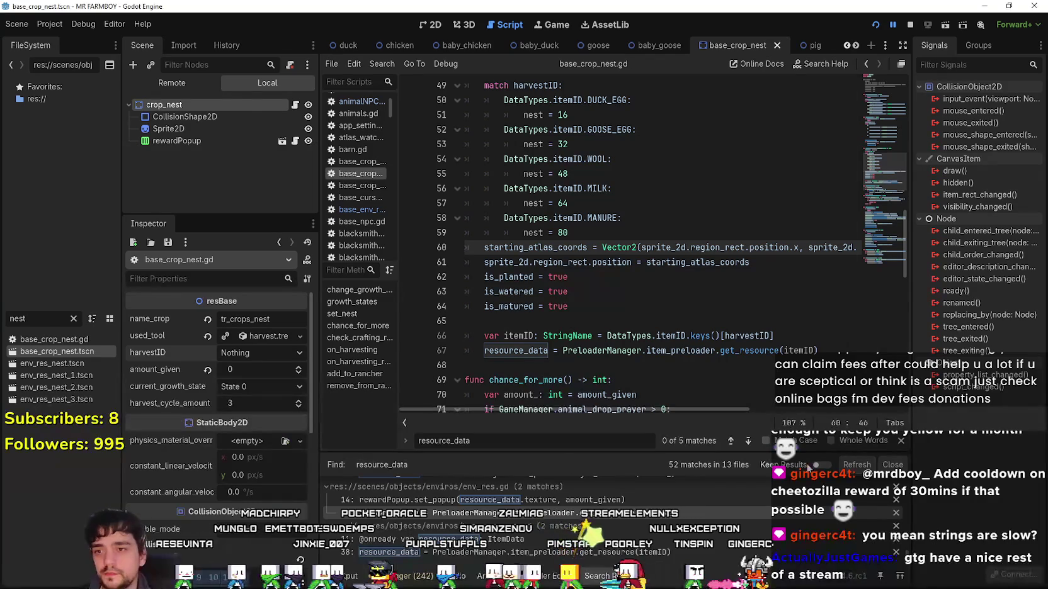
{"action": "left_click", "coordinate": [345, 576]}
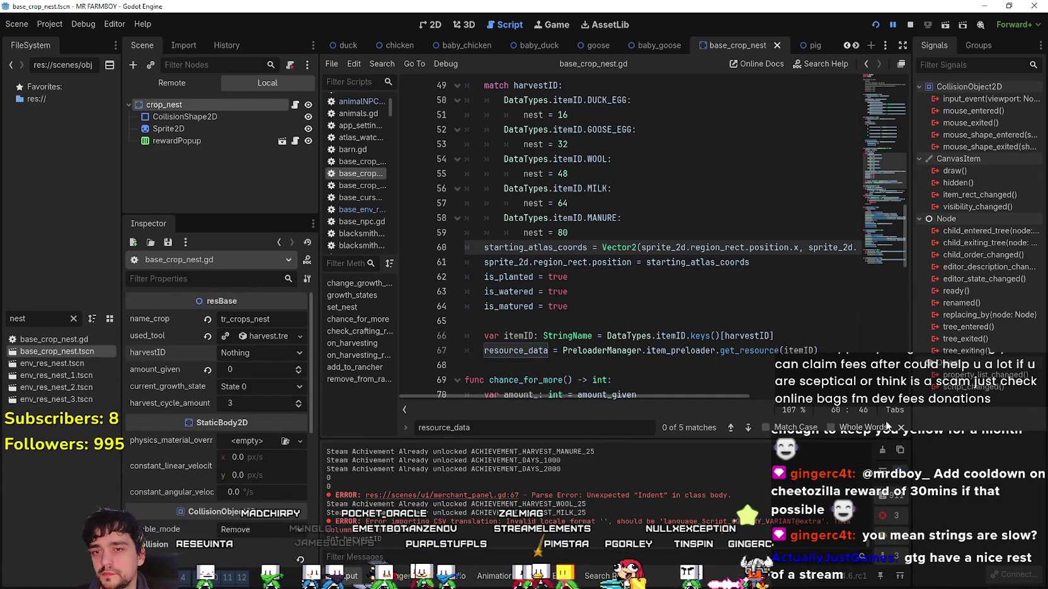
{"action": "key", "text": "Escape"}
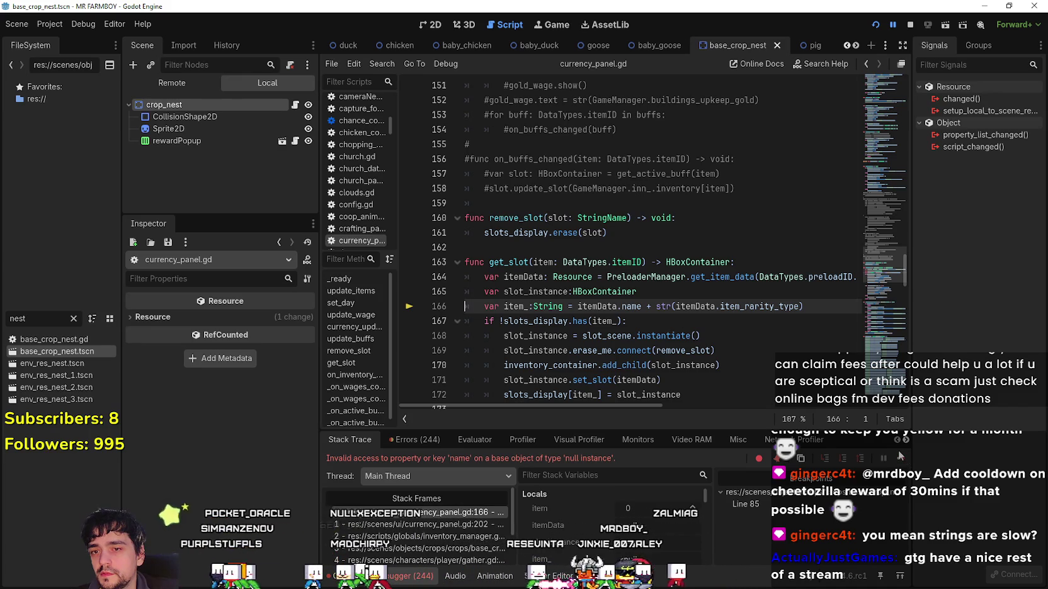
Continue execution three times past the currency panel errors, then open and close the game's pause menu.
{"action": "left_click", "coordinate": [899, 464]}
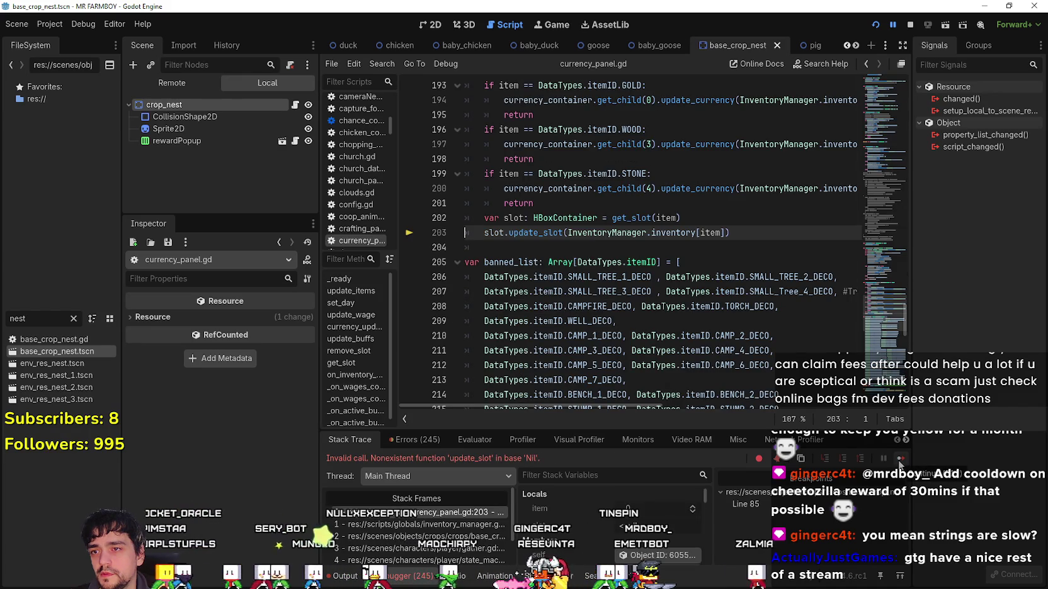
{"action": "left_click", "coordinate": [899, 463]}
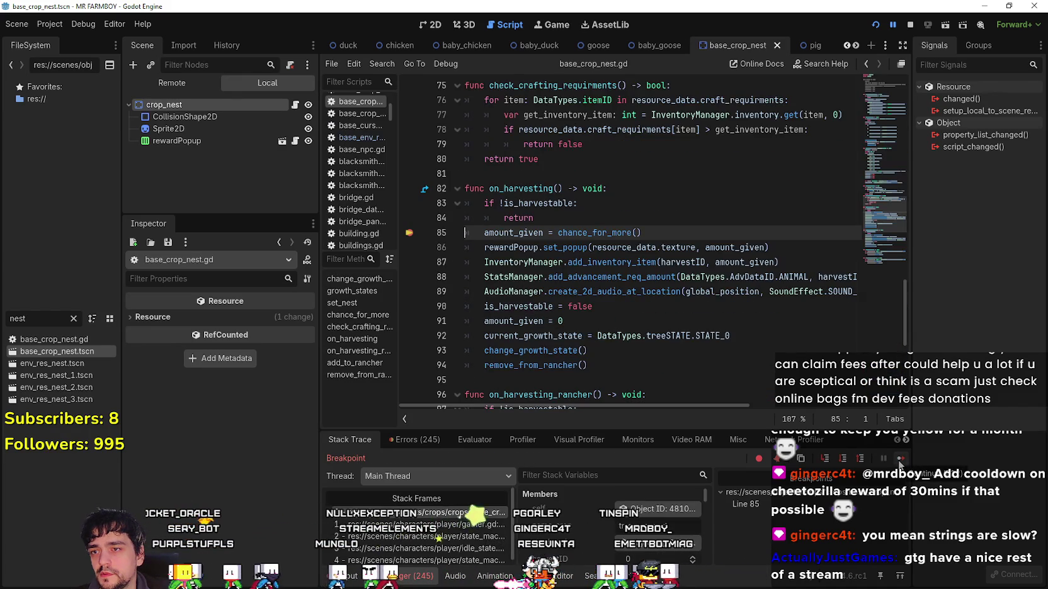
{"action": "left_click", "coordinate": [900, 464]}
{"action": "key", "text": "Escape"}
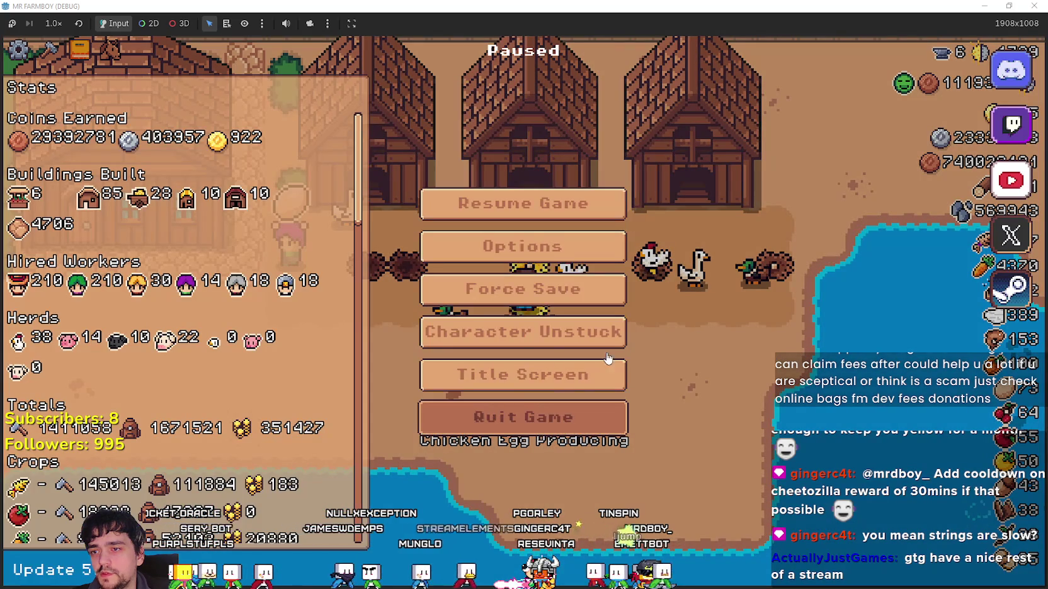
{"action": "key", "text": "Escape"}
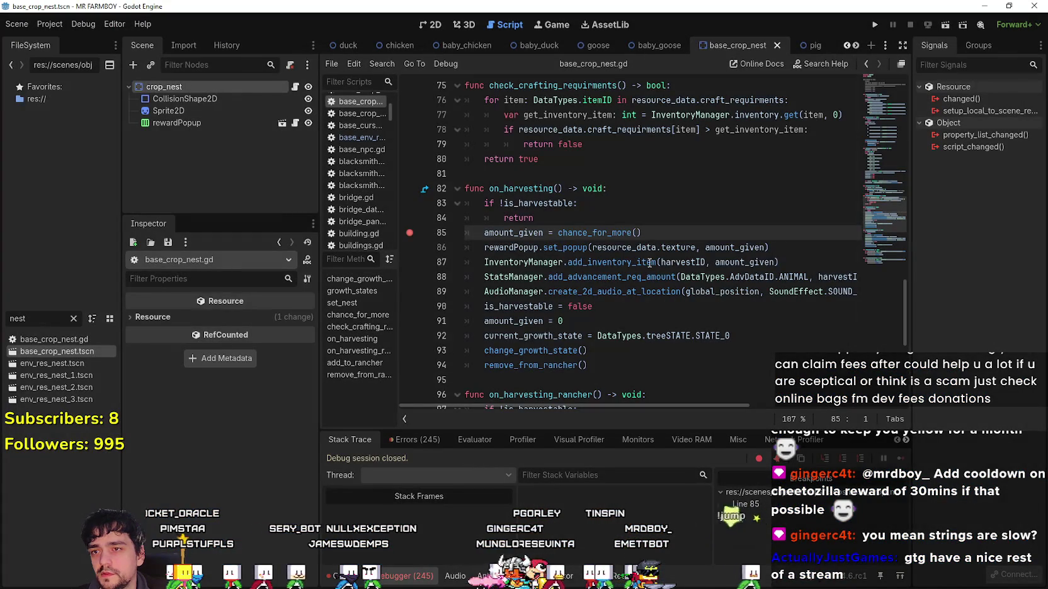
Stop the game, run the project again and load Save 2.
{"action": "key", "text": "F8"}
{"action": "left_click", "coordinate": [624, 222]}
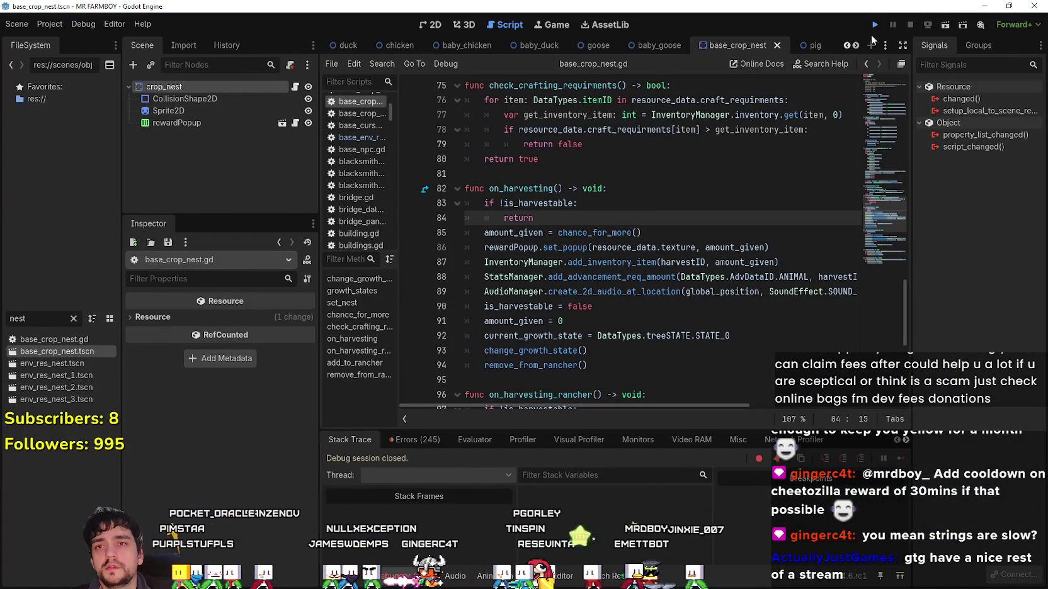
{"action": "left_click", "coordinate": [874, 25]}
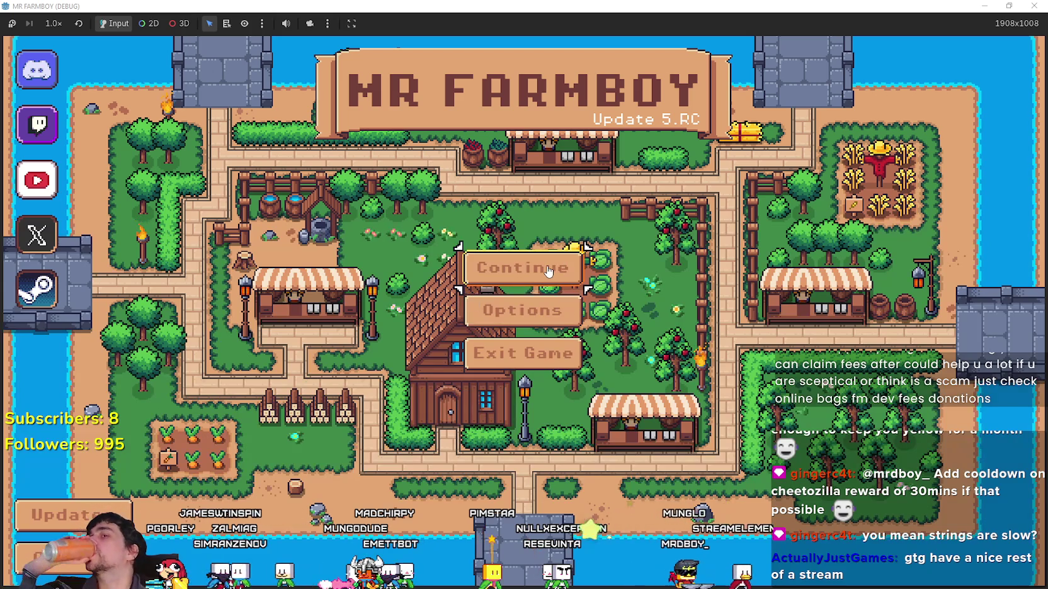
{"action": "left_click", "coordinate": [512, 284]}
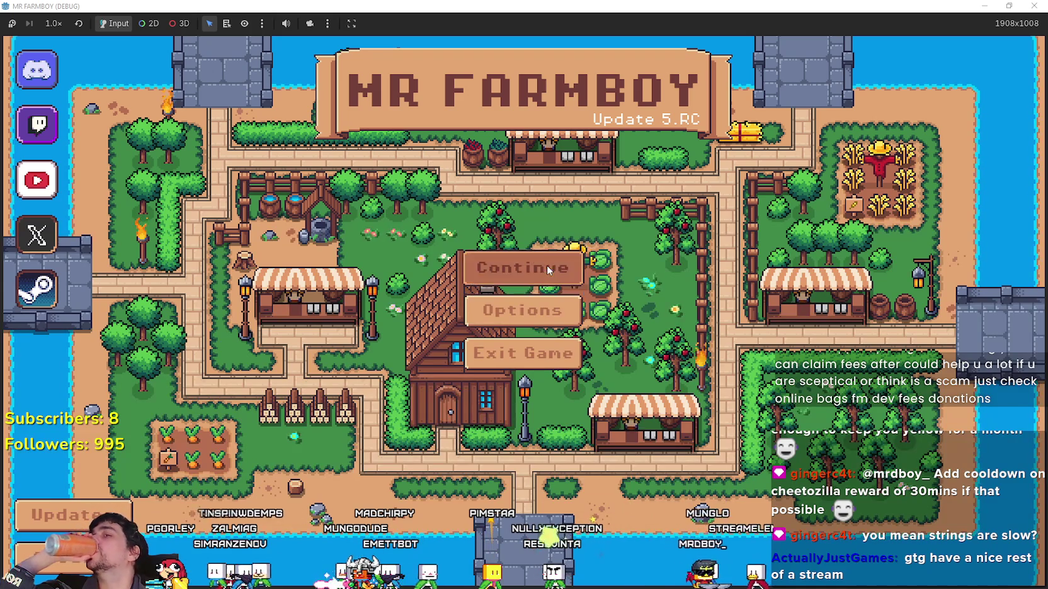
{"action": "left_click", "coordinate": [543, 293]}
{"action": "left_click", "coordinate": [492, 309]}
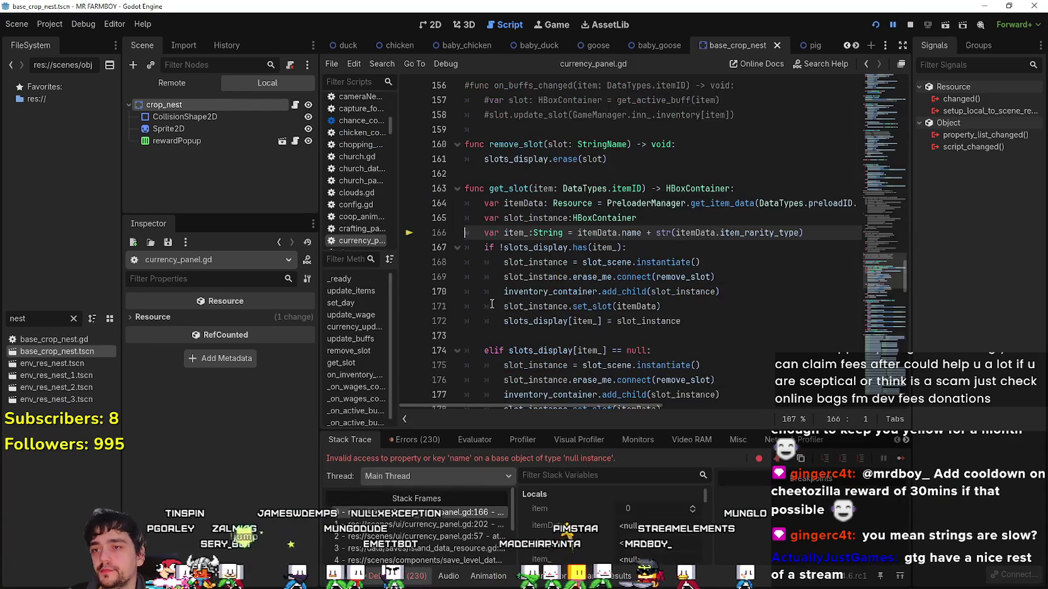
Enlarge the debugger and inspect each stack frame from currency_panel.gd to test_scene_everything.gd, then resume twice.
{"action": "left_click", "coordinate": [648, 246]}
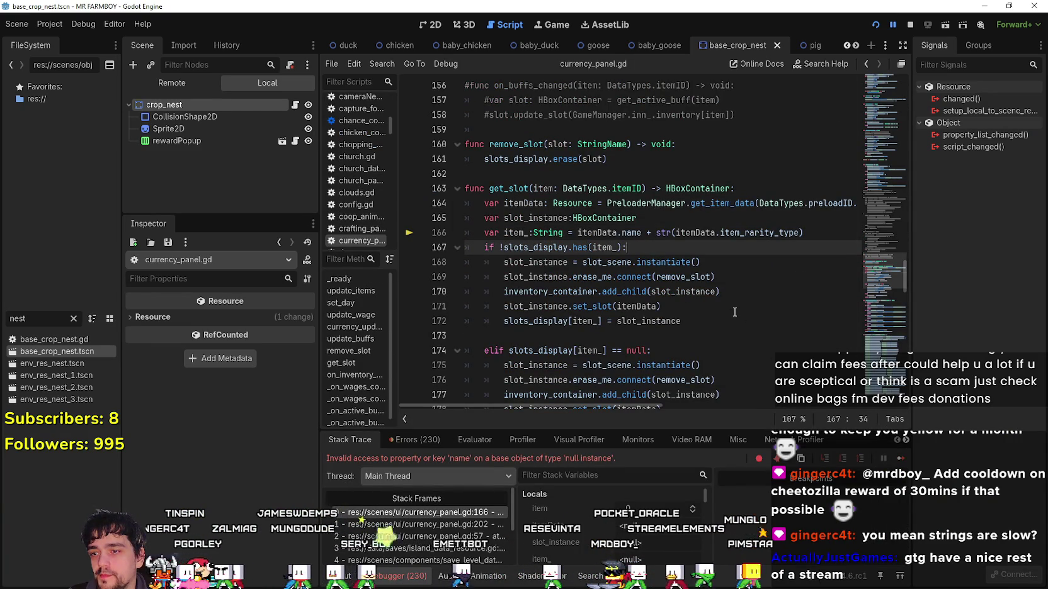
{"action": "scroll", "coordinate": [430, 527], "scroll_direction": "down", "scroll_amount": 1}
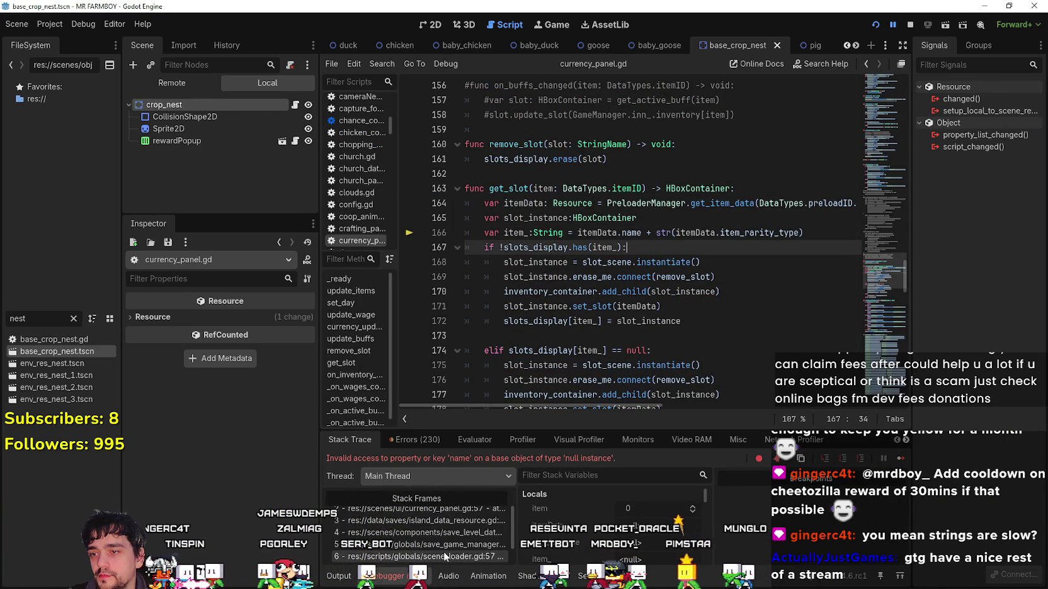
{"action": "mouse_move", "coordinate": [497, 428]}
{"action": "left_mouse_down"}
{"action": "mouse_move", "coordinate": [497, 318]}
{"action": "mouse_move", "coordinate": [497, 342]}
{"action": "left_mouse_up"}
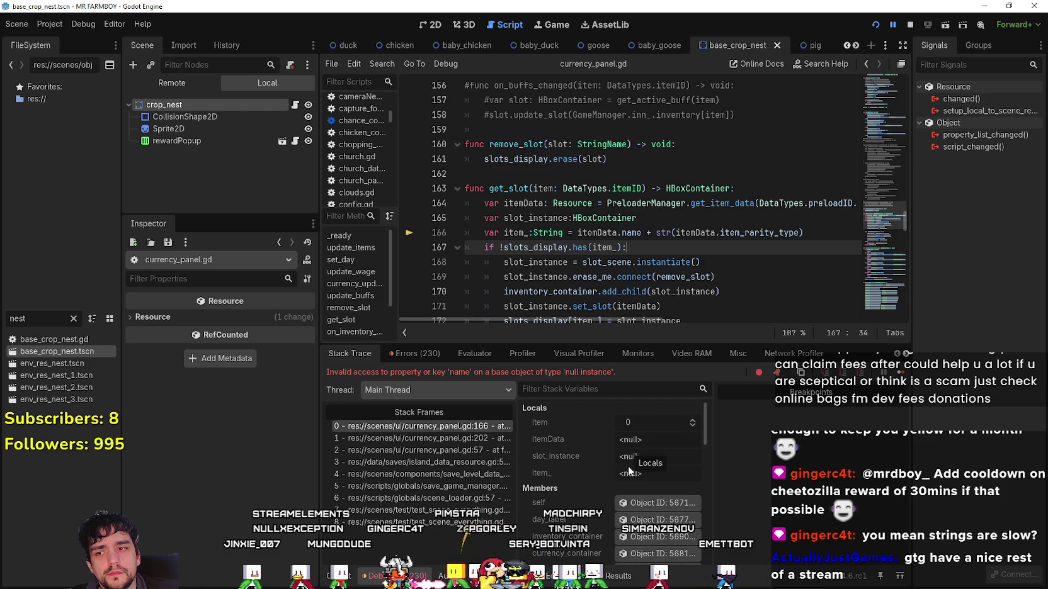
{"action": "left_click", "coordinate": [464, 440]}
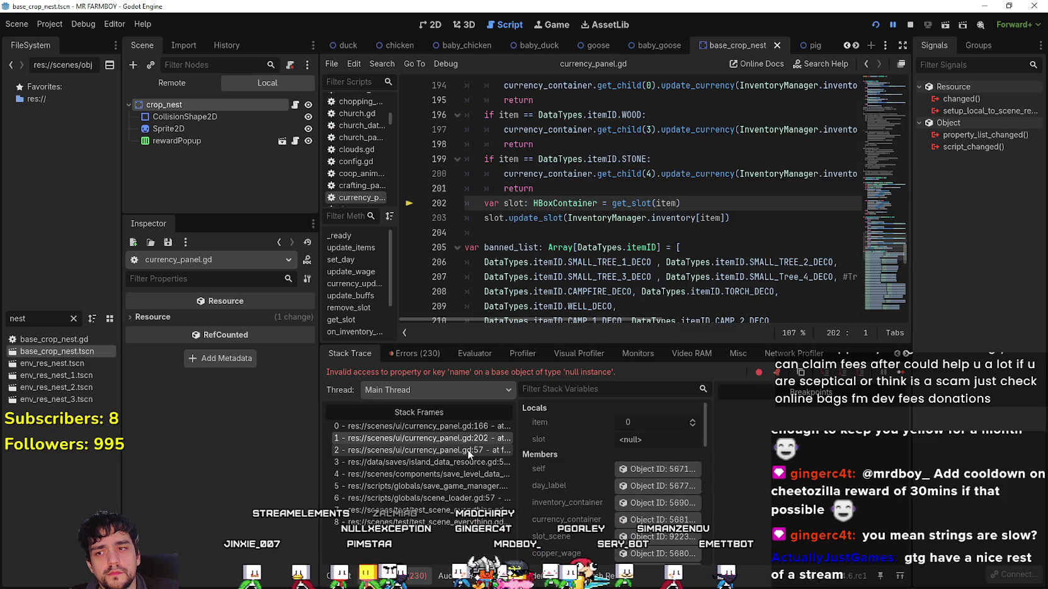
{"action": "left_click", "coordinate": [468, 450]}
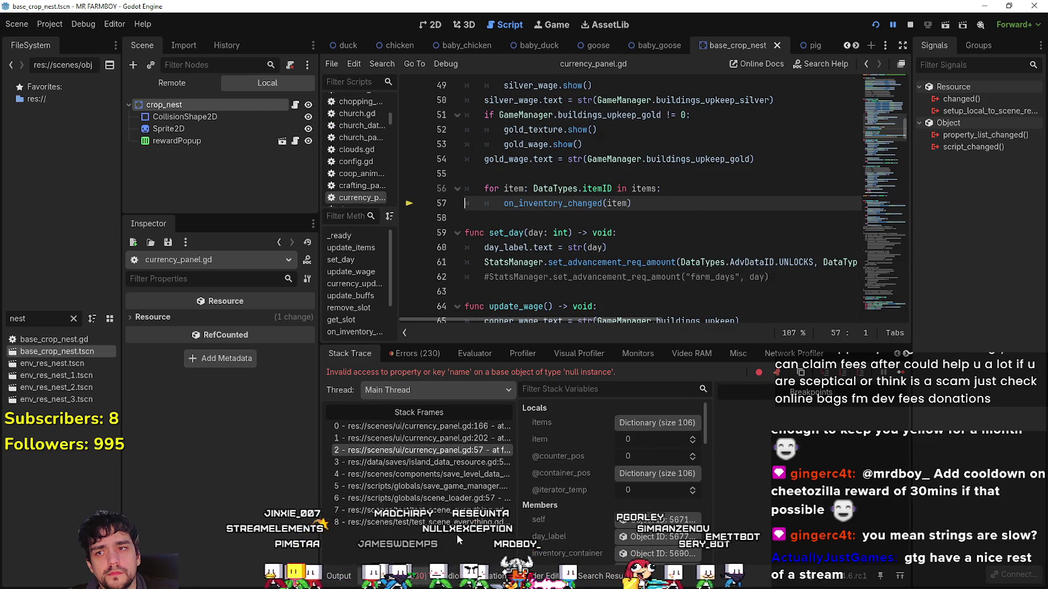
{"action": "left_click", "coordinate": [460, 466]}
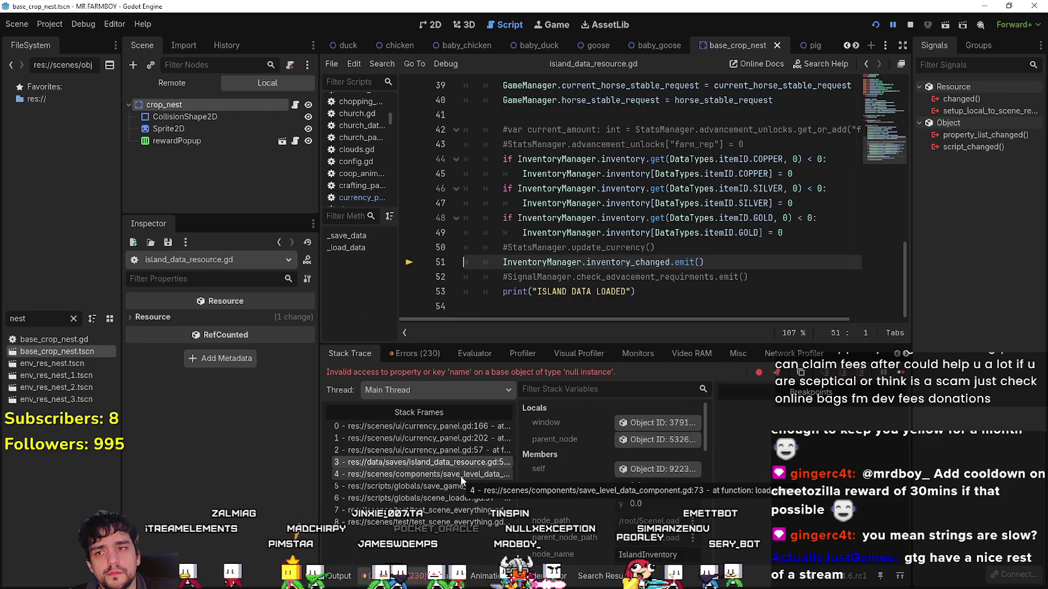
{"action": "left_click", "coordinate": [461, 474]}
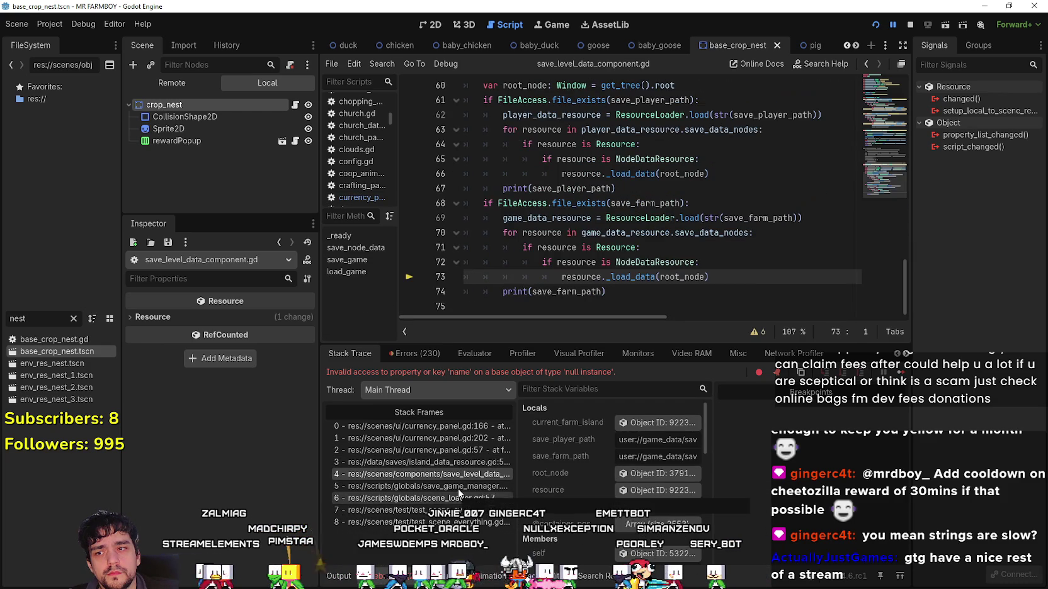
{"action": "left_click", "coordinate": [458, 488]}
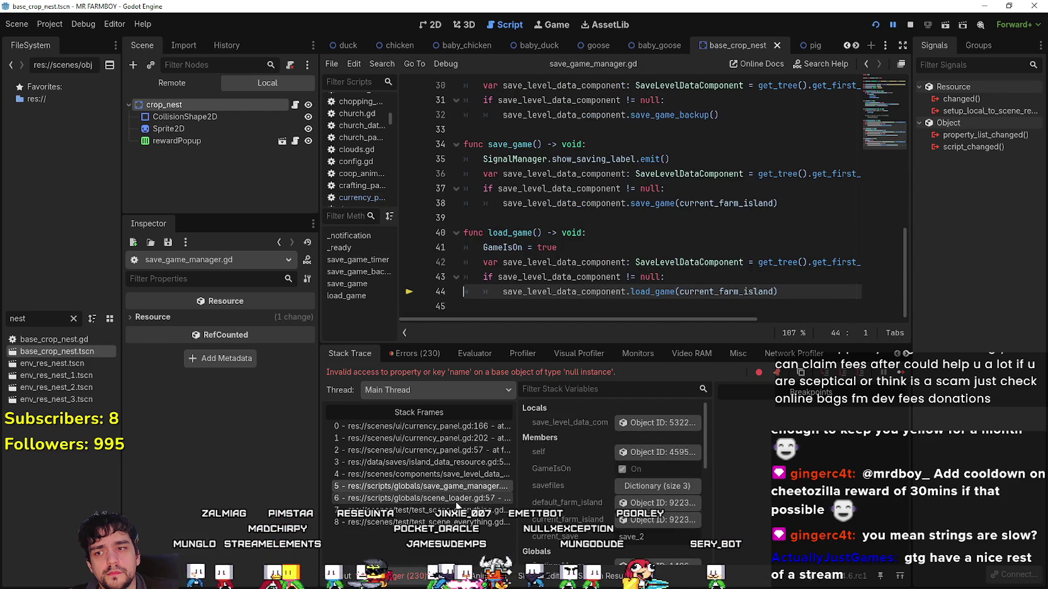
{"action": "left_click", "coordinate": [456, 501]}
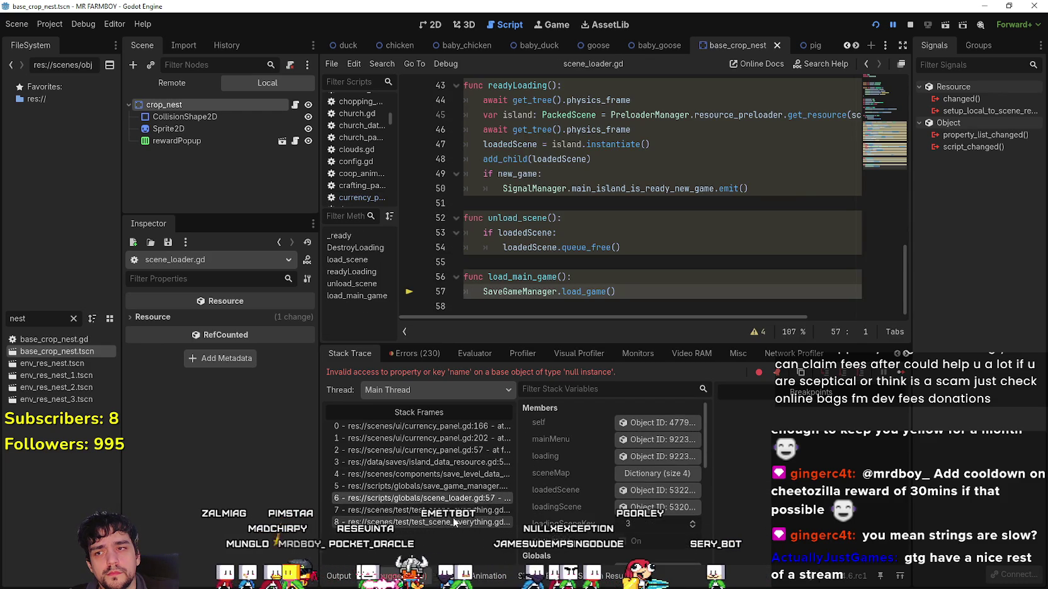
{"action": "left_click", "coordinate": [450, 523]}
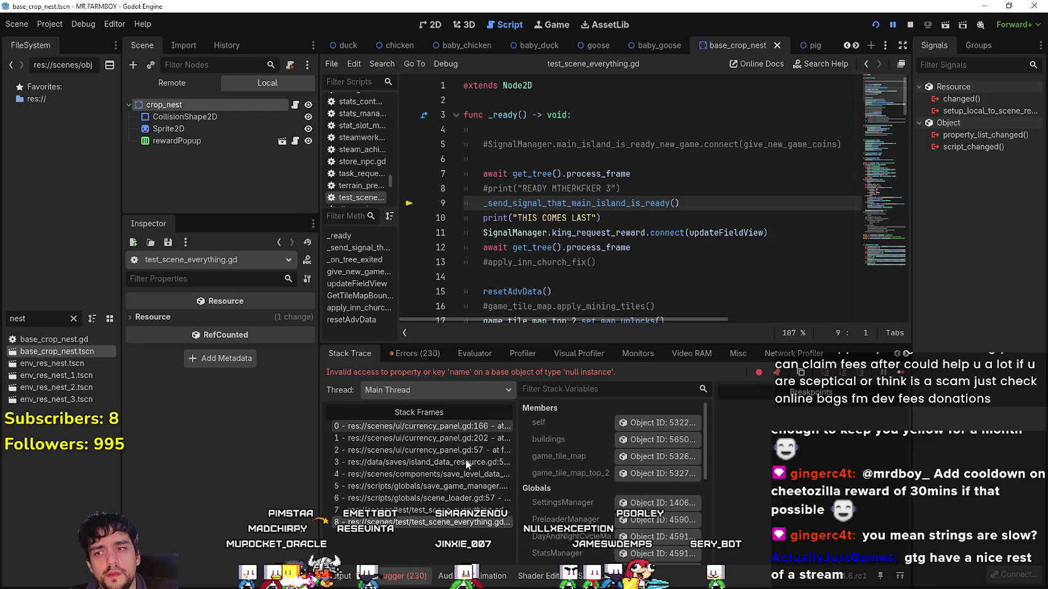
{"action": "left_click", "coordinate": [441, 428]}
{"action": "key", "text": "F12"}
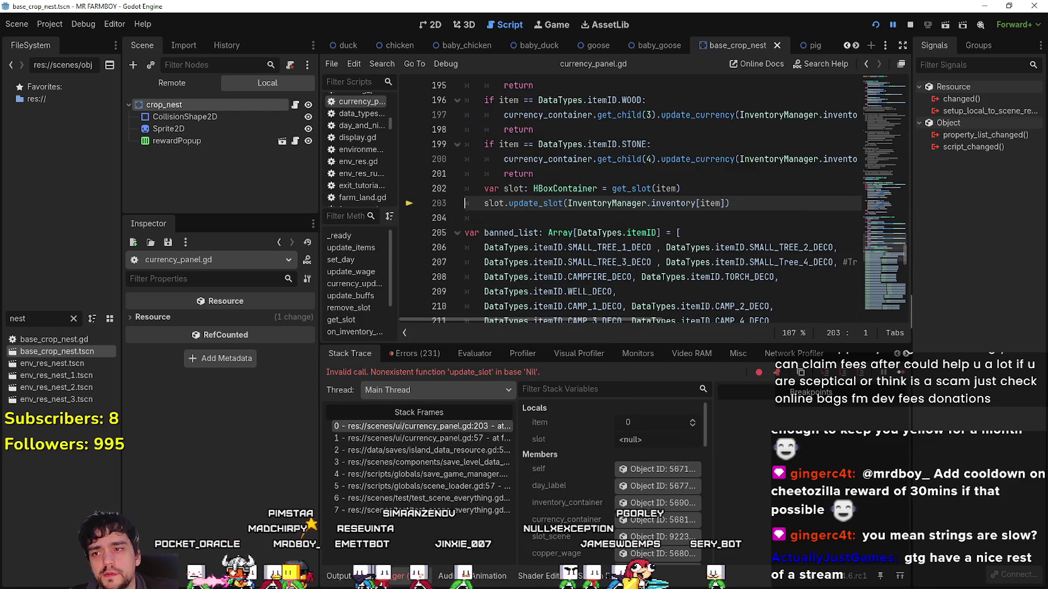
{"action": "key", "text": "F12"}
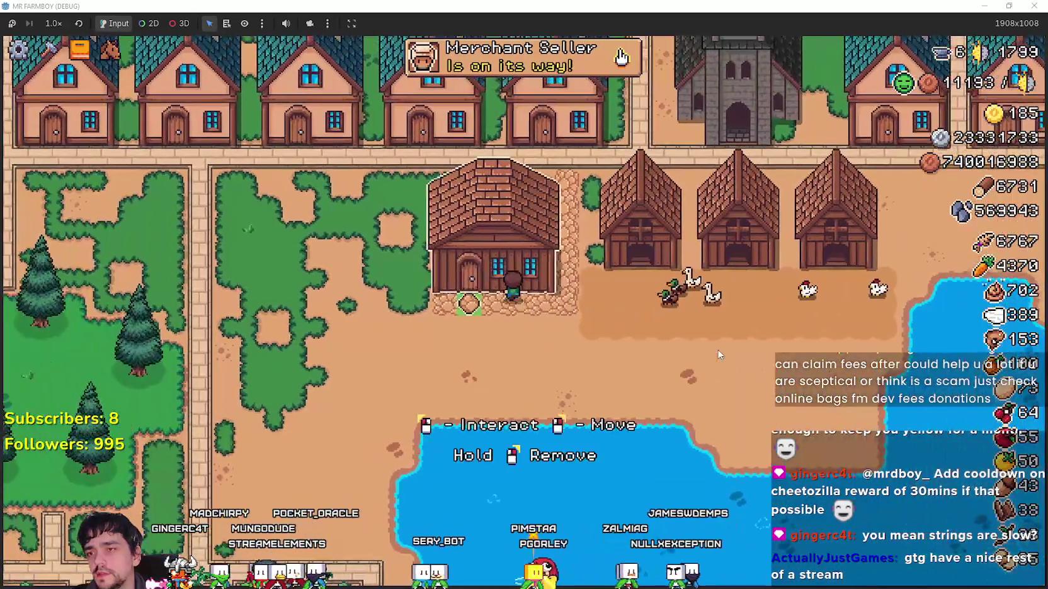
Open the game's Warehouse to check stock, then return to the Godot editor.
{"action": "left_click", "coordinate": [720, 354]}
{"action": "mouse_move", "coordinate": [490, 435]}
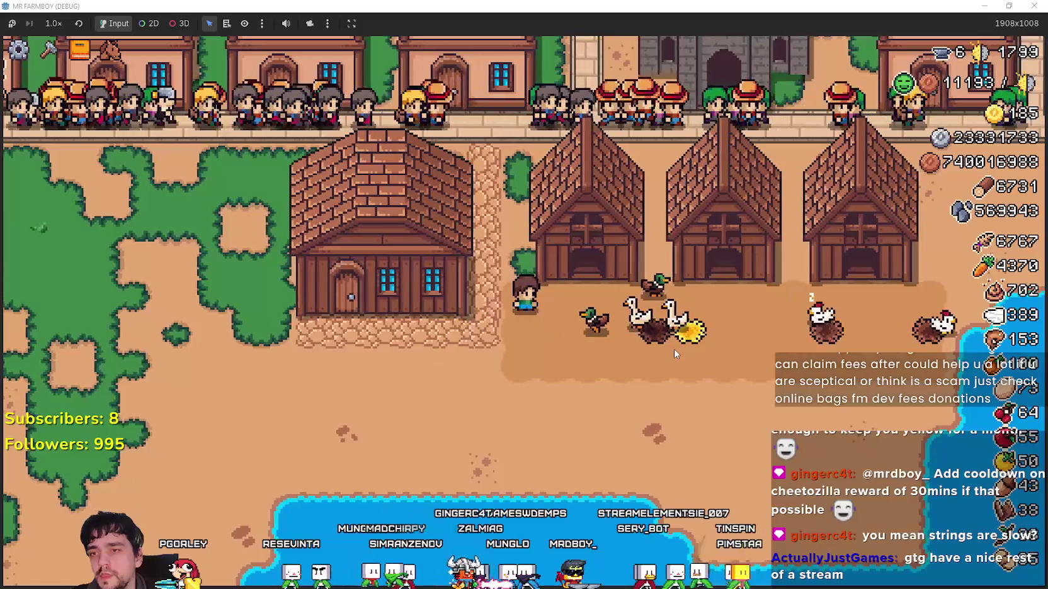
{"action": "key", "text": "alt+Tab"}
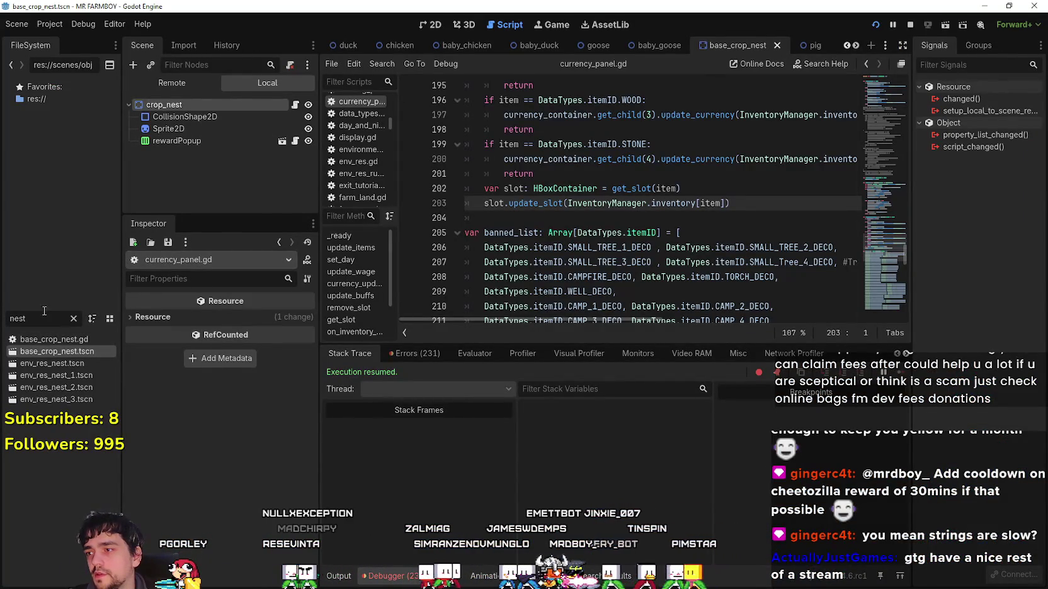
Inspect the remote tree's inventory dictionary, then switch the Scene dock to Local and stop the game.
{"action": "left_click", "coordinate": [184, 89]}
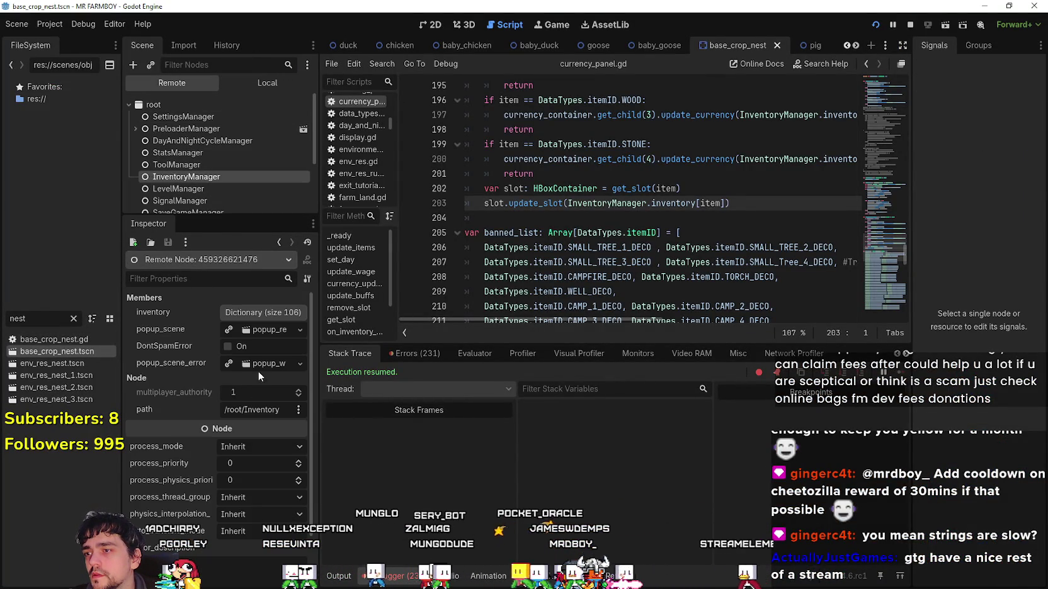
{"action": "left_click", "coordinate": [260, 311]}
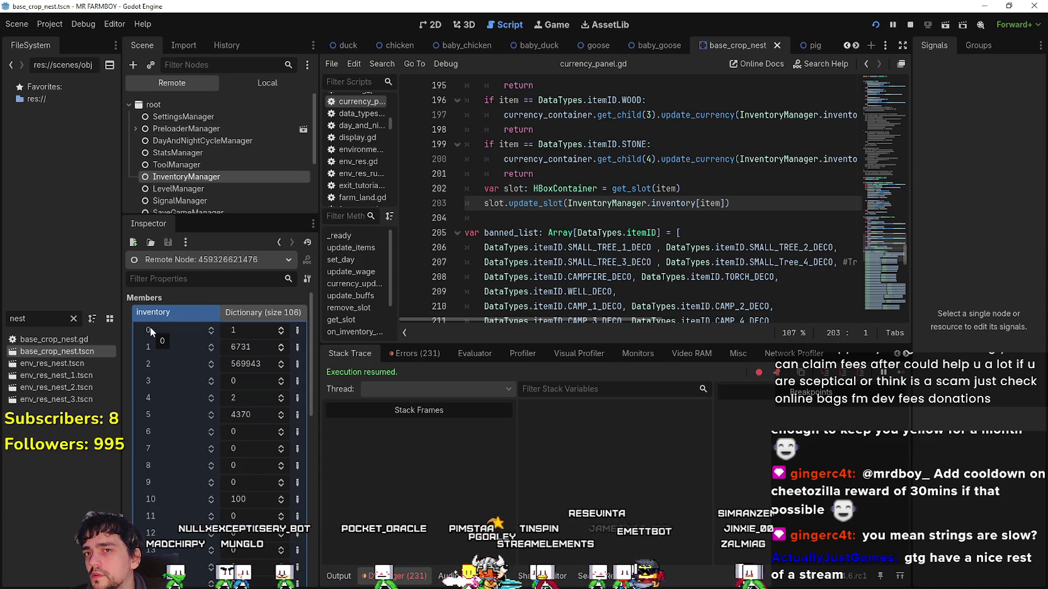
{"action": "left_click", "coordinate": [532, 218]}
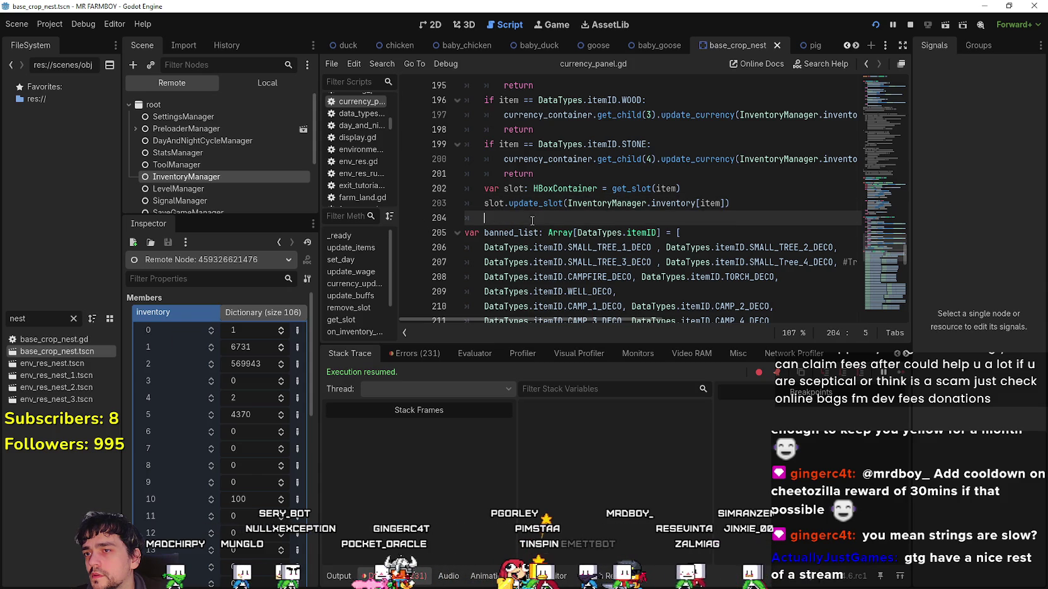
{"action": "scroll", "coordinate": [514, 238], "scroll_direction": "down", "scroll_amount": 4}
{"action": "scroll", "coordinate": [514, 238], "scroll_direction": "up", "scroll_amount": 3}
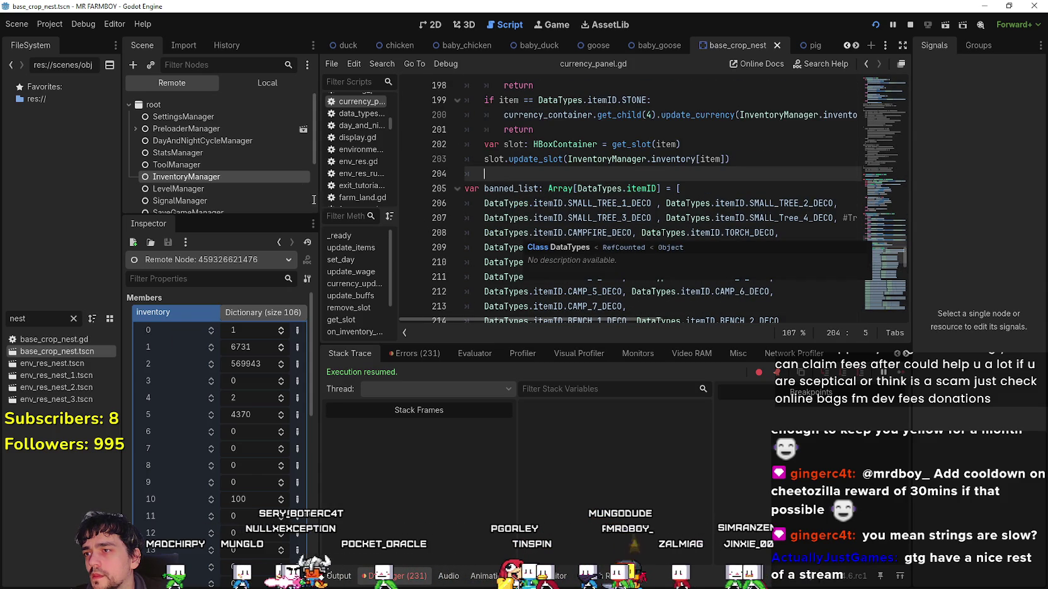
{"action": "left_click", "coordinate": [268, 87]}
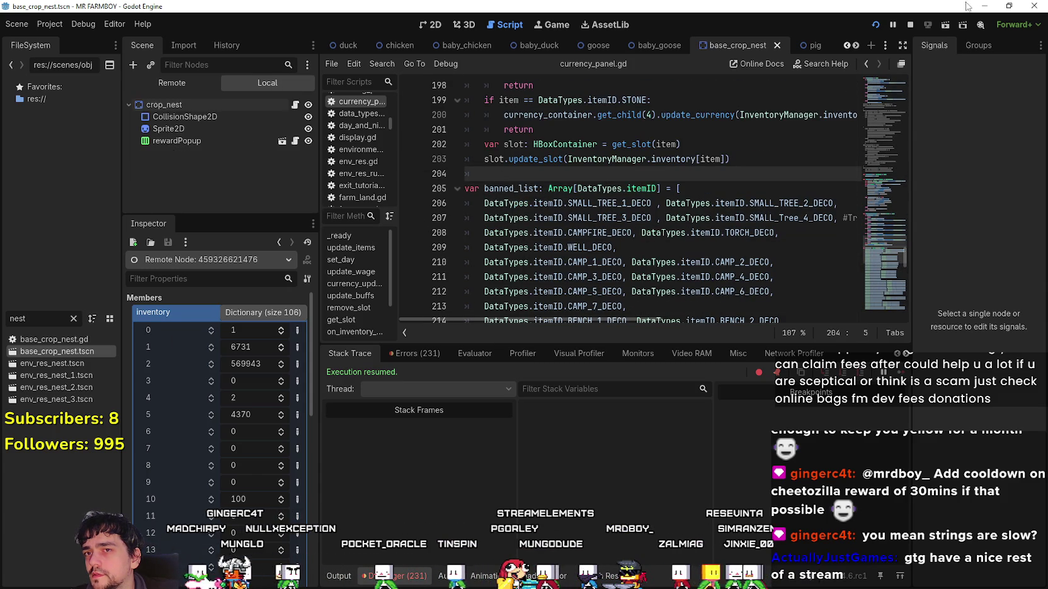
{"action": "left_click", "coordinate": [911, 25]}
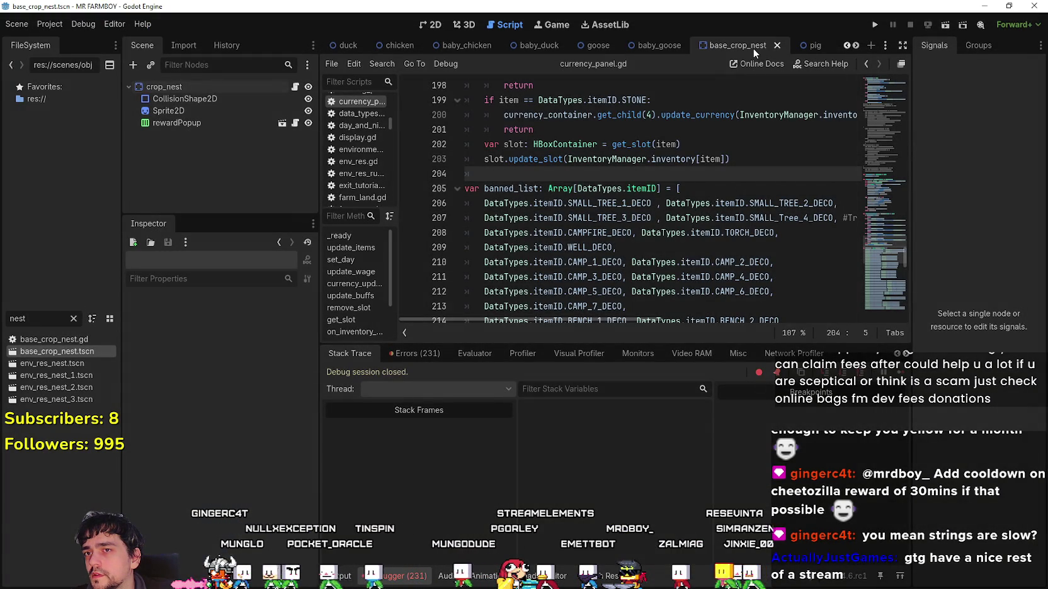
Open crop_nest's script and review the set_nest function and its DUCK_EGG case.
{"action": "left_click", "coordinate": [242, 88]}
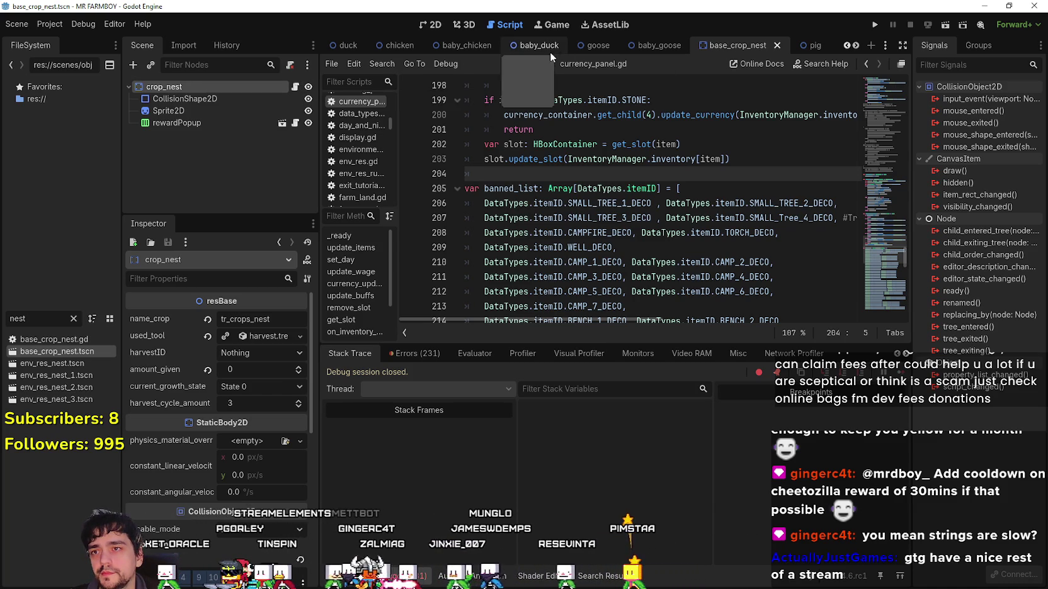
{"action": "left_click", "coordinate": [295, 91]}
{"action": "scroll", "coordinate": [668, 266], "scroll_direction": "down", "scroll_amount": 2}
{"action": "scroll", "coordinate": [668, 266], "scroll_direction": "up", "scroll_amount": 4}
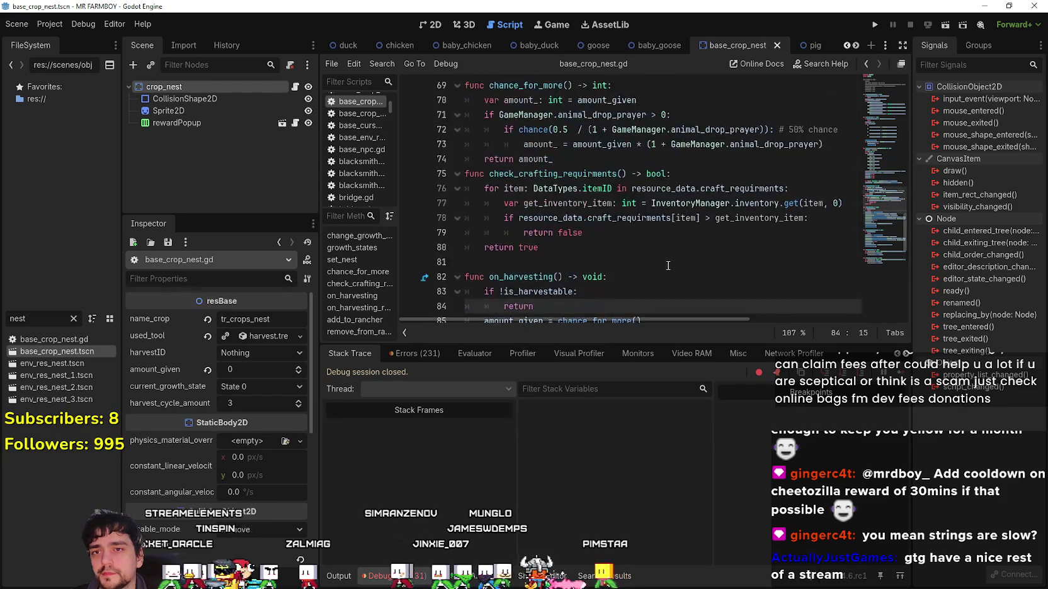
{"action": "scroll", "coordinate": [668, 266], "scroll_direction": "up", "scroll_amount": 9}
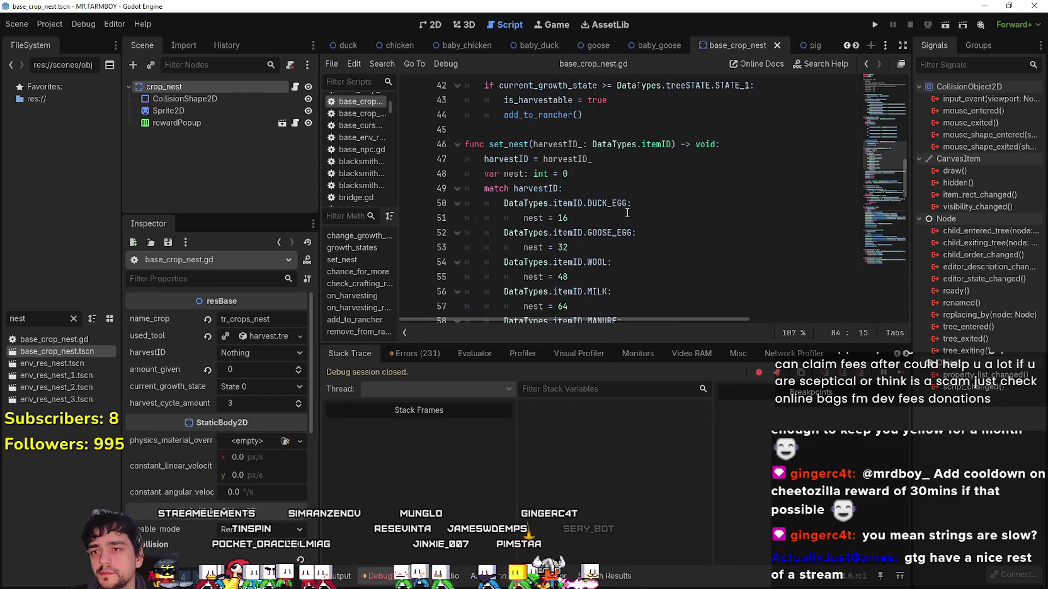
{"action": "left_click_drag", "start_coordinate": [633, 212], "coordinate": [448, 205]}
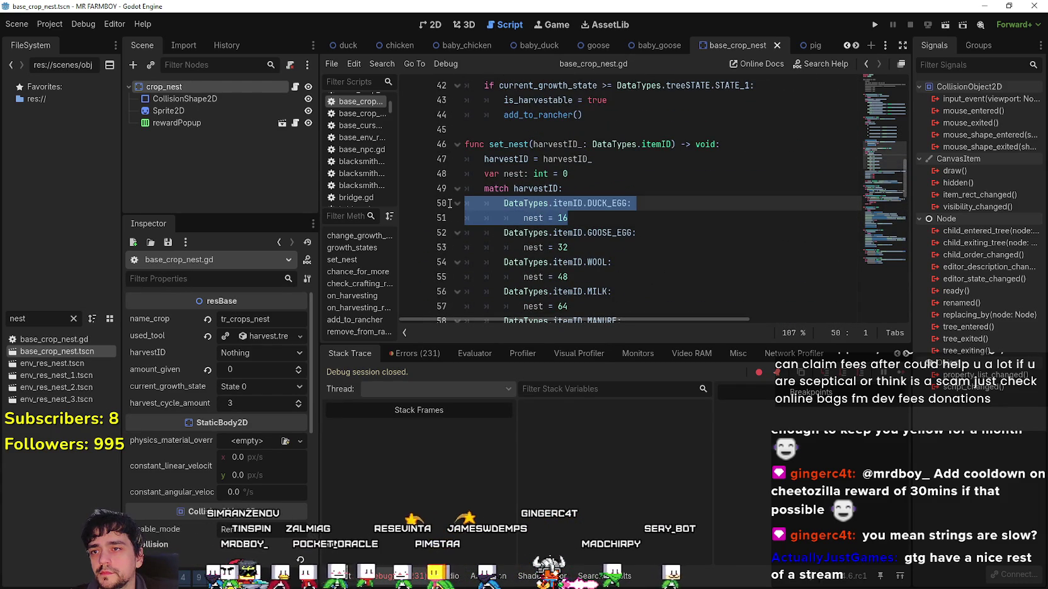
{"action": "double_click", "coordinate": [508, 144]}
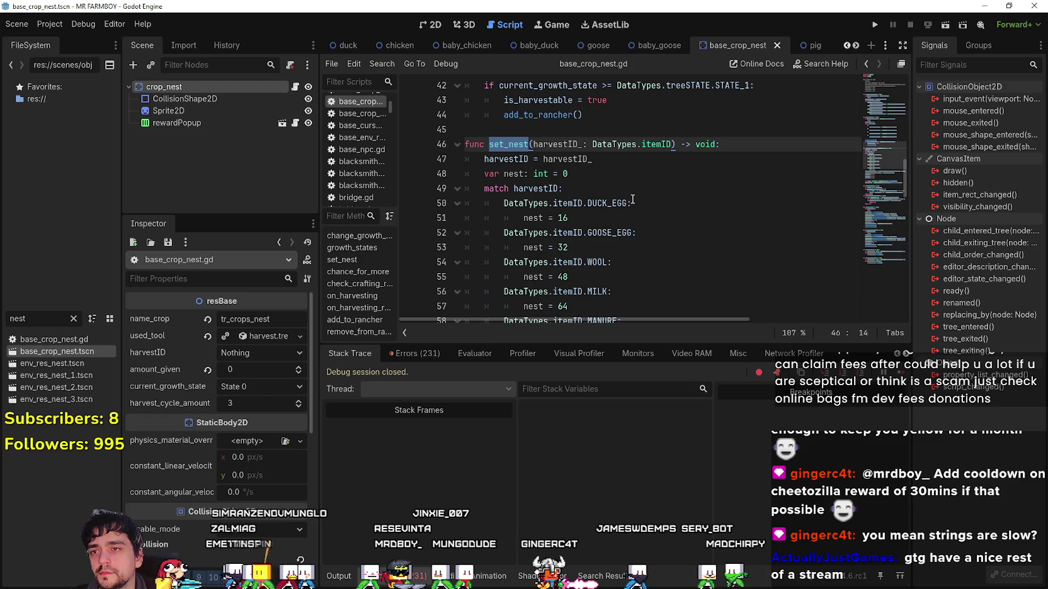
{"action": "left_click", "coordinate": [593, 173]}
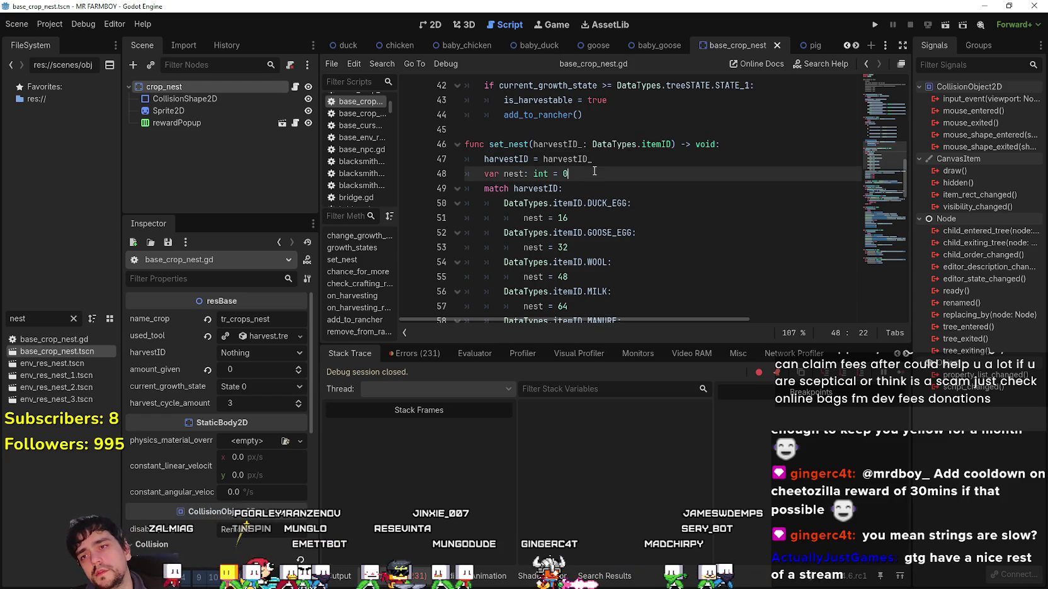
Highlight every harvestID use around the get_resource call, then switch to the chicken scene.
{"action": "scroll", "coordinate": [605, 226], "scroll_direction": "down", "scroll_amount": 2}
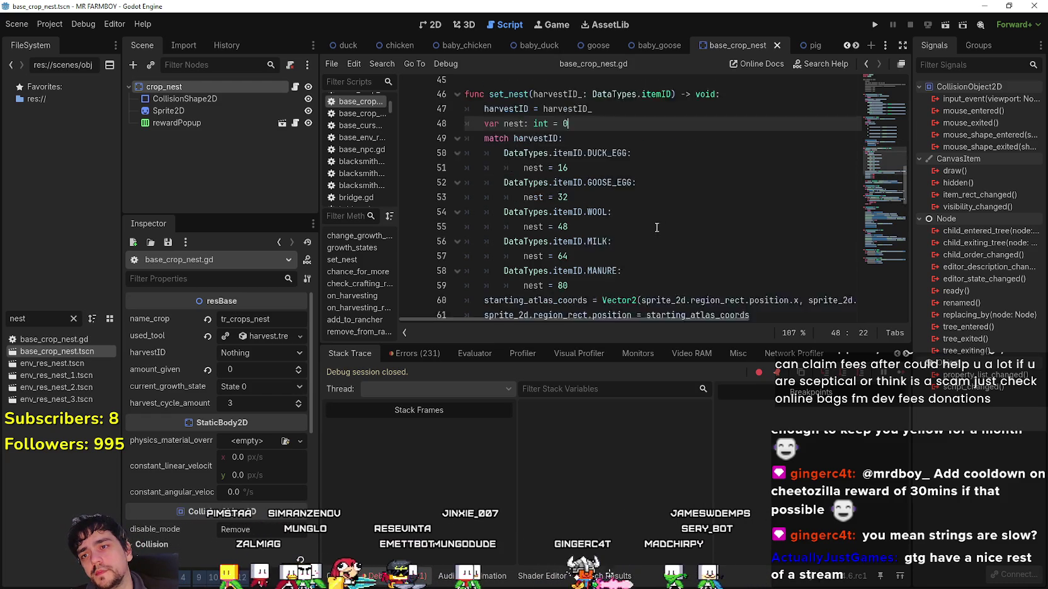
{"action": "left_click", "coordinate": [630, 257]}
{"action": "scroll", "coordinate": [629, 246], "scroll_direction": "down", "scroll_amount": 3}
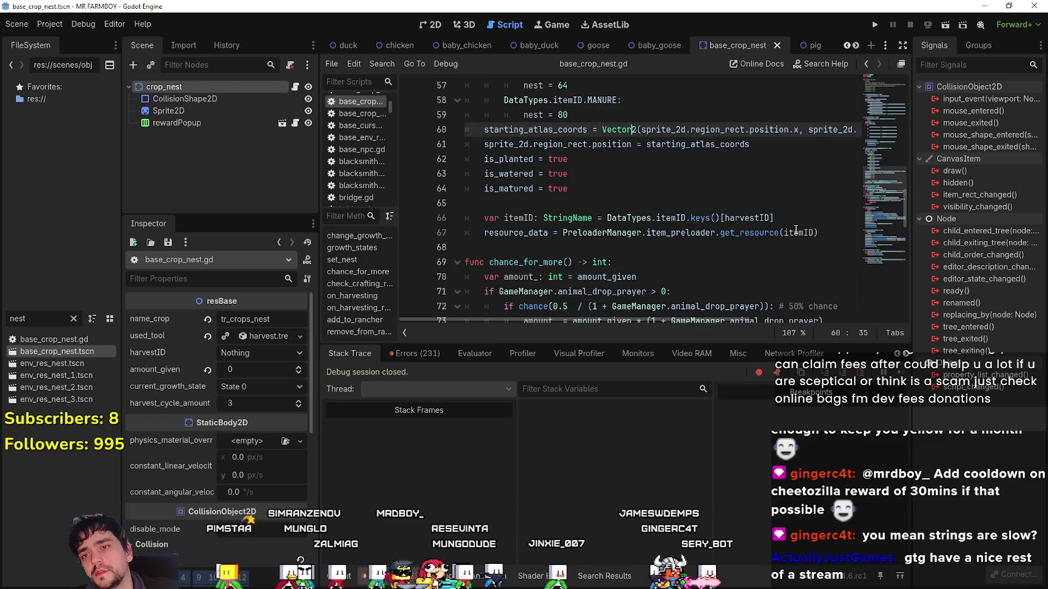
{"action": "left_click", "coordinate": [761, 231]}
{"action": "double_click", "coordinate": [757, 218]}
{"action": "scroll", "coordinate": [532, 200], "scroll_direction": "up", "scroll_amount": 5}
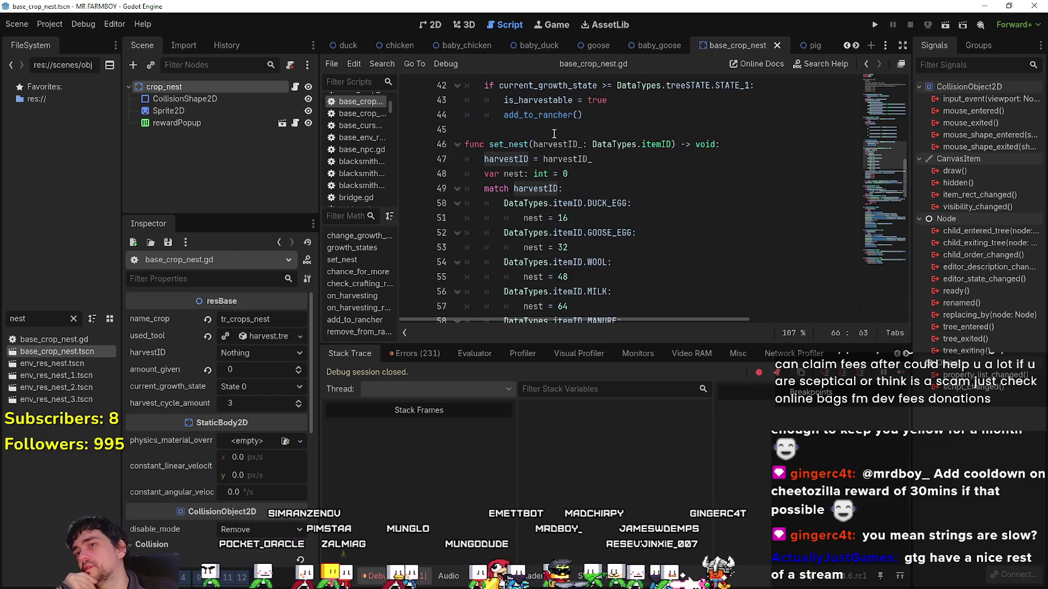
{"action": "left_click", "coordinate": [395, 50]}
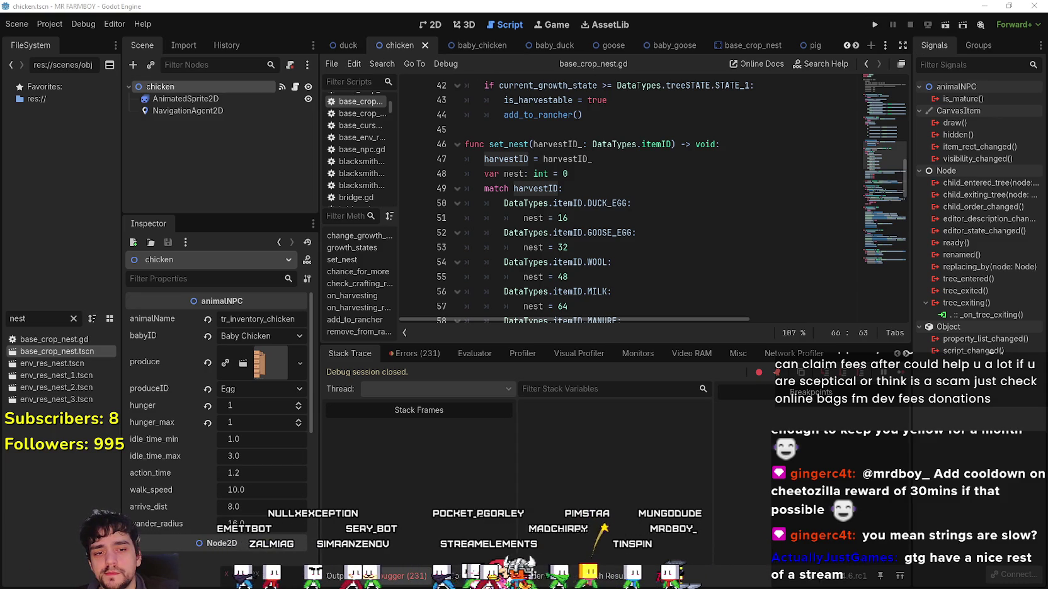
Open the project's user data folder, then dismiss the no-VCS-plugins error from Version Control.
{"action": "left_click", "coordinate": [56, 24]}
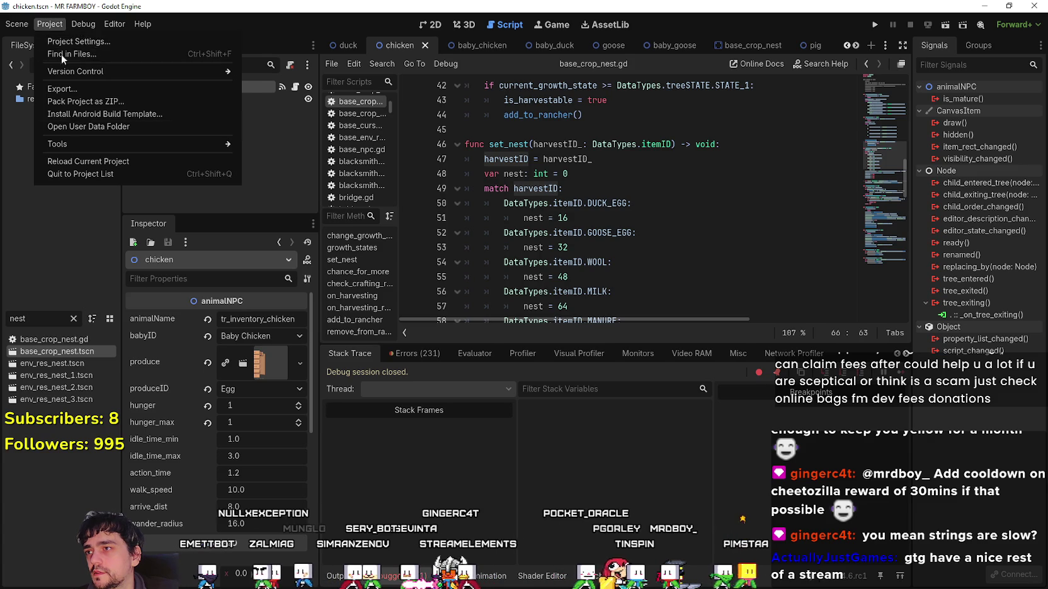
{"action": "left_click", "coordinate": [76, 131]}
{"action": "left_click", "coordinate": [53, 27]}
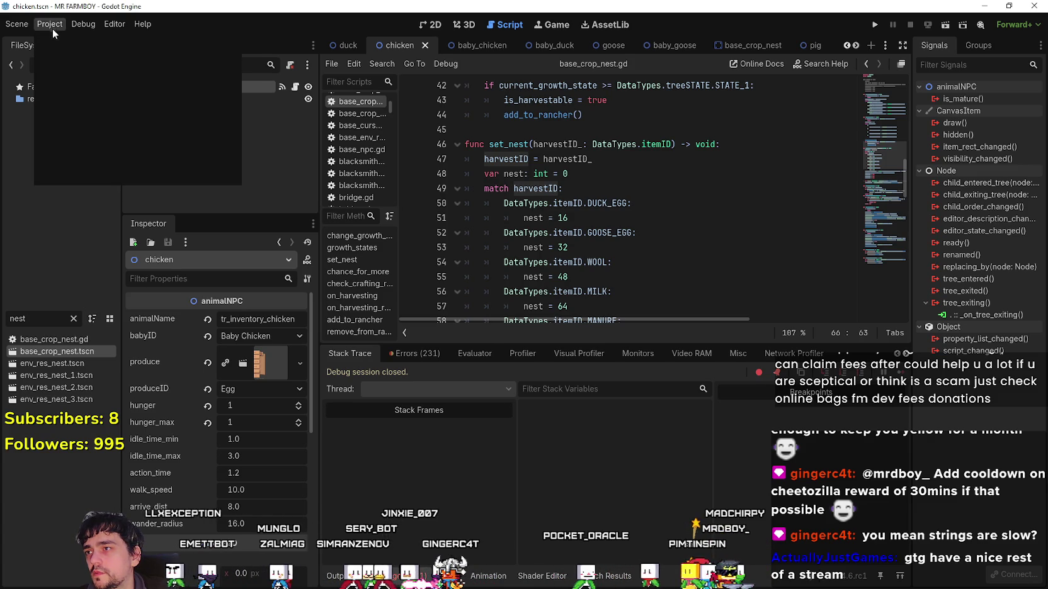
{"action": "mouse_move", "coordinate": [95, 71]}
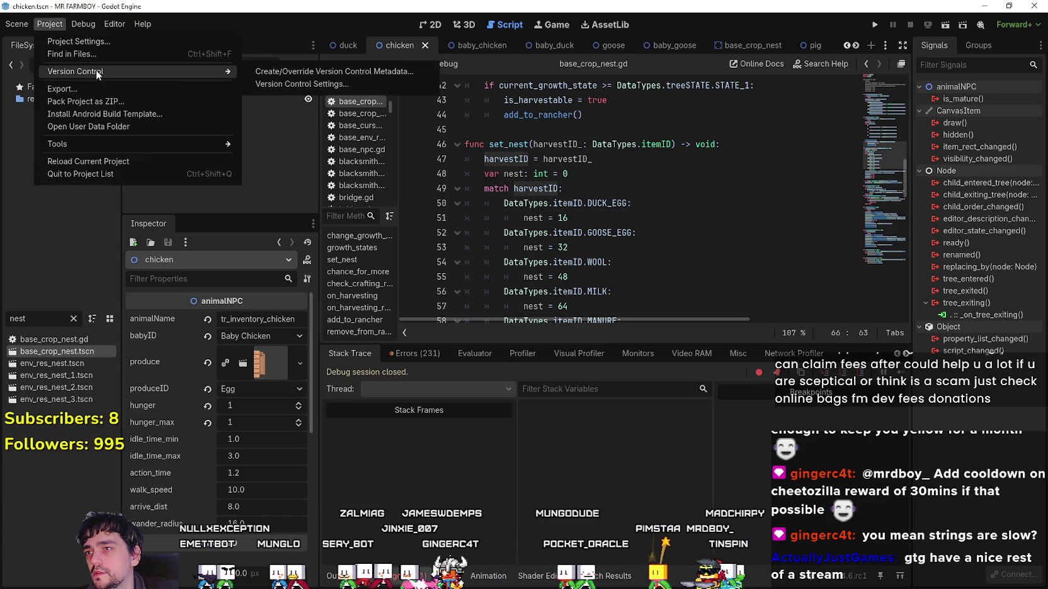
{"action": "left_click", "coordinate": [290, 84]}
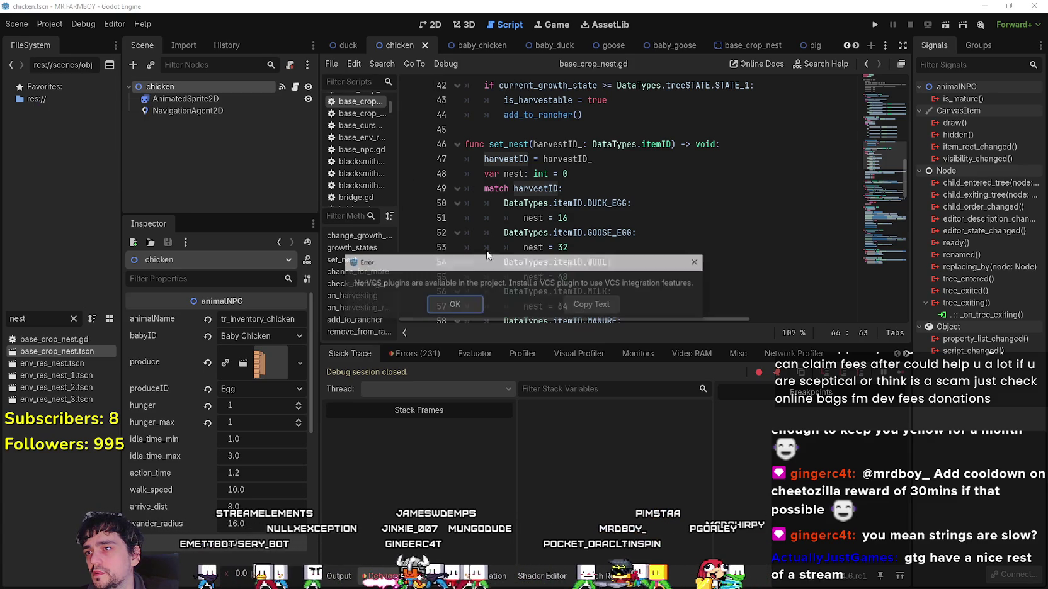
{"action": "left_click", "coordinate": [475, 308]}
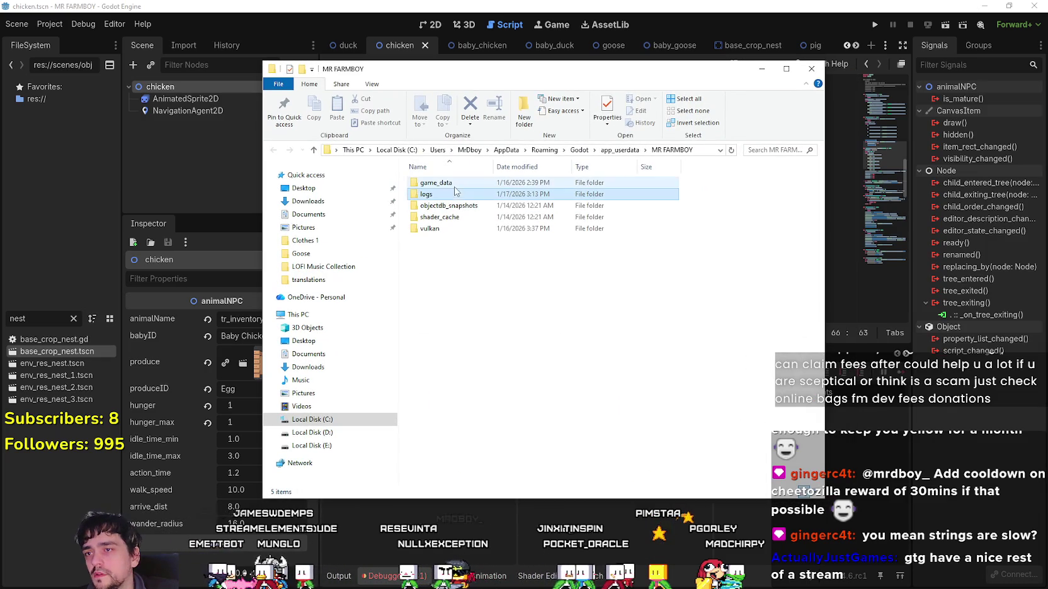
Open game_data, then save_2, then island_main_data.tres in Notepad.
{"action": "double_click", "coordinate": [456, 188]}
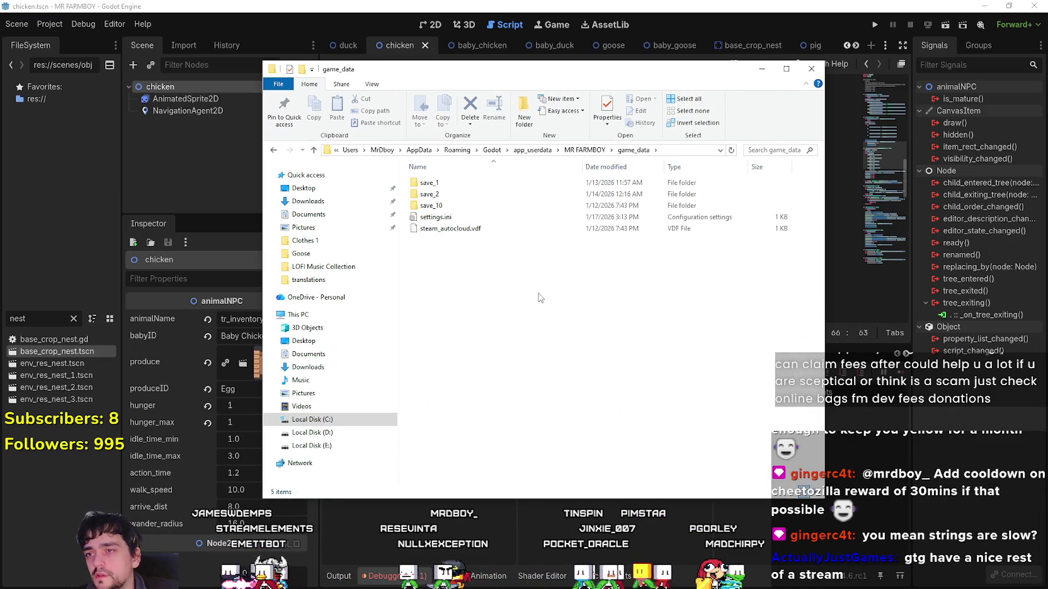
{"action": "double_click", "coordinate": [434, 195]}
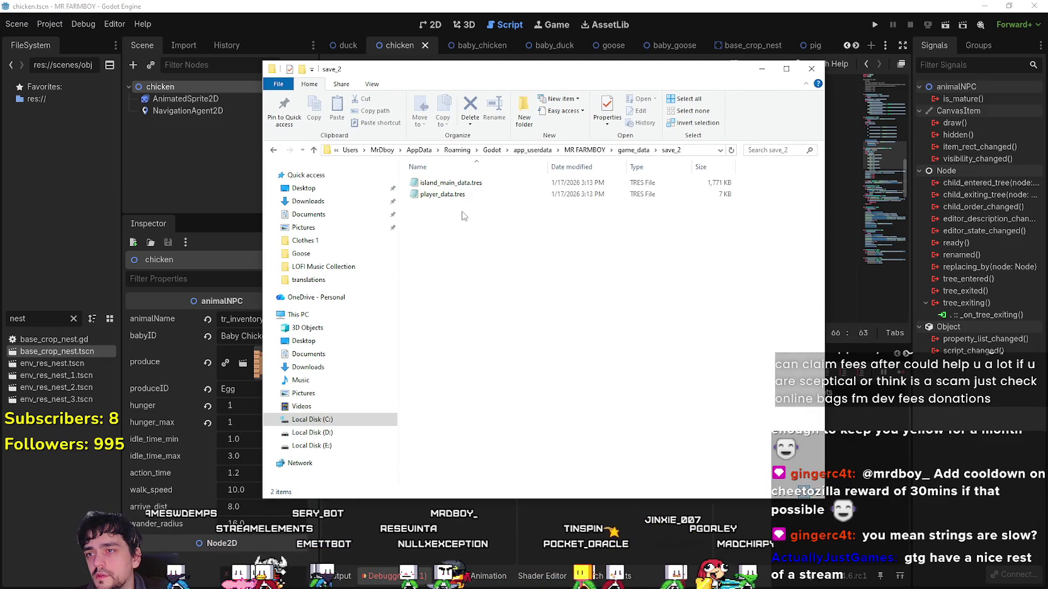
{"action": "double_click", "coordinate": [453, 184]}
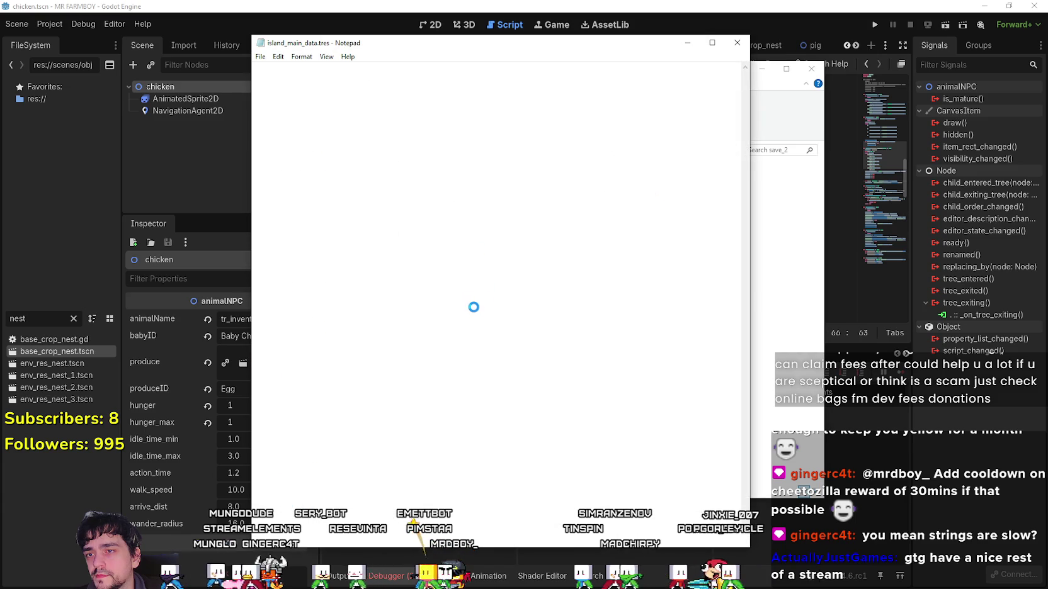
Scroll through the inventory values in island_main_data.tres, then close Notepad and answer its save prompt.
{"action": "scroll", "coordinate": [474, 301], "scroll_direction": "down", "scroll_amount": 1}
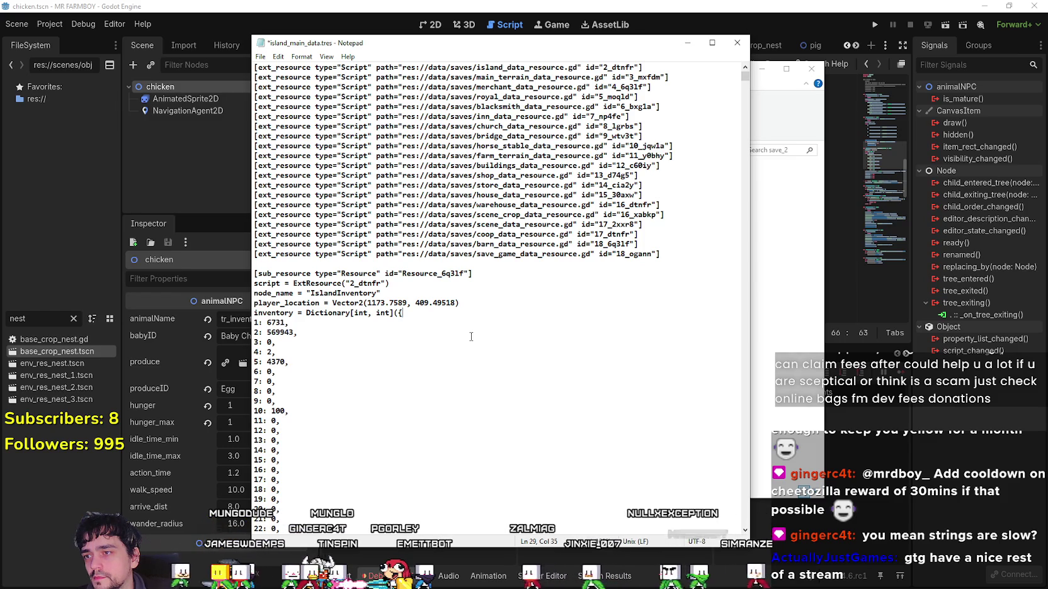
{"action": "left_click", "coordinate": [737, 43]}
{"action": "left_click", "coordinate": [504, 313]}
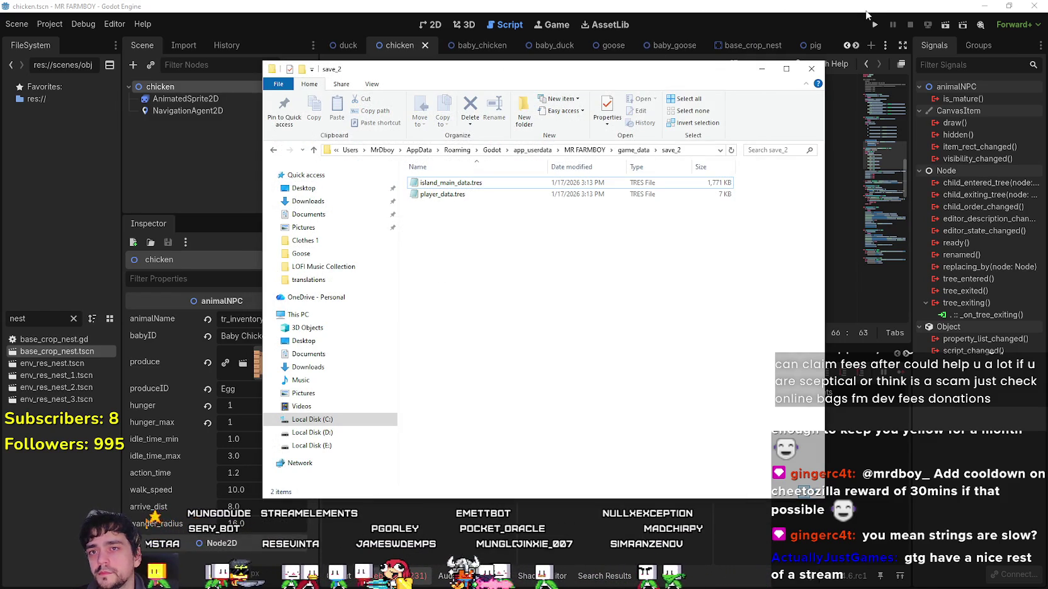
Relaunch MR FARMBOY from Godot and load the Save 2 game via Continue.
{"action": "left_click", "coordinate": [881, 27]}
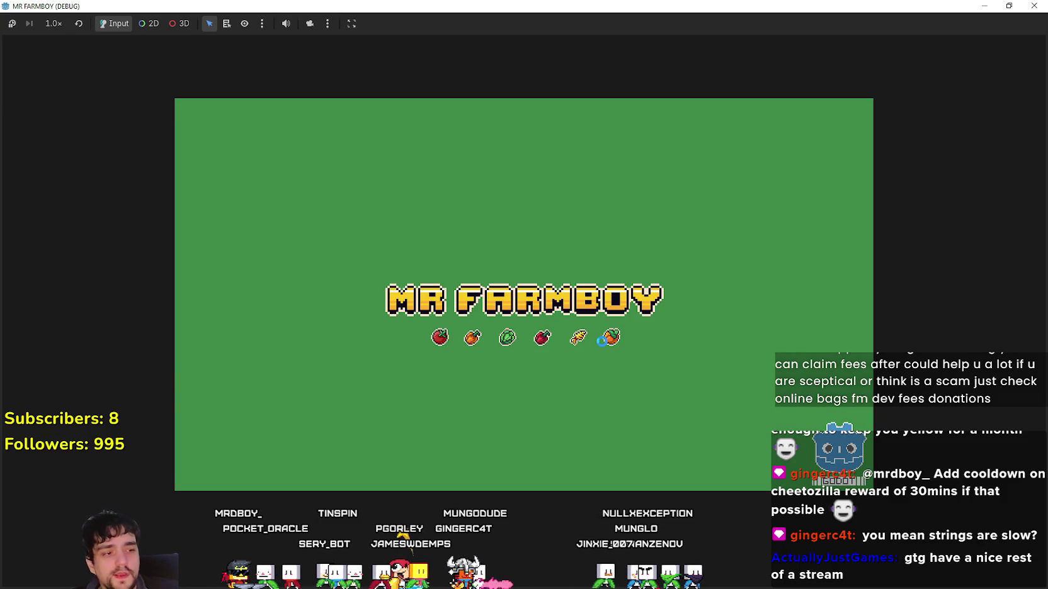
{"action": "left_click", "coordinate": [1034, 5]}
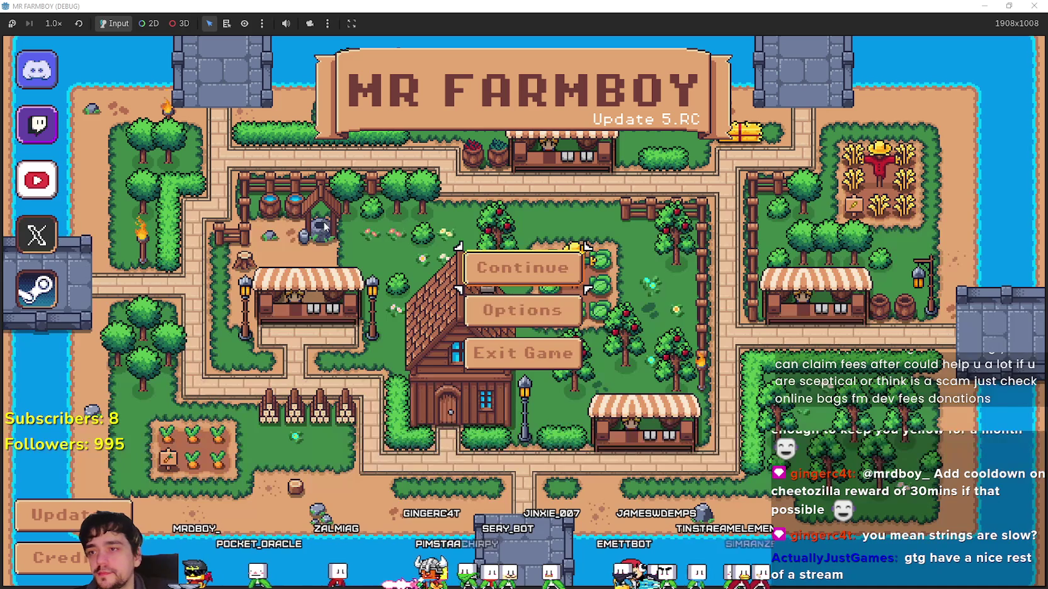
{"action": "left_click", "coordinate": [563, 285]}
{"action": "left_click", "coordinate": [522, 301]}
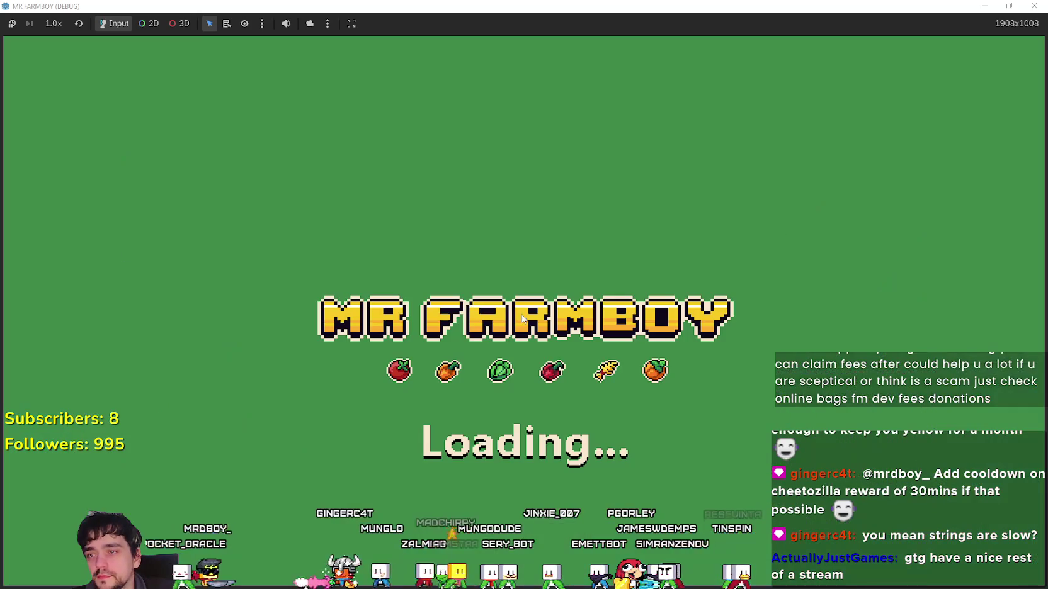
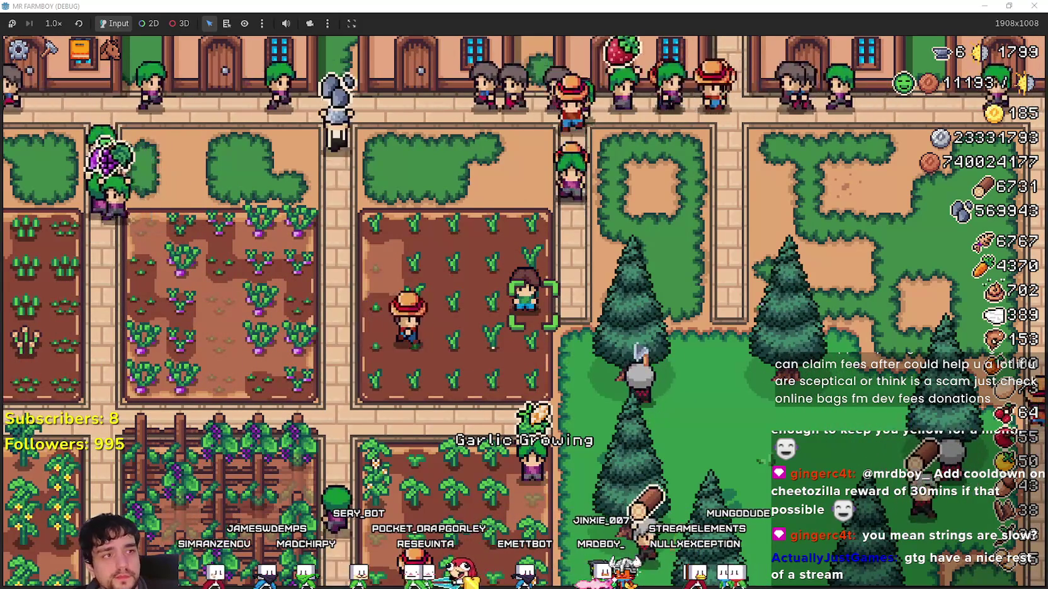
Switch to the browser showing the Reddit post comparing Hytale hosting prices.
{"action": "key", "text": "alt+Tab"}
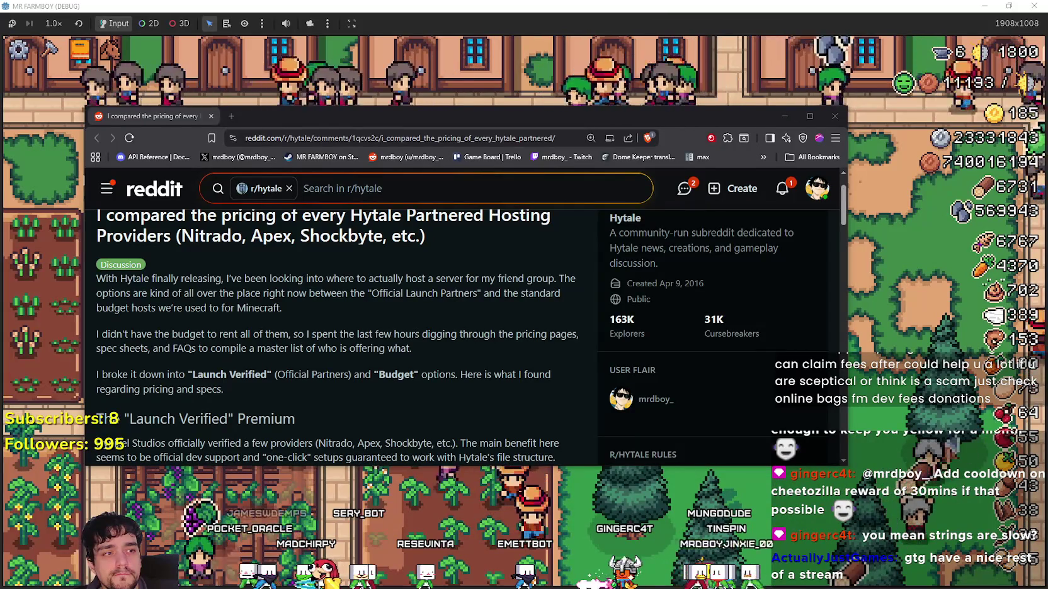
Move the browser window up-right and read the budget paragraph and Launch Verified providers list.
{"action": "left_click_drag", "start_coordinate": [474, 123], "coordinate": [563, 76]}
{"action": "scroll", "coordinate": [433, 274], "scroll_direction": "down", "scroll_amount": 1}
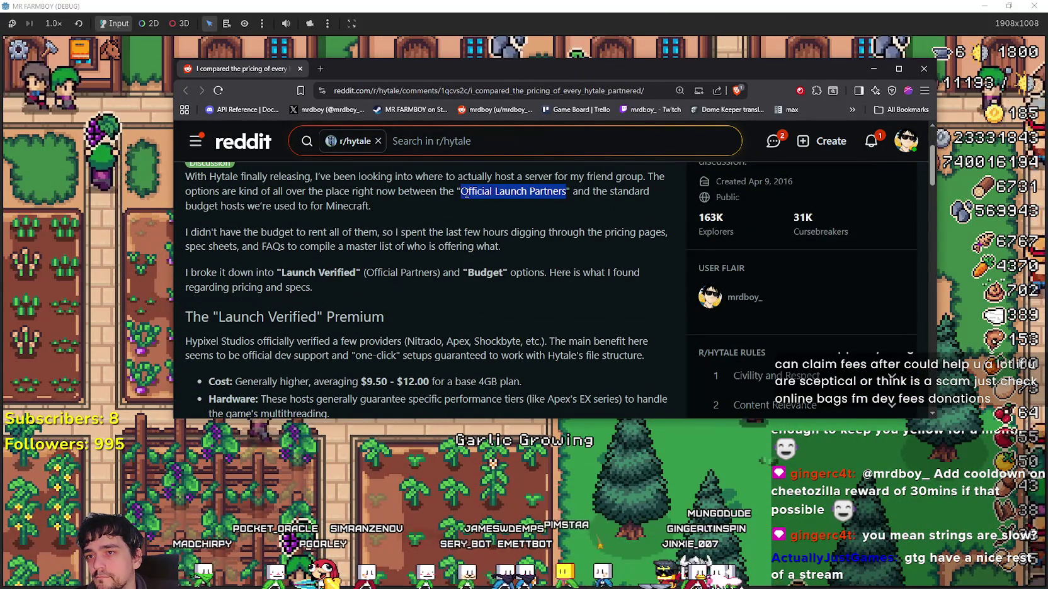
{"action": "mouse_move", "coordinate": [382, 232]}
{"action": "left_mouse_down"}
{"action": "mouse_move", "coordinate": [215, 210]}
{"action": "mouse_move", "coordinate": [198, 231]}
{"action": "mouse_move", "coordinate": [551, 248]}
{"action": "left_mouse_up"}
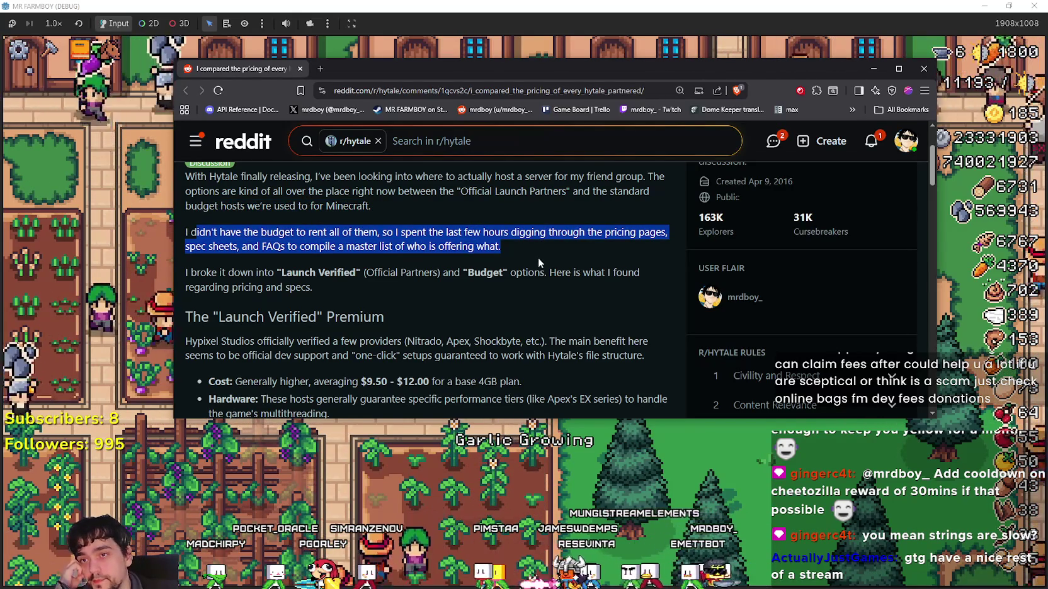
{"action": "left_click", "coordinate": [485, 260]}
{"action": "scroll", "coordinate": [271, 238], "scroll_direction": "down", "scroll_amount": 1}
{"action": "mouse_move", "coordinate": [232, 220]}
{"action": "left_mouse_down"}
{"action": "mouse_move", "coordinate": [537, 233]}
{"action": "mouse_move", "coordinate": [520, 289]}
{"action": "mouse_move", "coordinate": [523, 346]}
{"action": "mouse_move", "coordinate": [516, 301]}
{"action": "left_mouse_up"}
{"action": "double_click", "coordinate": [381, 286]}
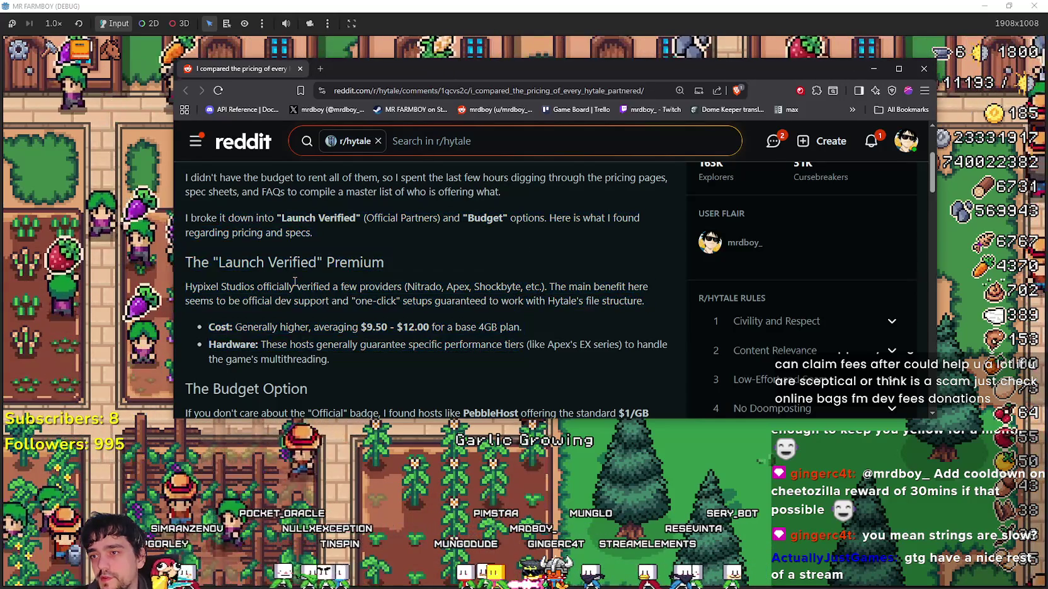
{"action": "left_click", "coordinate": [438, 287]}
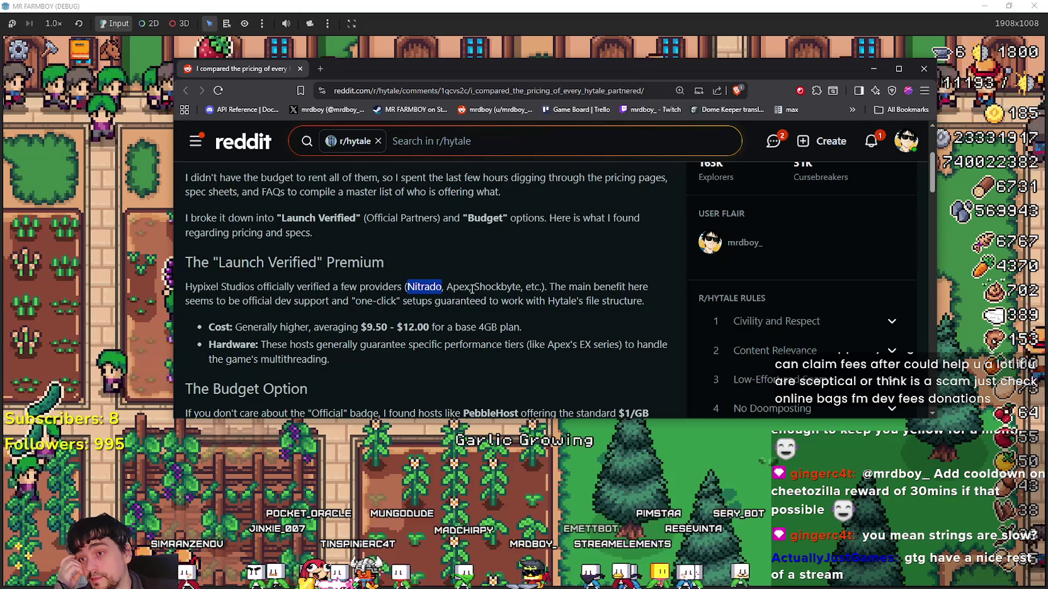
{"action": "left_click_drag", "start_coordinate": [472, 289], "coordinate": [453, 287]}
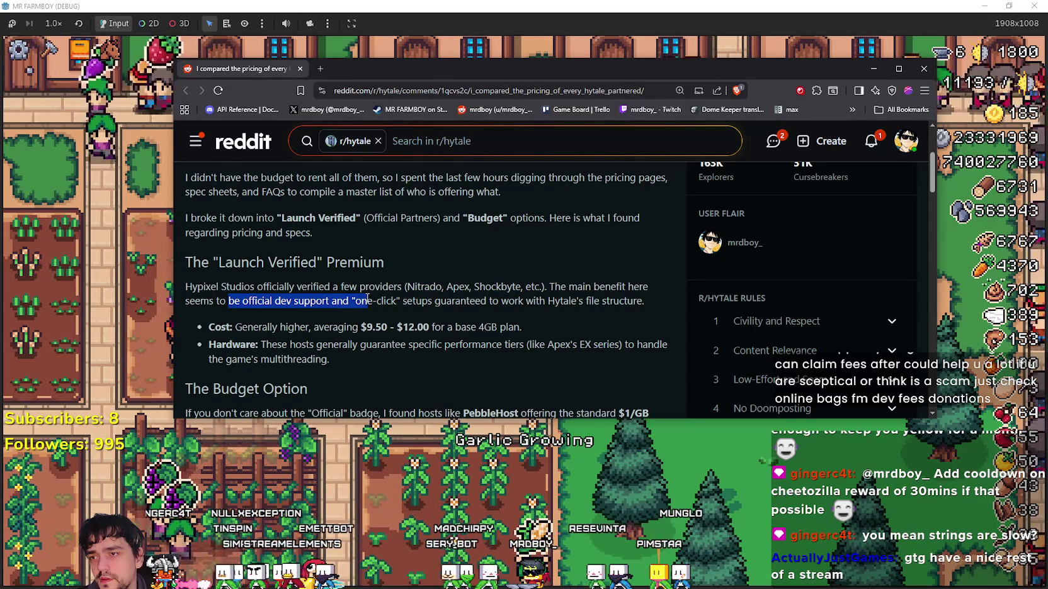
{"action": "mouse_move", "coordinate": [376, 299]}
{"action": "left_mouse_down"}
{"action": "mouse_move", "coordinate": [517, 288]}
{"action": "mouse_move", "coordinate": [640, 302]}
{"action": "mouse_move", "coordinate": [550, 287]}
{"action": "mouse_move", "coordinate": [340, 288]}
{"action": "left_mouse_up"}
{"action": "left_click", "coordinate": [517, 287]}
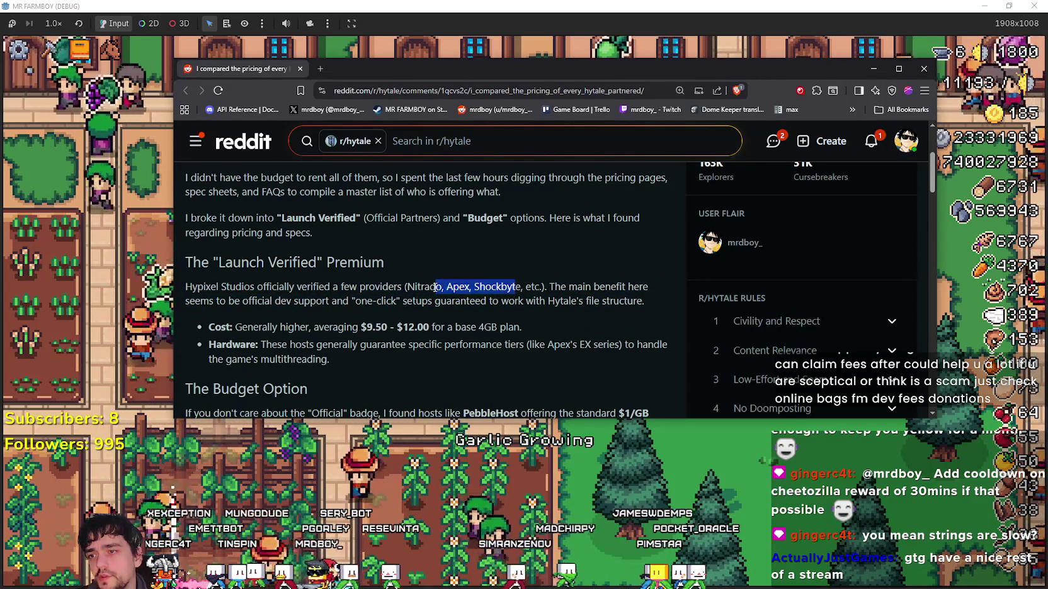
{"action": "left_click", "coordinate": [498, 292]}
Read the Cost and Hardware bullets, then bring up options for the word Apex.
{"action": "scroll", "coordinate": [356, 306], "scroll_direction": "down", "scroll_amount": 1}
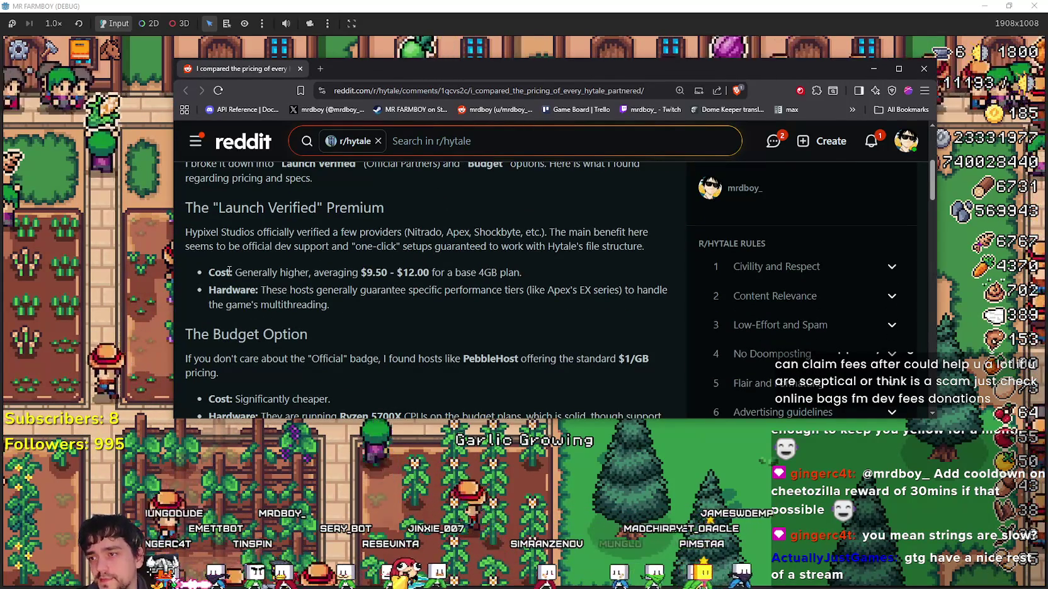
{"action": "mouse_move", "coordinate": [255, 272]}
{"action": "left_mouse_down"}
{"action": "mouse_move", "coordinate": [346, 272]}
{"action": "mouse_move", "coordinate": [265, 272]}
{"action": "mouse_move", "coordinate": [309, 272]}
{"action": "left_mouse_up"}
{"action": "double_click", "coordinate": [337, 272]}
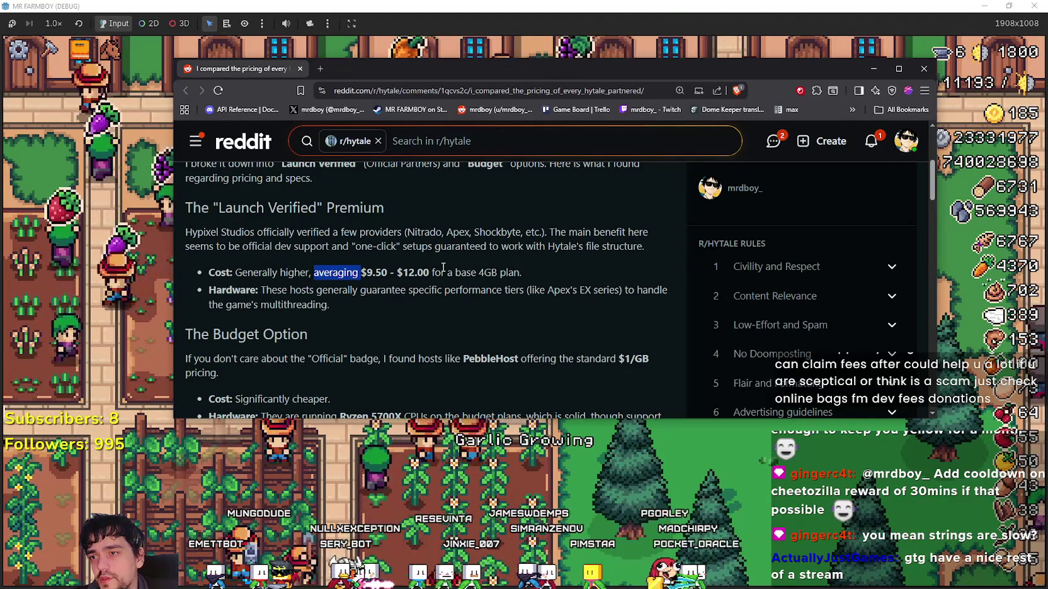
{"action": "left_click", "coordinate": [467, 298]}
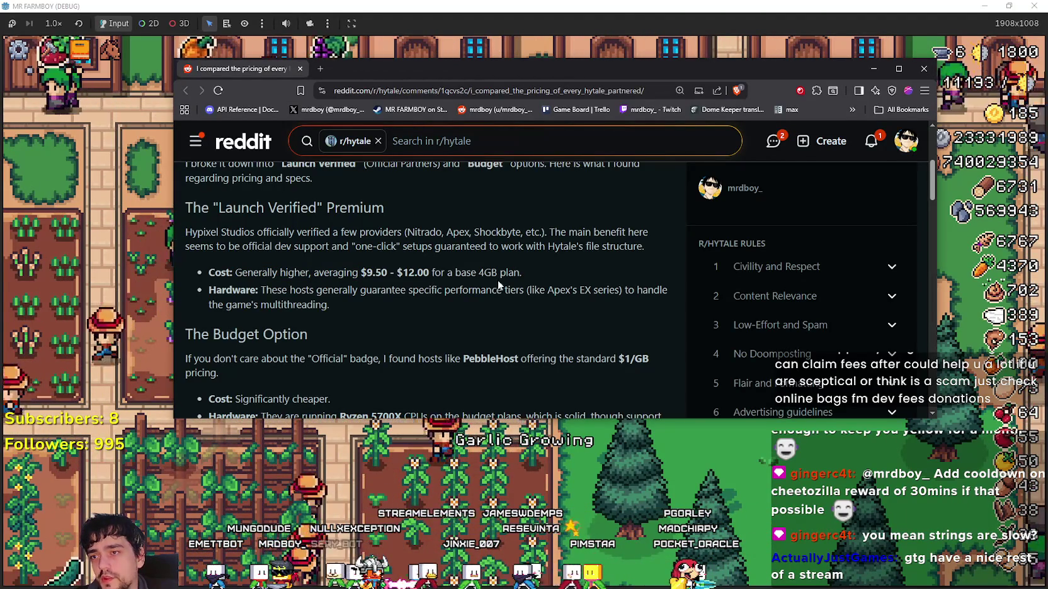
{"action": "scroll", "coordinate": [468, 298], "scroll_direction": "down", "scroll_amount": 1}
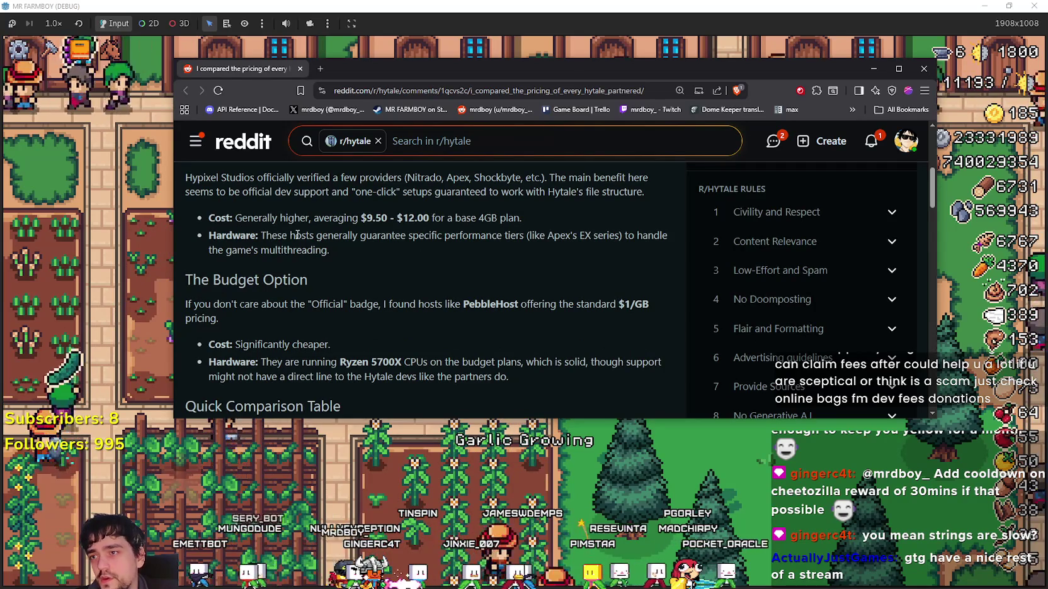
{"action": "left_click_drag", "start_coordinate": [297, 235], "coordinate": [358, 257]}
{"action": "left_click", "coordinate": [357, 259]}
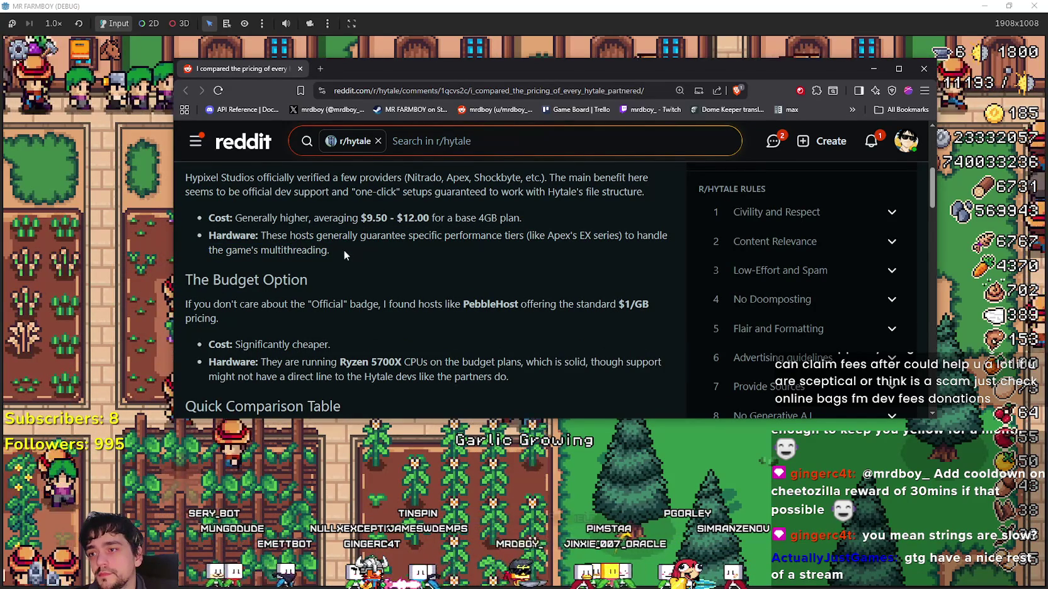
{"action": "scroll", "coordinate": [492, 268], "scroll_direction": "up", "scroll_amount": 2}
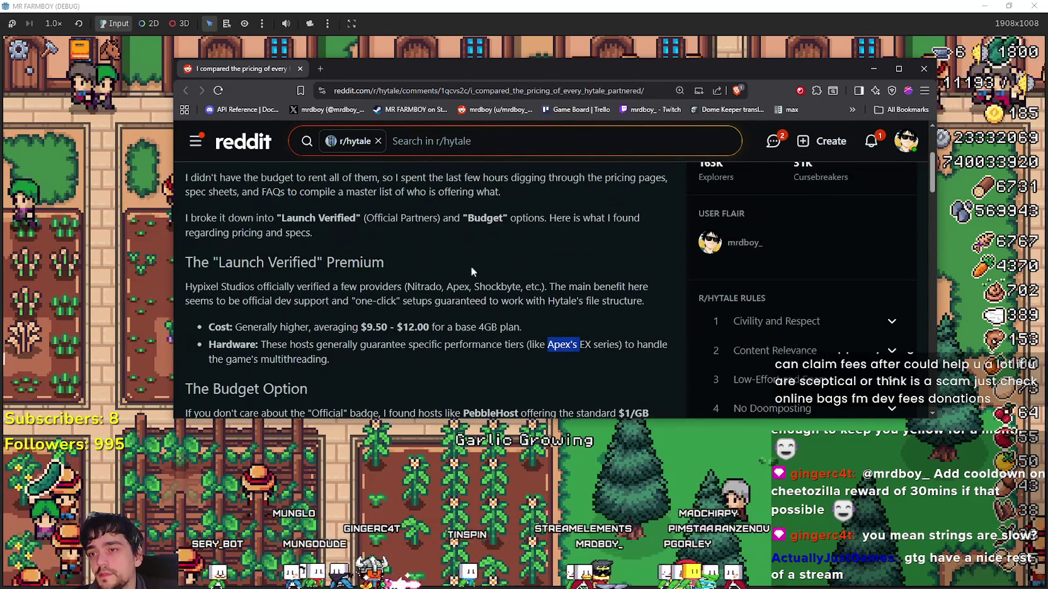
{"action": "right_click", "coordinate": [459, 282]}
Search Google for 'Apex hosting' and open the Apex Hosting website result.
{"action": "left_click", "coordinate": [484, 320]}
{"action": "scroll", "coordinate": [329, 287], "scroll_direction": "down", "scroll_amount": 5}
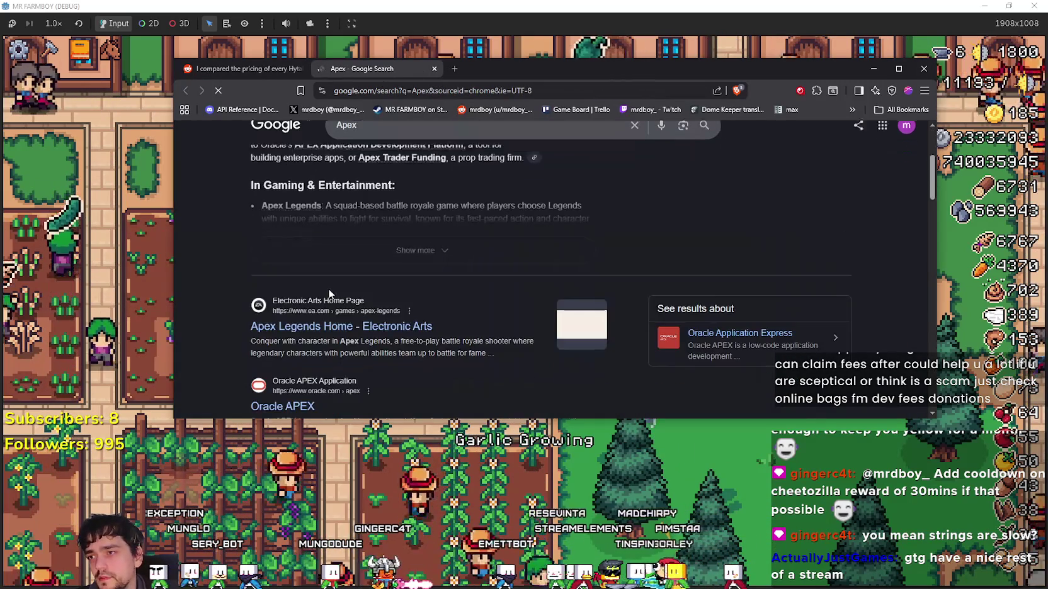
{"action": "left_click", "coordinate": [414, 141]}
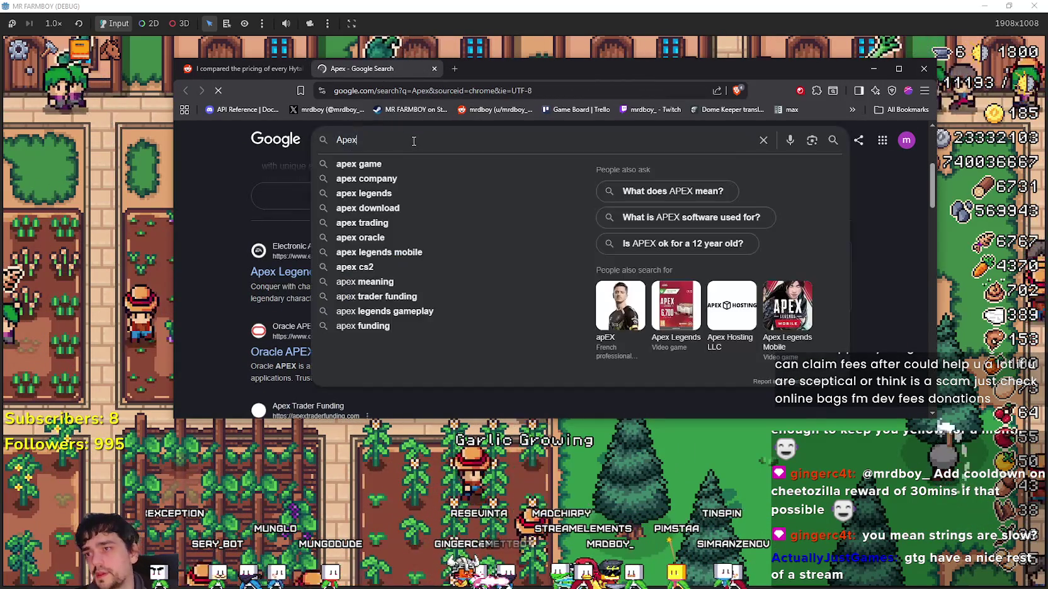
{"action": "type", "text": "hosting"}
{"action": "key", "text": "Return"}
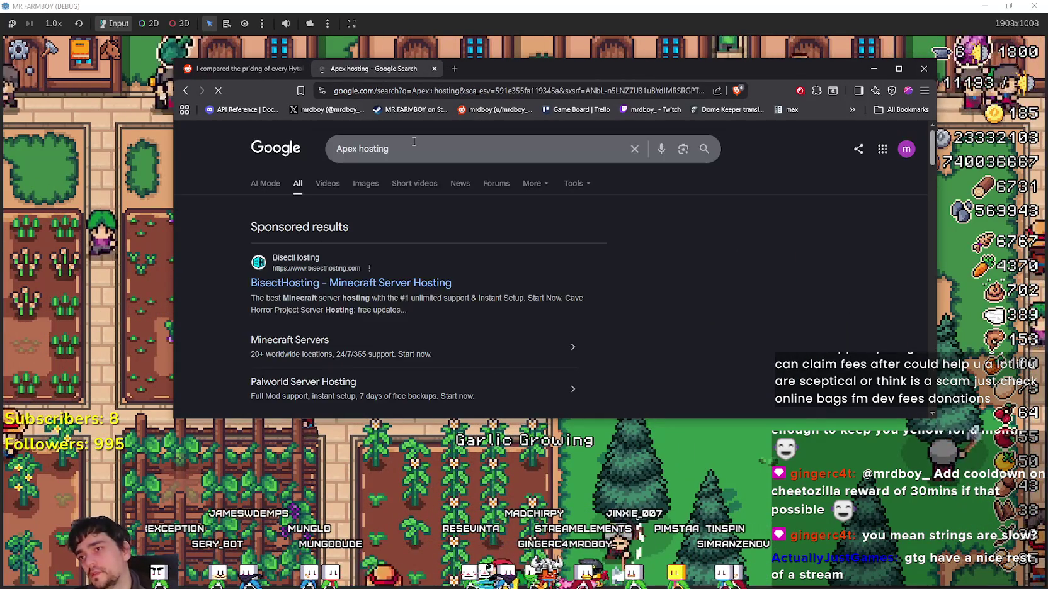
{"action": "scroll", "coordinate": [529, 320], "scroll_direction": "down", "scroll_amount": 5}
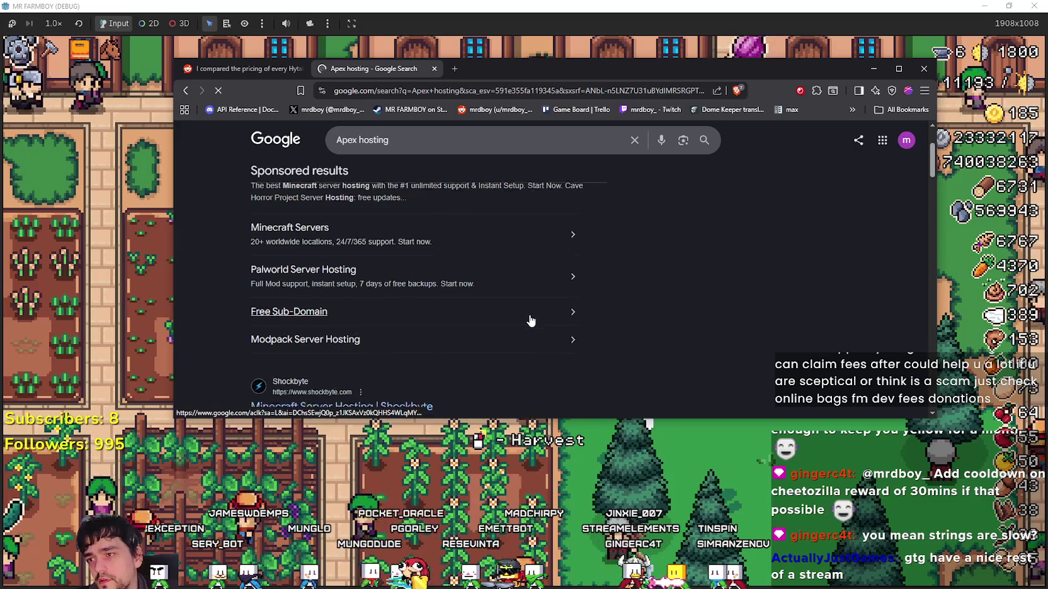
{"action": "scroll", "coordinate": [529, 315], "scroll_direction": "down", "scroll_amount": 4}
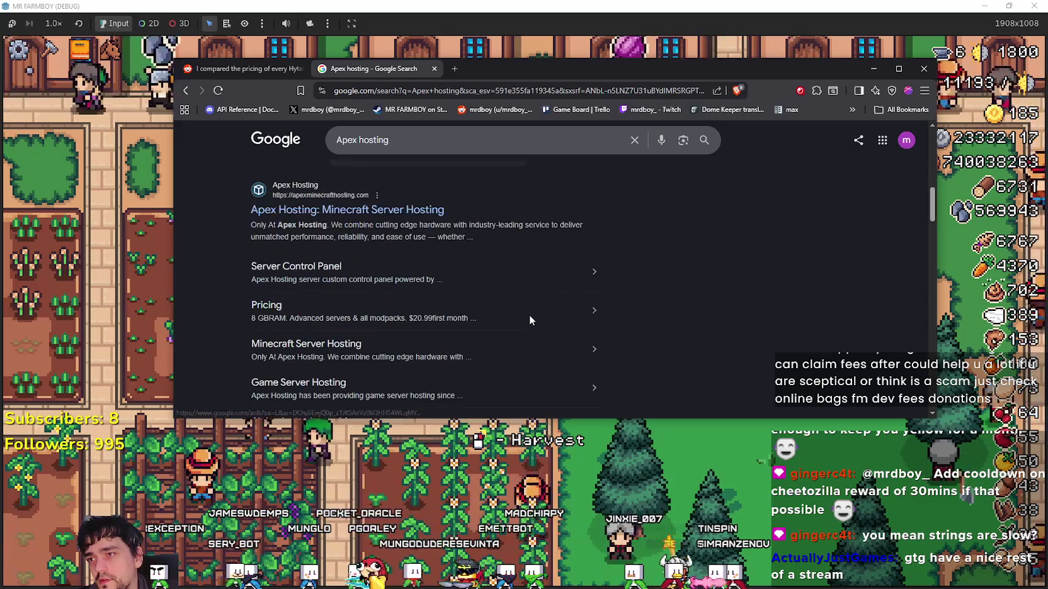
{"action": "left_click", "coordinate": [346, 212]}
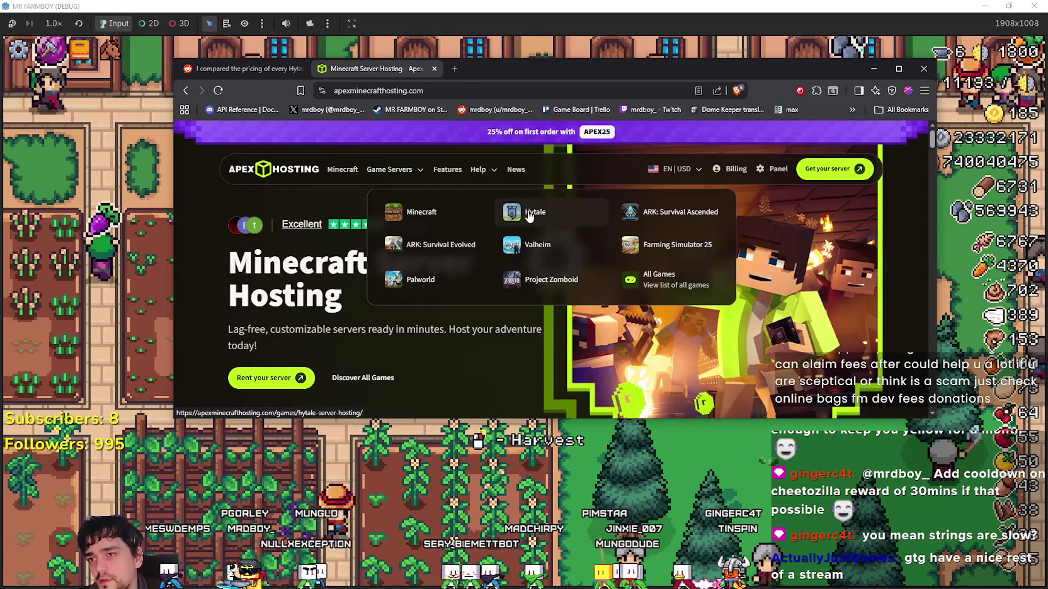
Browse the Hytale hosting plans and open the guide on how much RAM is needed.
{"action": "scroll", "coordinate": [423, 307], "scroll_direction": "down", "scroll_amount": 5}
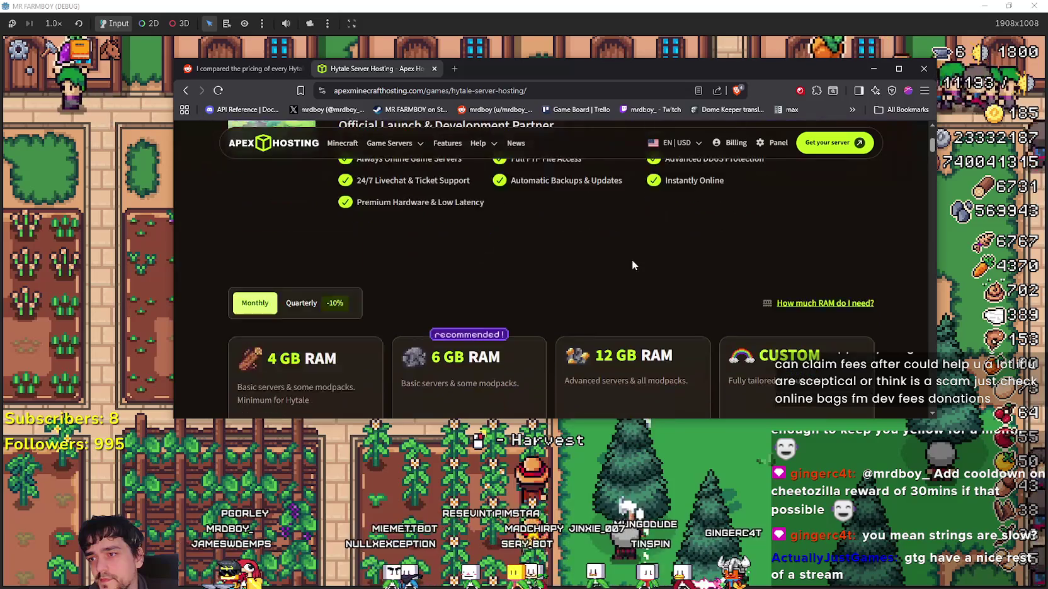
{"action": "scroll", "coordinate": [586, 233], "scroll_direction": "down", "scroll_amount": 2}
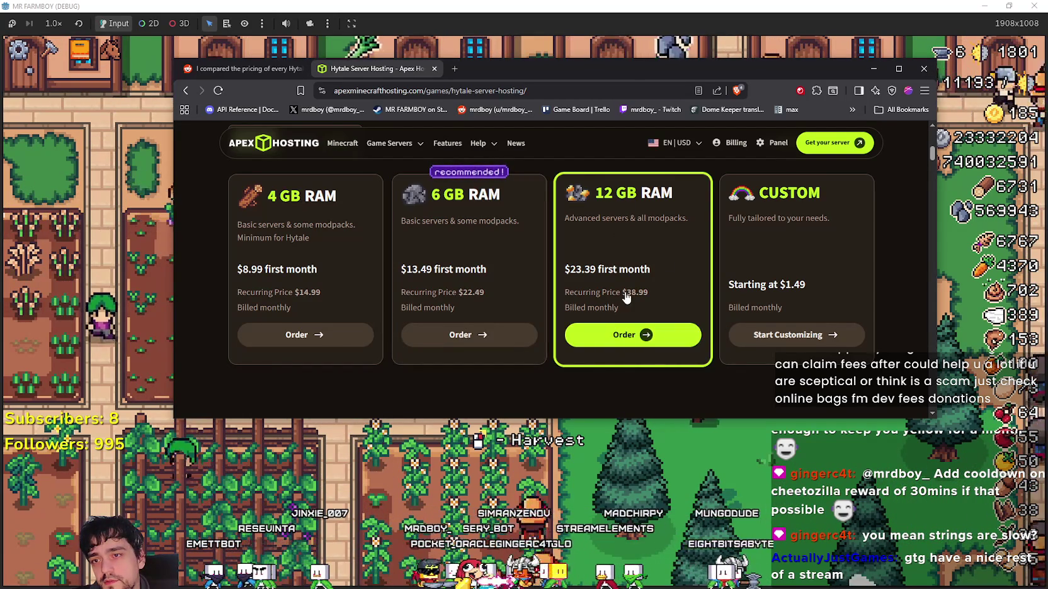
{"action": "scroll", "coordinate": [631, 286], "scroll_direction": "down", "scroll_amount": 3}
{"action": "scroll", "coordinate": [643, 266], "scroll_direction": "up", "scroll_amount": 3}
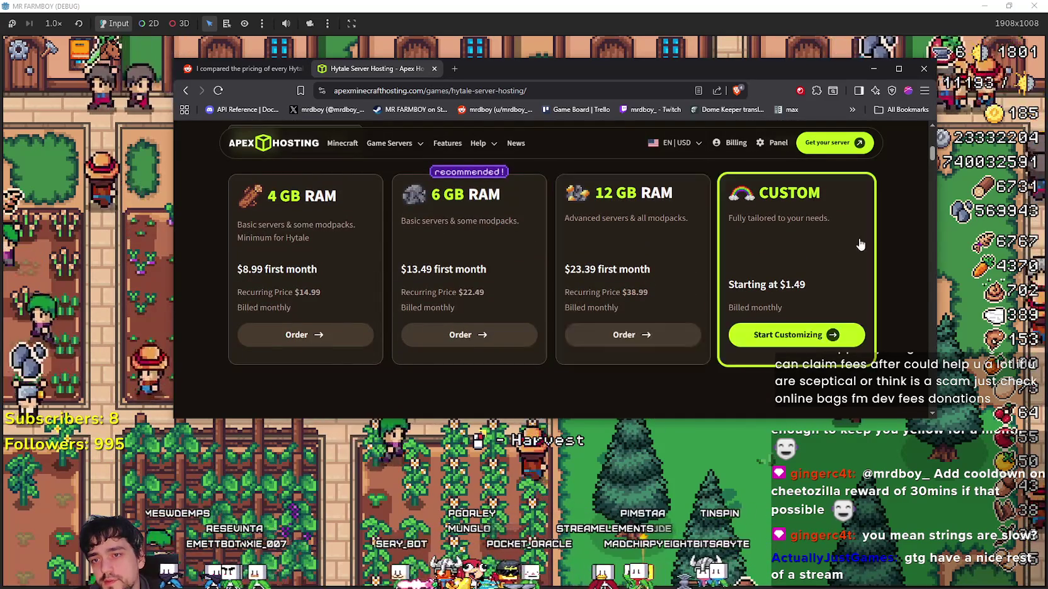
{"action": "left_click", "coordinate": [796, 334]}
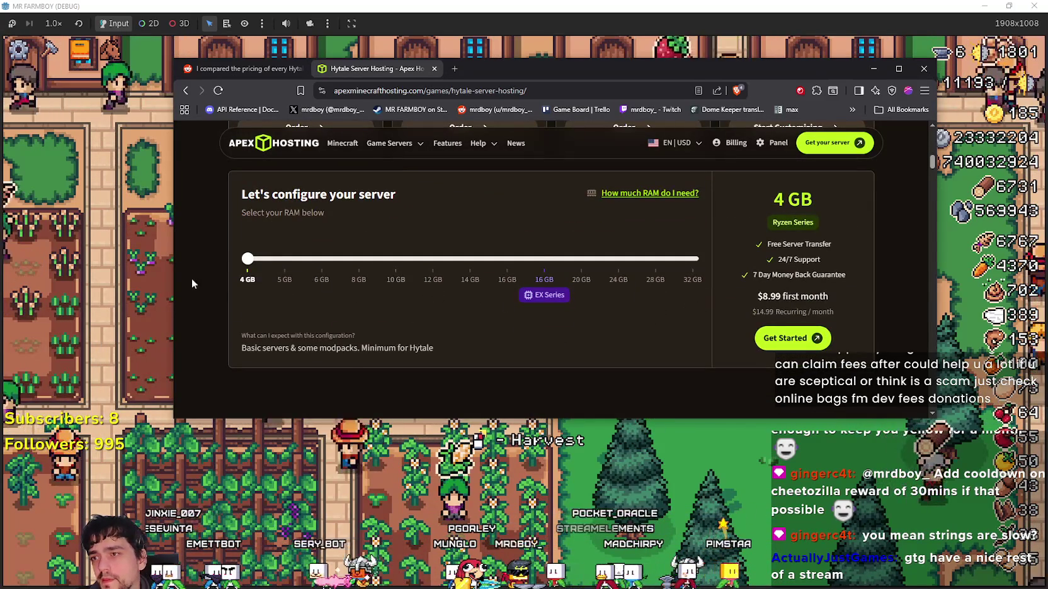
{"action": "left_click", "coordinate": [646, 195]}
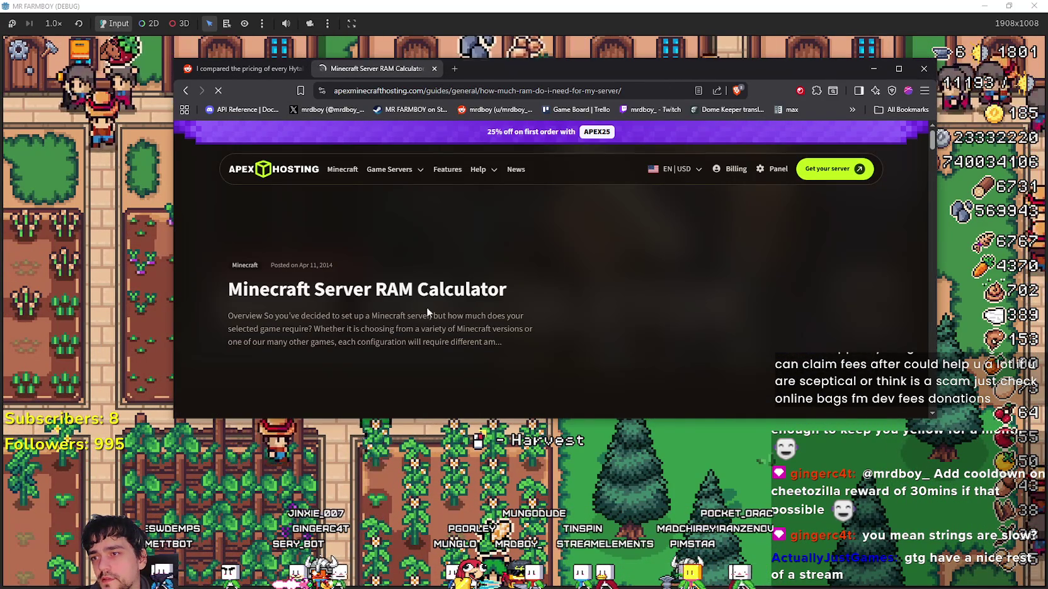
Read the RAM guide's player slot figures for the 2 GB and 4 GB plans.
{"action": "scroll", "coordinate": [413, 292], "scroll_direction": "down", "scroll_amount": 5}
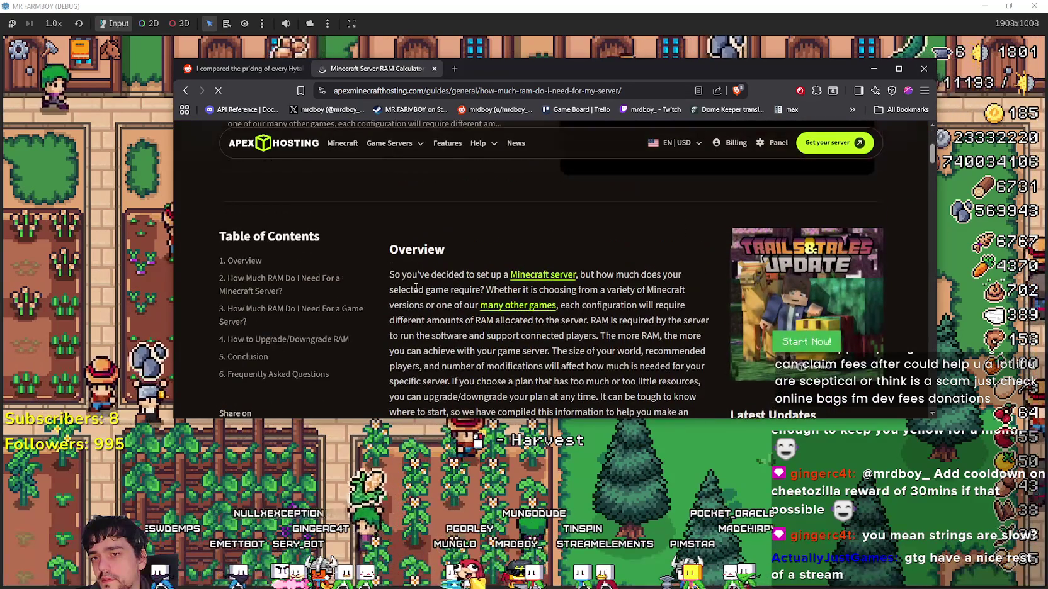
{"action": "scroll", "coordinate": [415, 291], "scroll_direction": "down", "scroll_amount": 3}
{"action": "scroll", "coordinate": [406, 306], "scroll_direction": "down", "scroll_amount": 5}
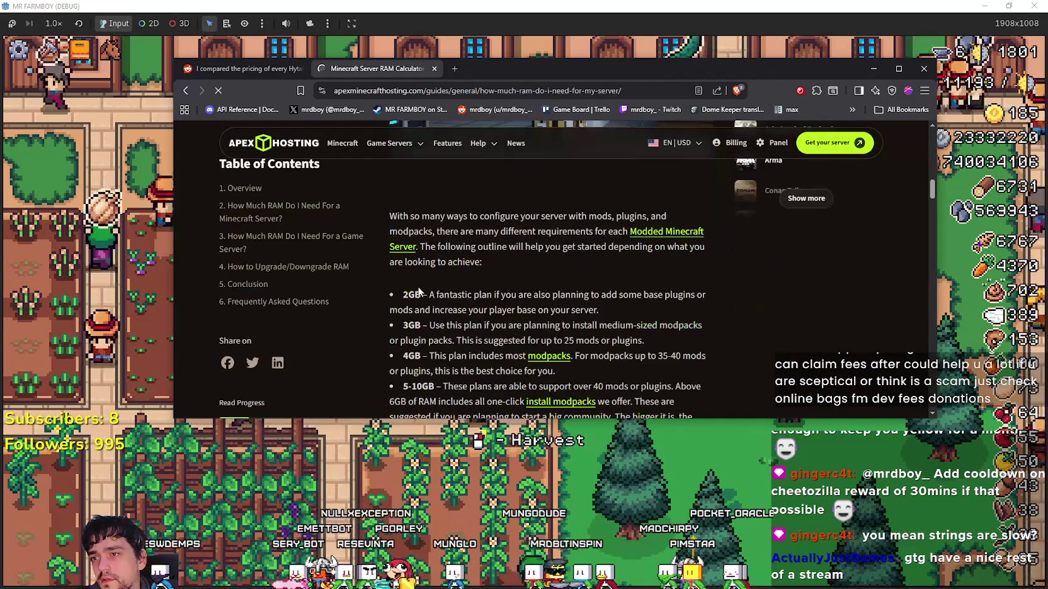
{"action": "scroll", "coordinate": [398, 319], "scroll_direction": "down", "scroll_amount": 3}
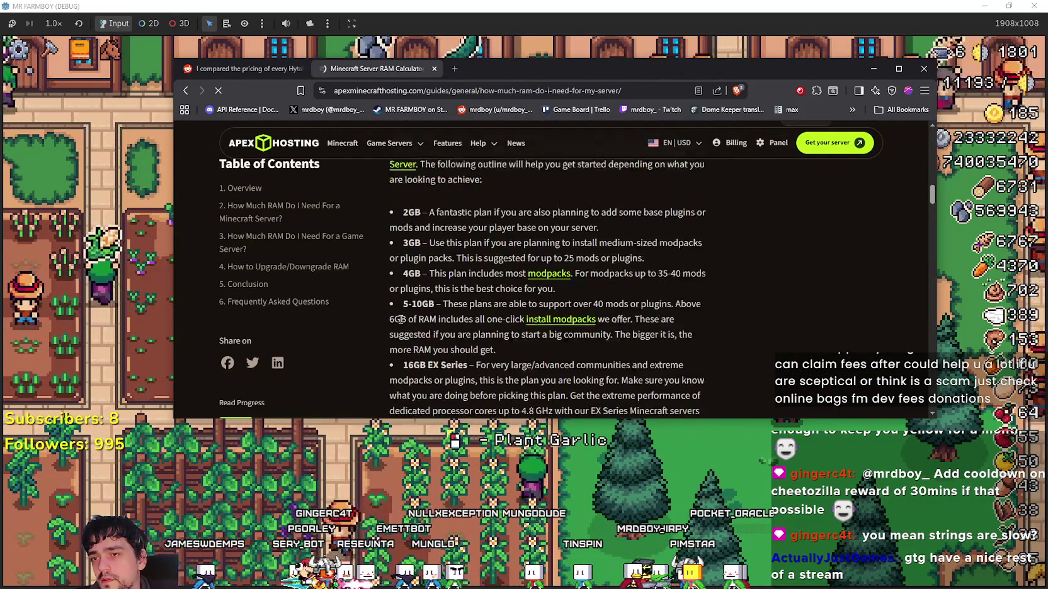
{"action": "scroll", "coordinate": [496, 263], "scroll_direction": "up", "scroll_amount": 2}
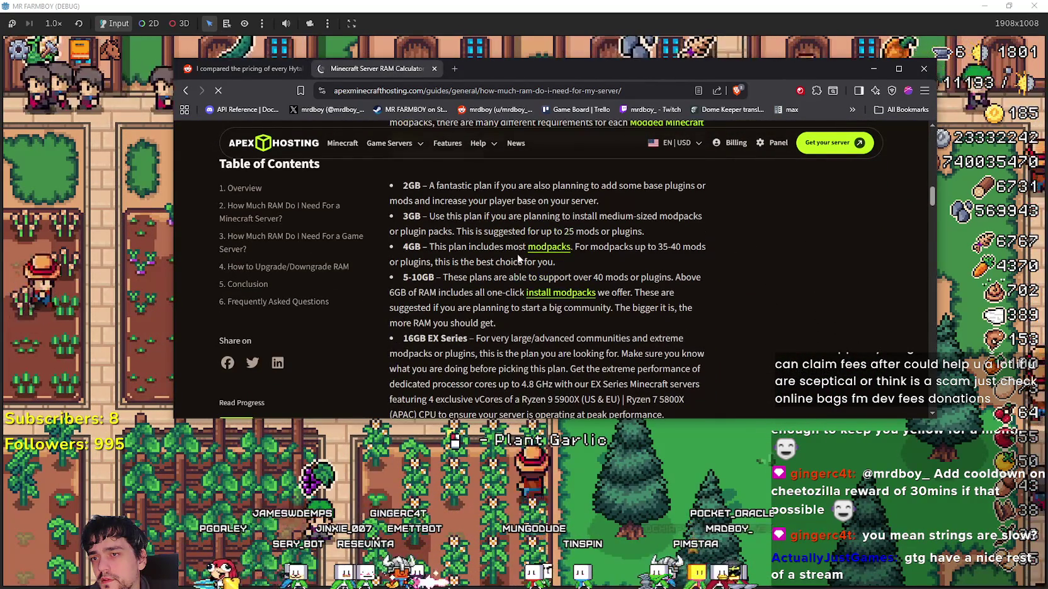
{"action": "left_click_drag", "start_coordinate": [458, 249], "coordinate": [709, 300]}
{"action": "left_click", "coordinate": [715, 298]}
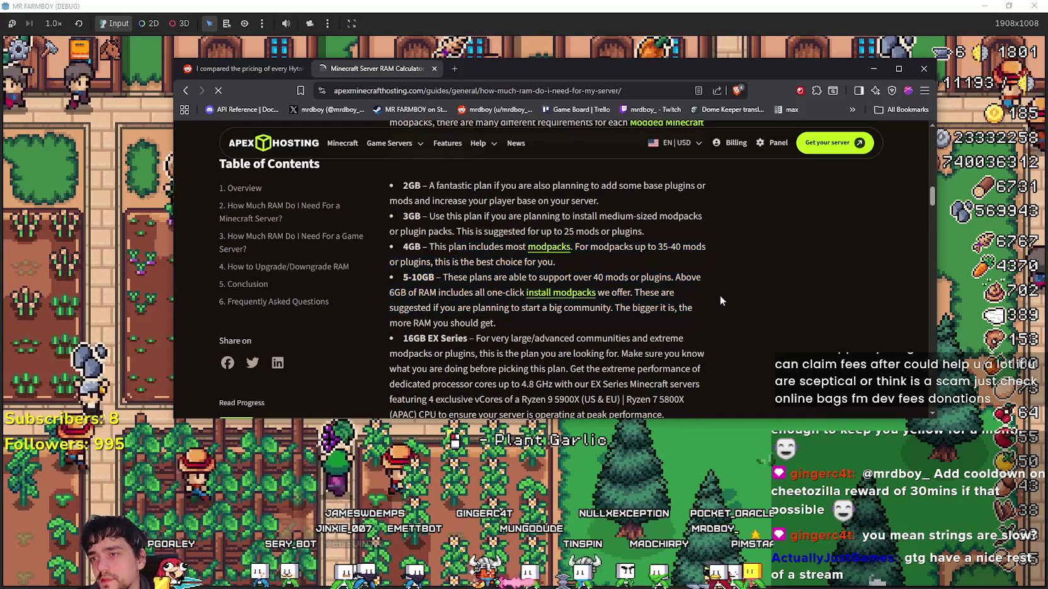
{"action": "scroll", "coordinate": [717, 288], "scroll_direction": "down", "scroll_amount": 4}
{"action": "scroll", "coordinate": [718, 287], "scroll_direction": "down", "scroll_amount": 3}
{"action": "scroll", "coordinate": [463, 190], "scroll_direction": "up", "scroll_amount": 2}
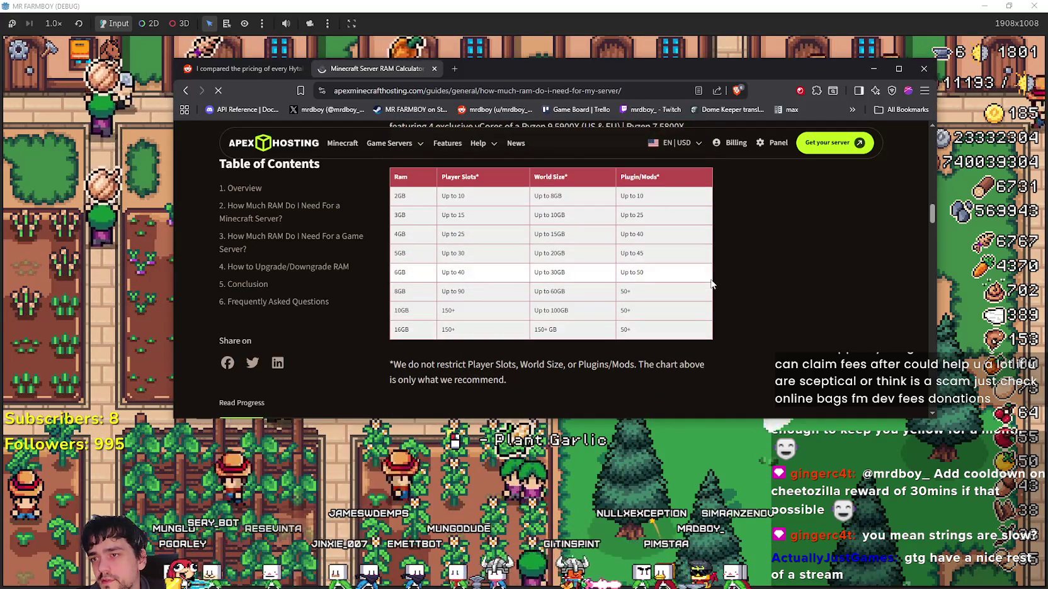
{"action": "triple_click", "coordinate": [464, 196]}
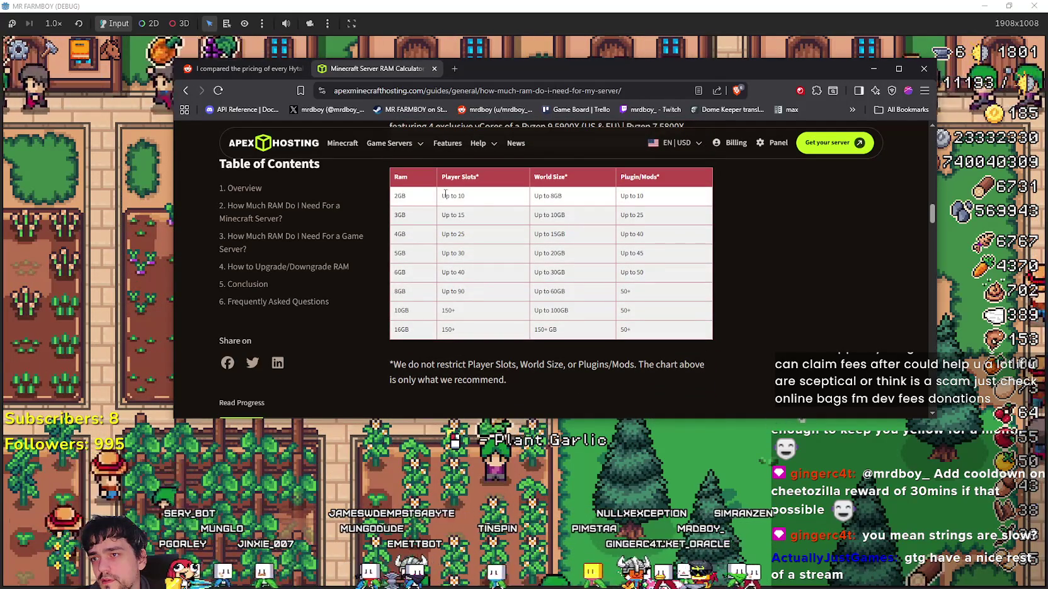
{"action": "triple_click", "coordinate": [473, 236]}
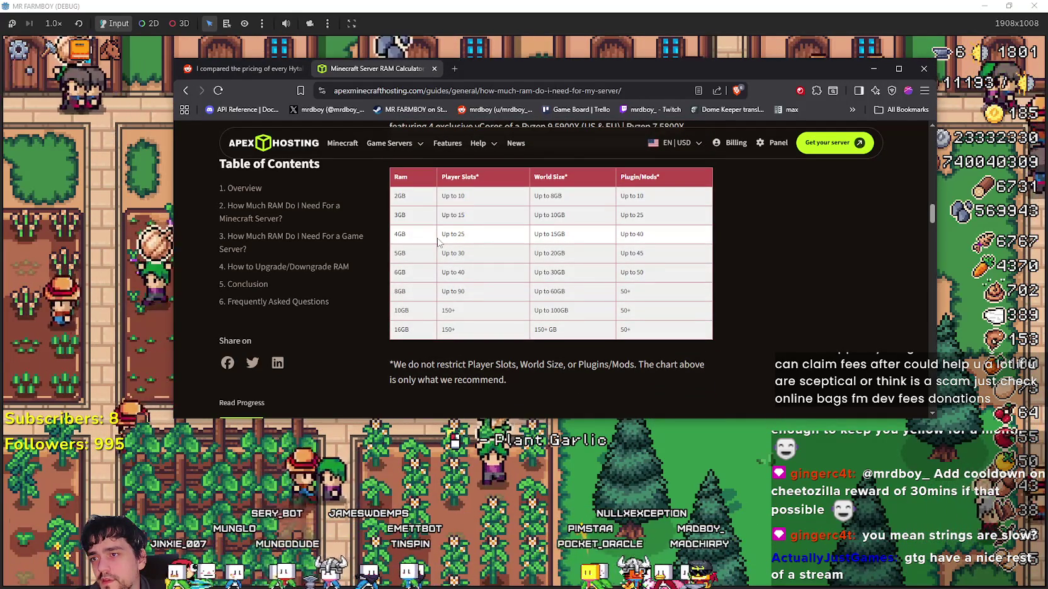
{"action": "left_click", "coordinate": [474, 238]}
Return to the Hytale plans page, then switch to the Reddit comparison post.
{"action": "left_click", "coordinate": [185, 91]}
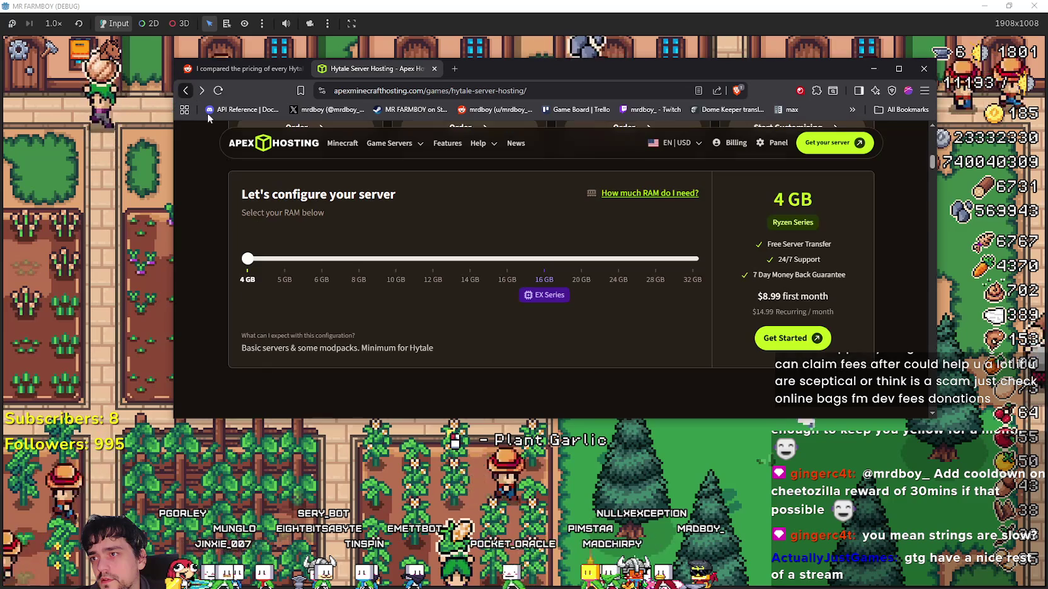
{"action": "scroll", "coordinate": [441, 302], "scroll_direction": "up", "scroll_amount": 5}
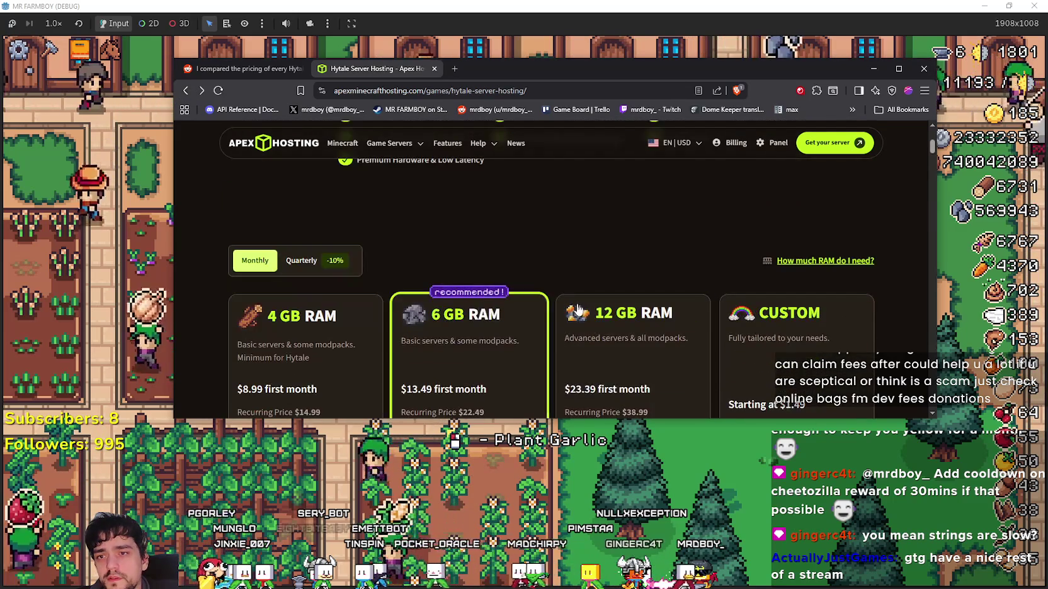
{"action": "scroll", "coordinate": [566, 309], "scroll_direction": "down", "scroll_amount": 2}
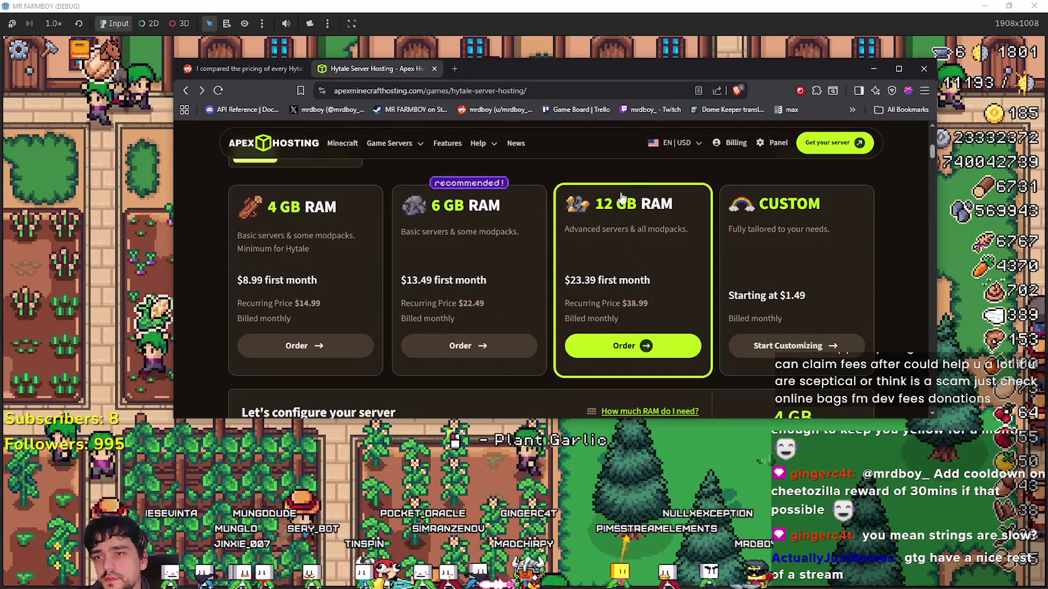
{"action": "left_click", "coordinate": [242, 68]}
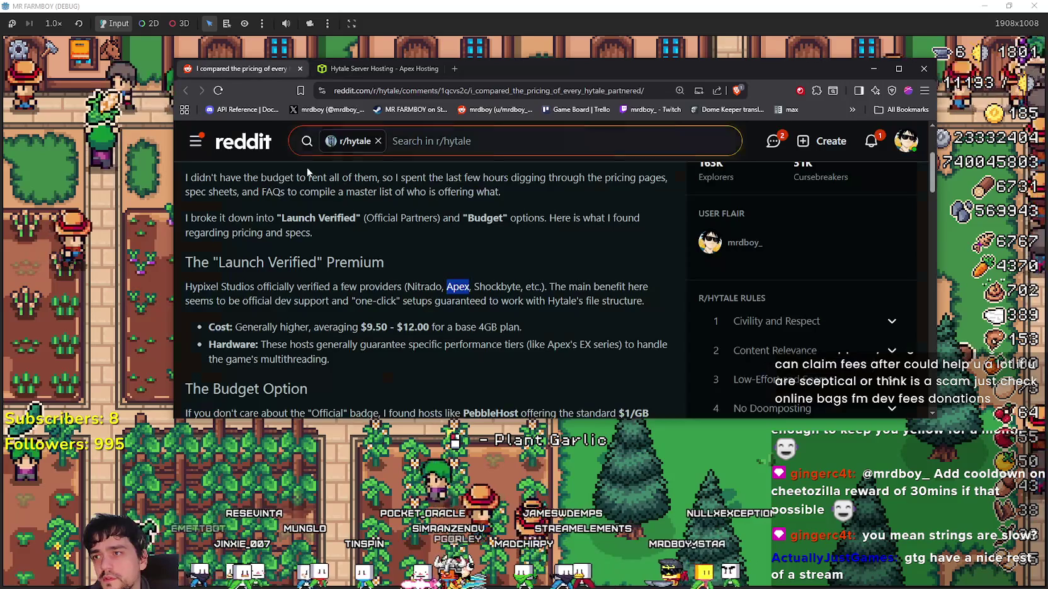
{"action": "scroll", "coordinate": [345, 300], "scroll_direction": "down", "scroll_amount": 3}
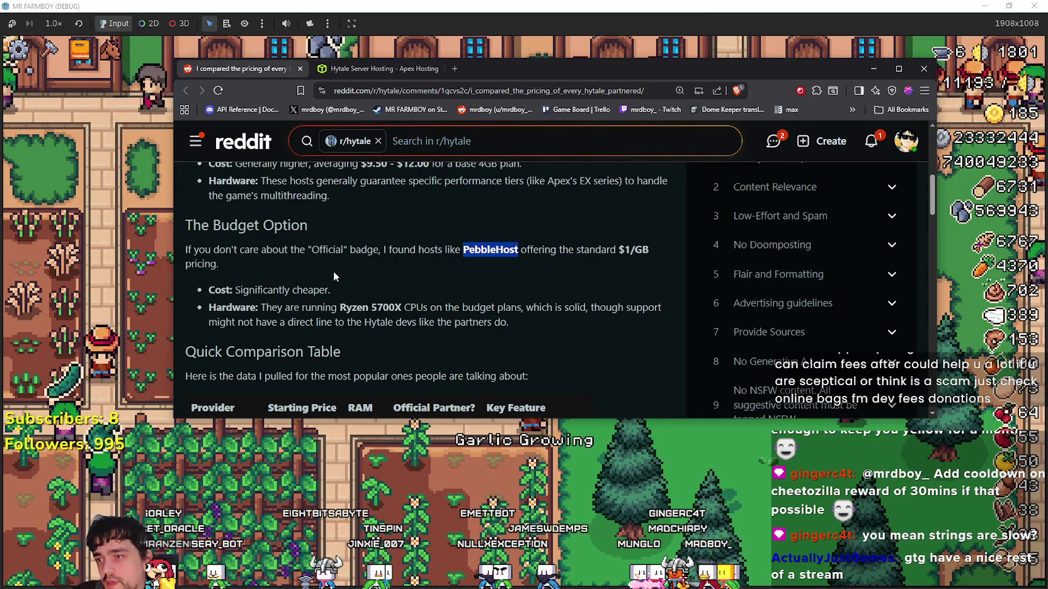
{"action": "scroll", "coordinate": [334, 275], "scroll_direction": "down", "scroll_amount": 2}
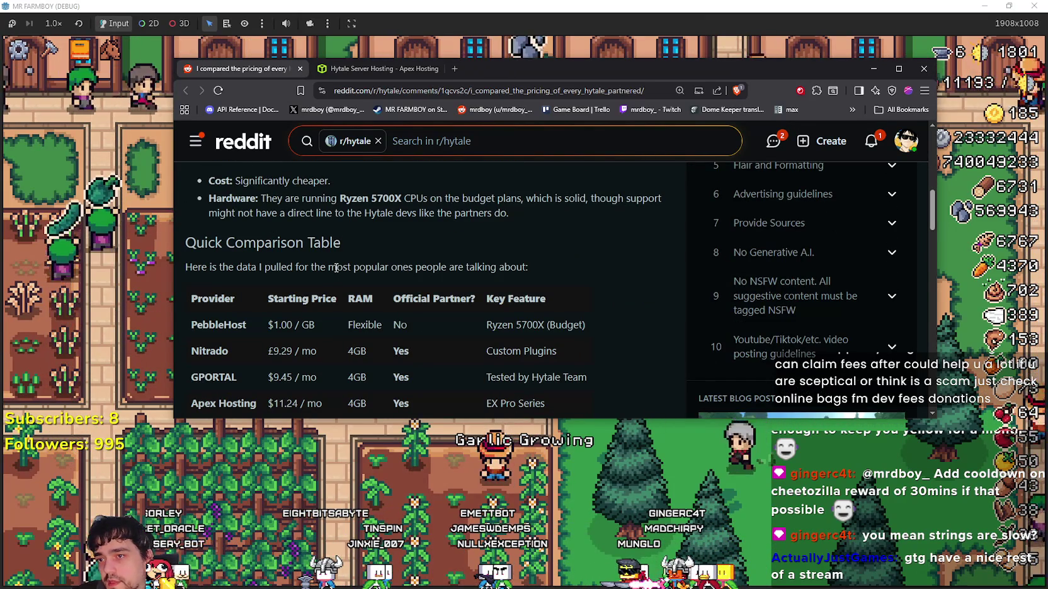
{"action": "scroll", "coordinate": [334, 264], "scroll_direction": "down", "scroll_amount": 1}
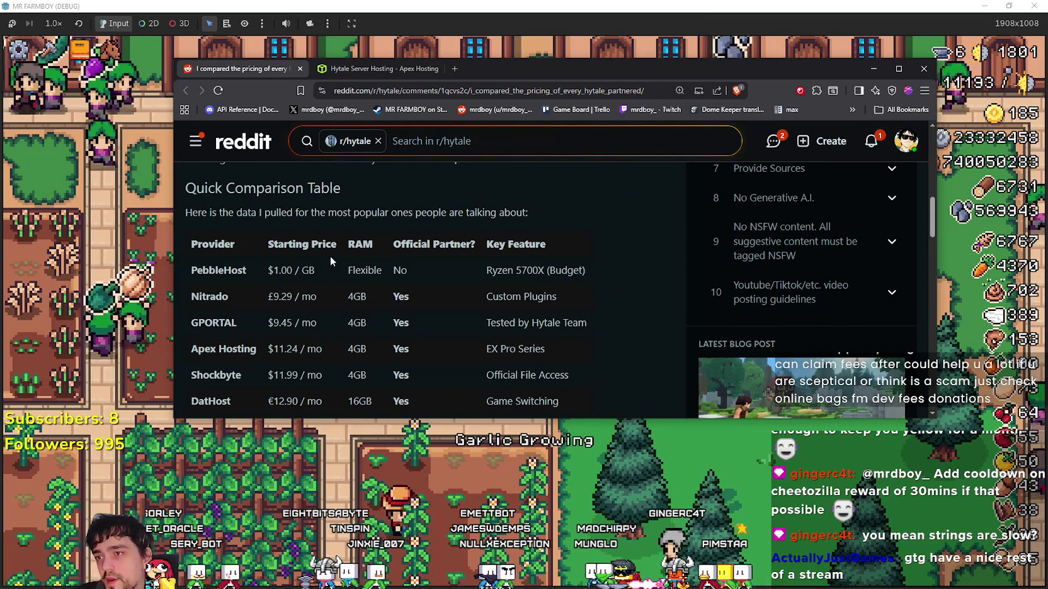
{"action": "scroll", "coordinate": [318, 238], "scroll_direction": "down", "scroll_amount": 1}
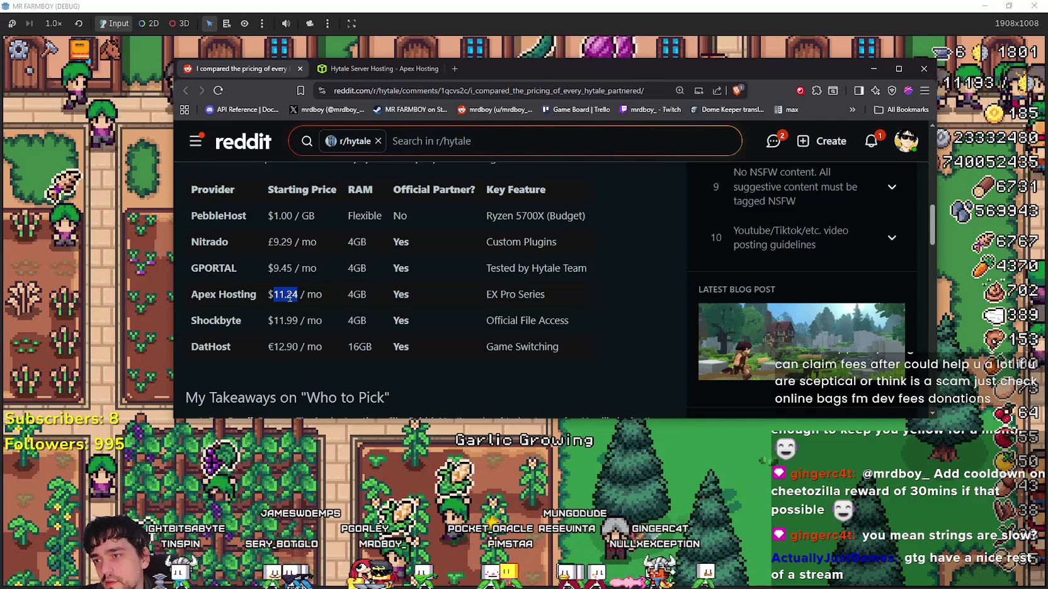
{"action": "left_click_drag", "start_coordinate": [558, 295], "coordinate": [189, 301]}
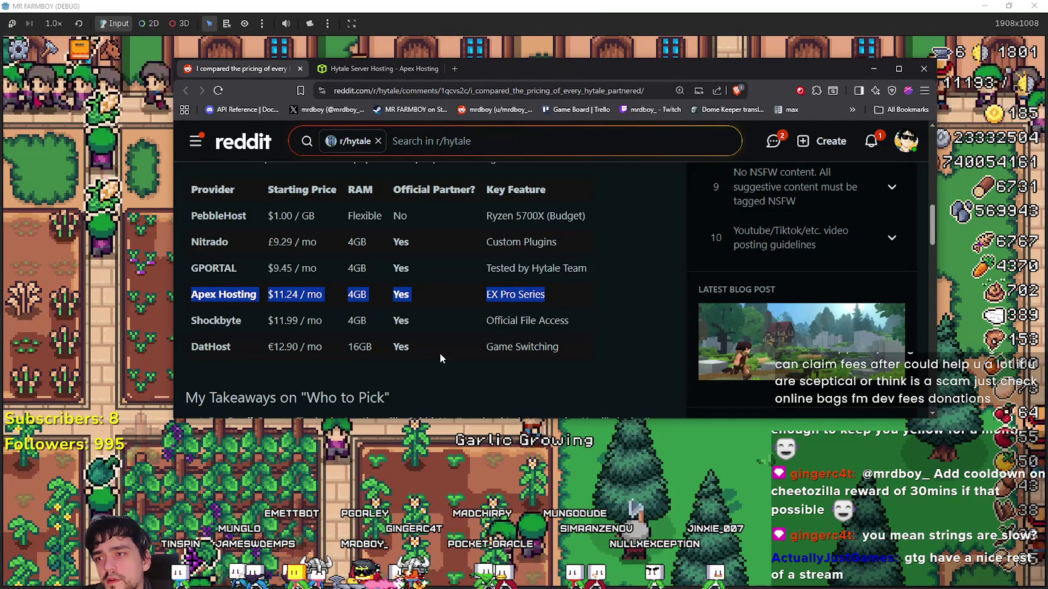
{"action": "scroll", "coordinate": [440, 350], "scroll_direction": "down", "scroll_amount": 2}
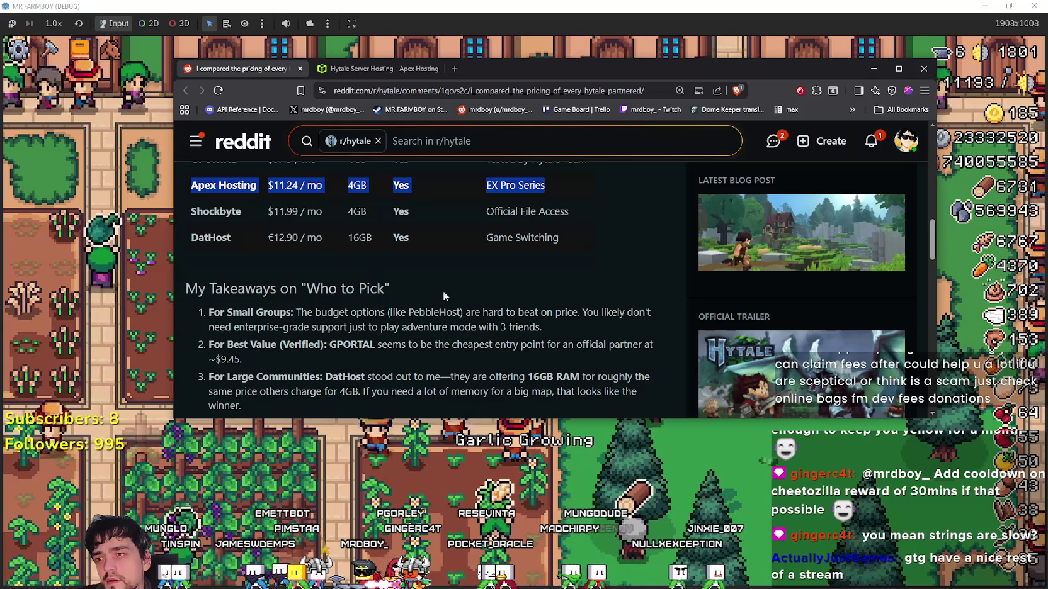
{"action": "scroll", "coordinate": [500, 301], "scroll_direction": "down", "scroll_amount": 1}
{"action": "scroll", "coordinate": [501, 303], "scroll_direction": "down", "scroll_amount": 1}
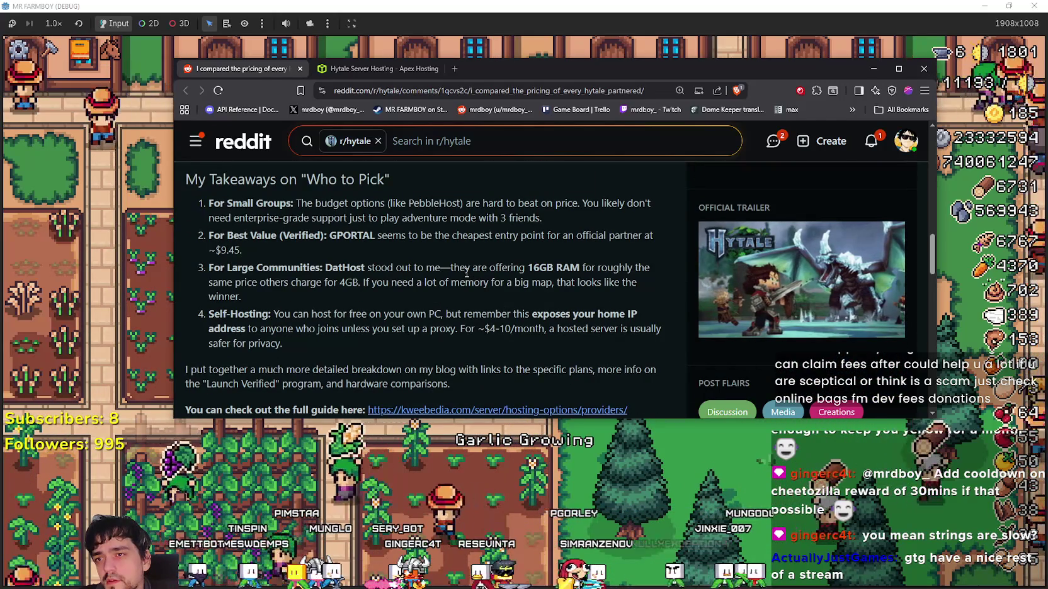
{"action": "mouse_move", "coordinate": [233, 218]}
{"action": "left_mouse_down"}
{"action": "mouse_move", "coordinate": [485, 202]}
{"action": "mouse_move", "coordinate": [544, 221]}
{"action": "mouse_move", "coordinate": [460, 207]}
{"action": "mouse_move", "coordinate": [249, 235]}
{"action": "mouse_move", "coordinate": [234, 218]}
{"action": "left_mouse_up"}
{"action": "left_click", "coordinate": [259, 236]}
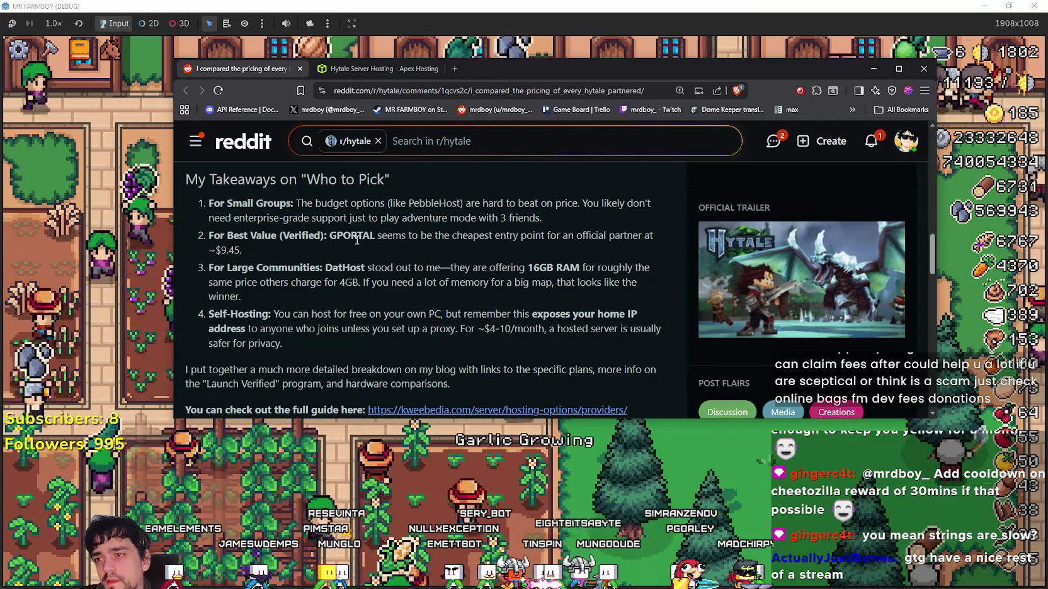
{"action": "left_click_drag", "start_coordinate": [421, 237], "coordinate": [652, 251]}
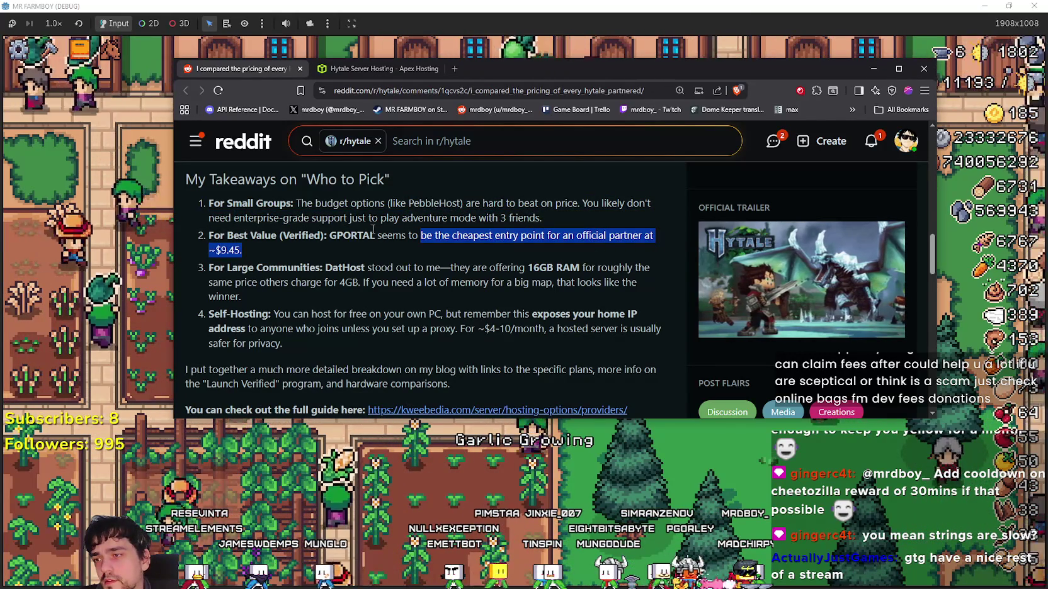
{"action": "left_click", "coordinate": [347, 277]}
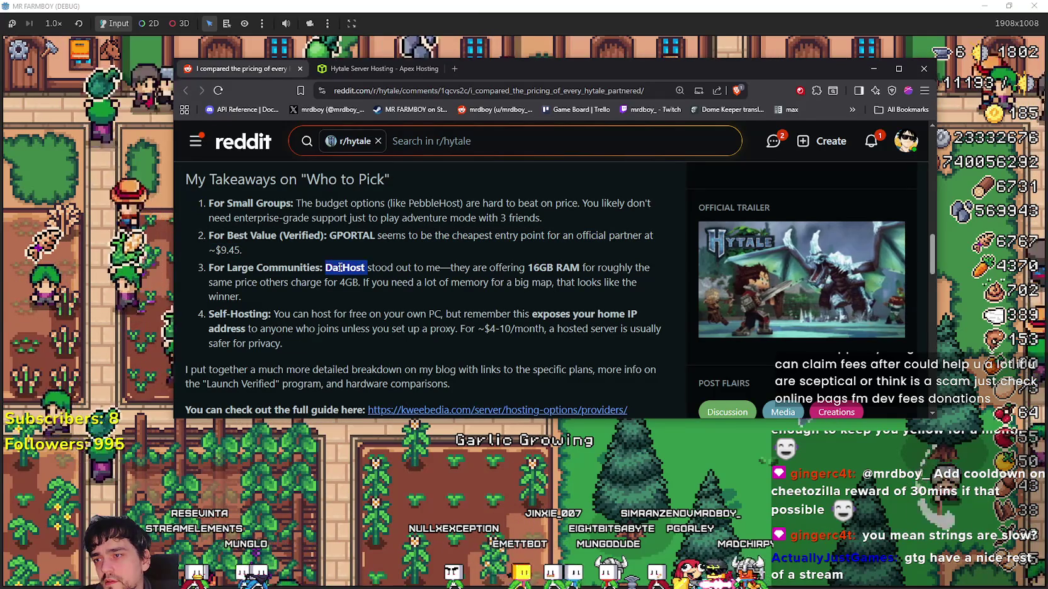
{"action": "left_click", "coordinate": [396, 268]}
{"action": "mouse_move", "coordinate": [483, 271]}
{"action": "left_mouse_down"}
{"action": "mouse_move", "coordinate": [626, 267]}
{"action": "mouse_move", "coordinate": [646, 286]}
{"action": "left_mouse_up"}
{"action": "mouse_move", "coordinate": [383, 303]}
{"action": "left_mouse_down"}
{"action": "mouse_move", "coordinate": [291, 297]}
{"action": "mouse_move", "coordinate": [301, 284]}
{"action": "mouse_move", "coordinate": [399, 287]}
{"action": "mouse_move", "coordinate": [377, 300]}
{"action": "left_mouse_up"}
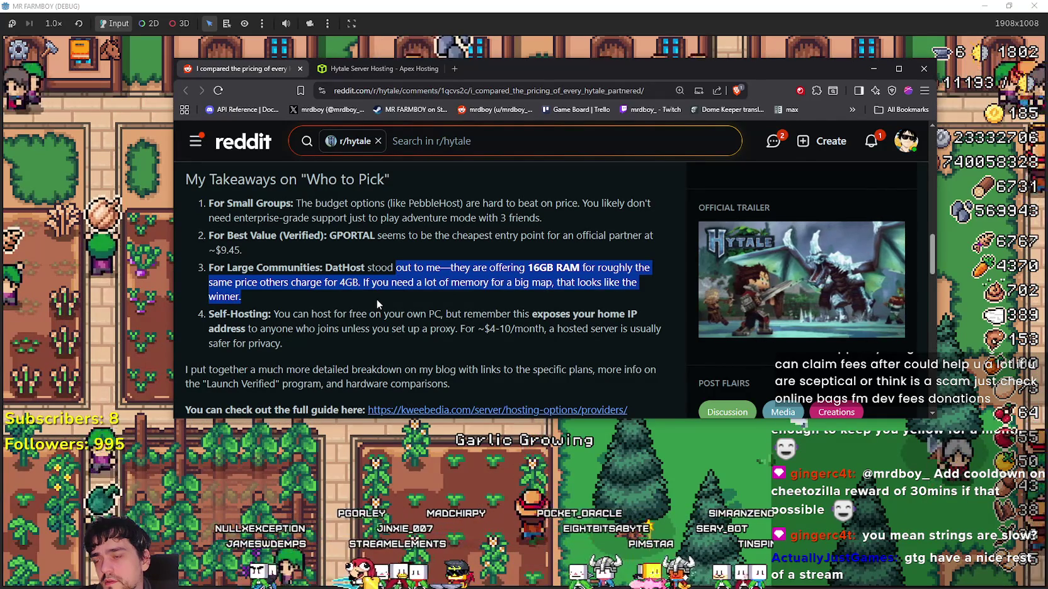
{"action": "left_click", "coordinate": [377, 300]}
{"action": "scroll", "coordinate": [376, 299], "scroll_direction": "down", "scroll_amount": 1}
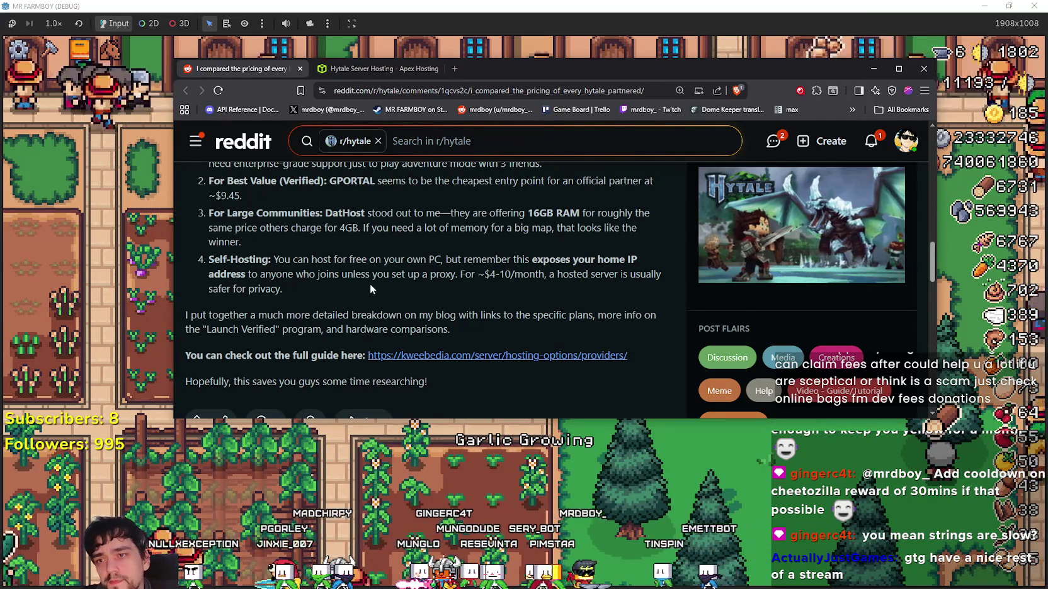
Read the Reddit comments, noting the MintServers $9.99 per month claim.
{"action": "scroll", "coordinate": [306, 256], "scroll_direction": "down", "scroll_amount": 1}
{"action": "scroll", "coordinate": [279, 243], "scroll_direction": "down", "scroll_amount": 2}
{"action": "scroll", "coordinate": [390, 311], "scroll_direction": "down", "scroll_amount": 5}
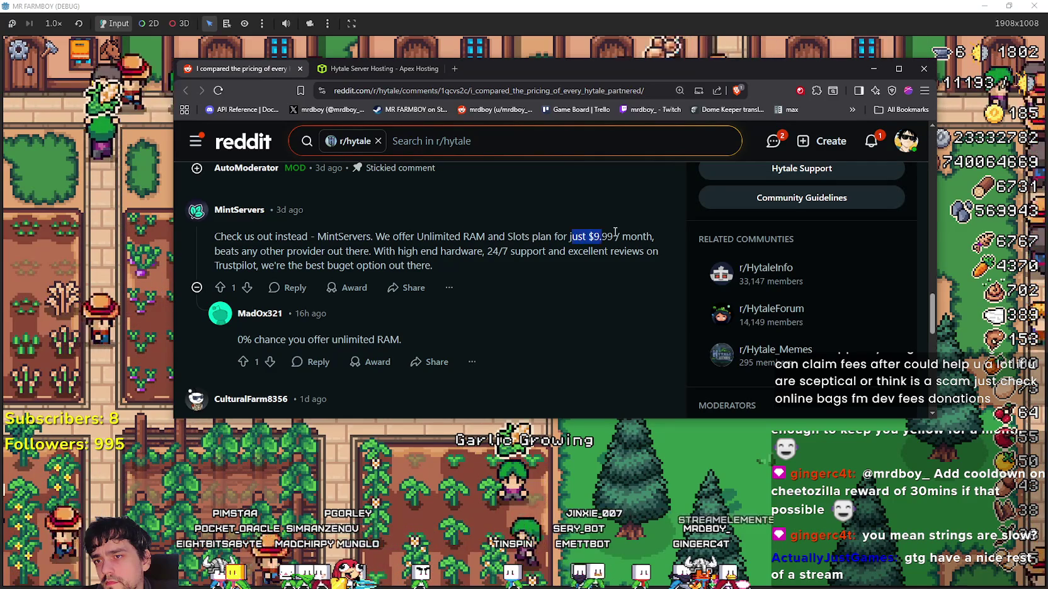
{"action": "mouse_move", "coordinate": [668, 239]}
{"action": "left_mouse_down"}
{"action": "mouse_move", "coordinate": [651, 257]}
{"action": "mouse_move", "coordinate": [673, 258]}
{"action": "left_mouse_up"}
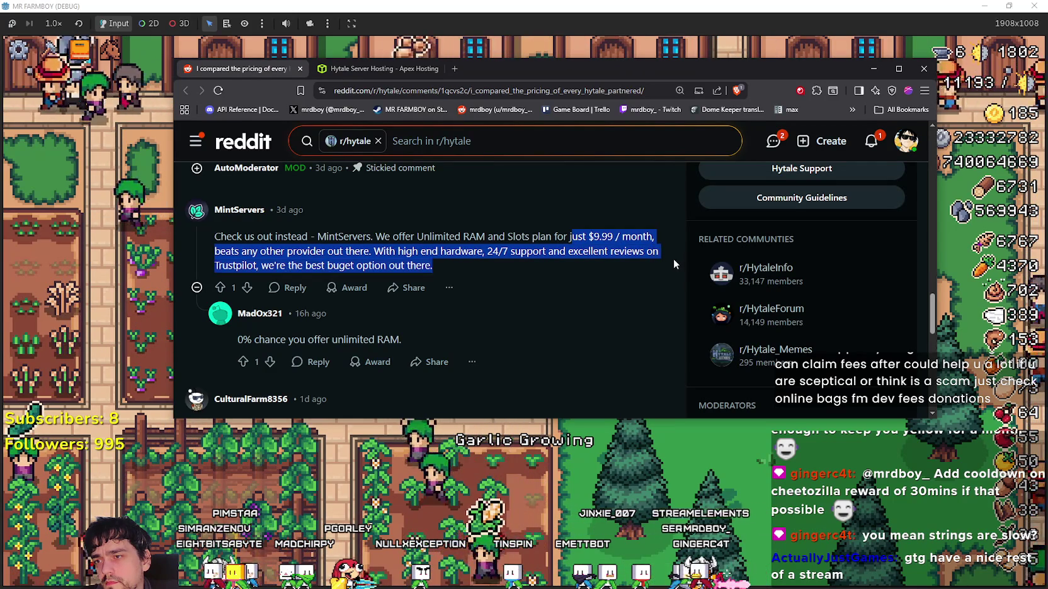
{"action": "left_click", "coordinate": [602, 303]}
{"action": "scroll", "coordinate": [407, 262], "scroll_direction": "down", "scroll_amount": 2}
{"action": "scroll", "coordinate": [278, 268], "scroll_direction": "up", "scroll_amount": 1}
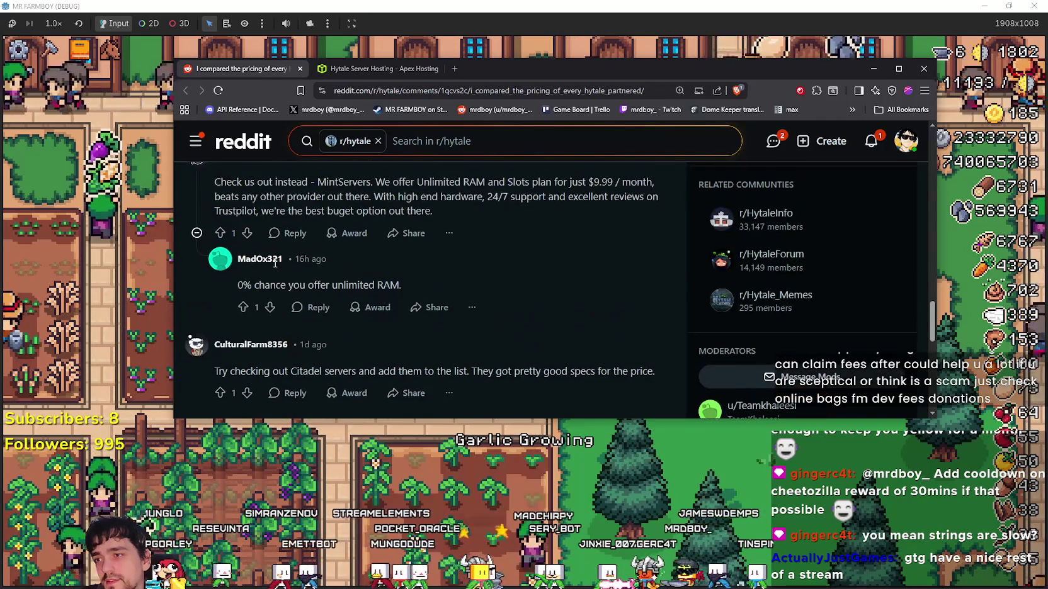
{"action": "scroll", "coordinate": [519, 331], "scroll_direction": "down", "scroll_amount": 1}
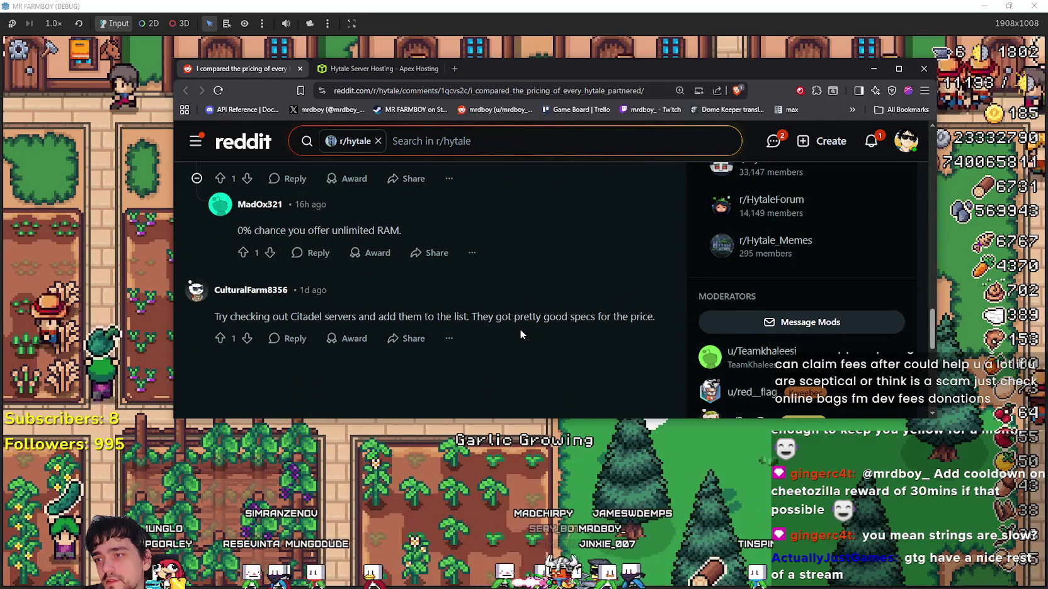
{"action": "scroll", "coordinate": [511, 291], "scroll_direction": "down", "scroll_amount": 2}
{"action": "scroll", "coordinate": [495, 300], "scroll_direction": "up", "scroll_amount": 1}
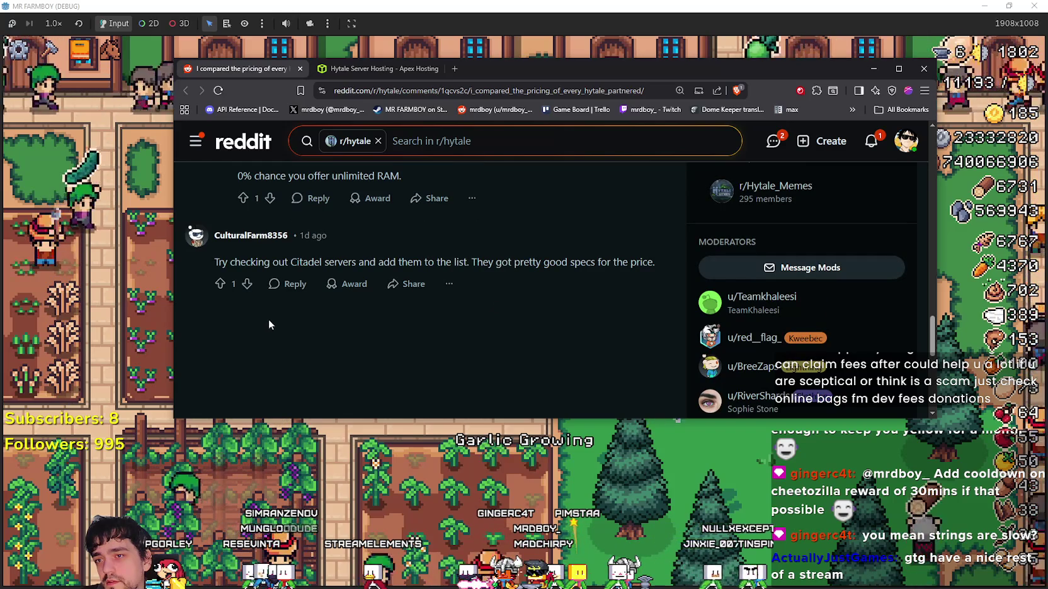
{"action": "scroll", "coordinate": [522, 399], "scroll_direction": "up", "scroll_amount": 3}
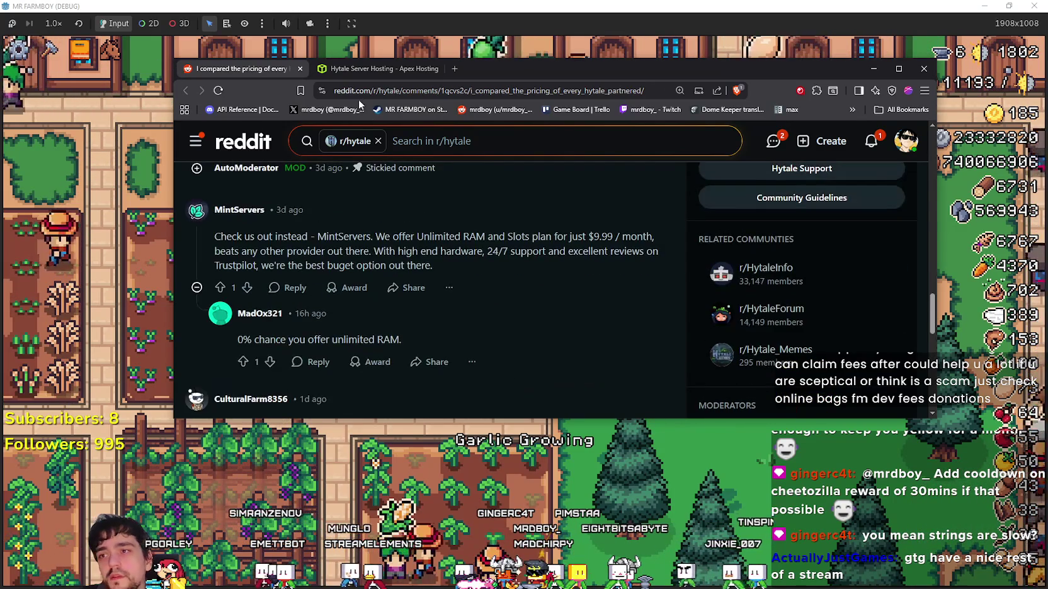
Search Google for GPORTAL from the Reddit thread's pricing table.
{"action": "left_click", "coordinate": [377, 68]}
{"action": "key", "text": "ctrl+shift+Tab"}
{"action": "scroll", "coordinate": [393, 326], "scroll_direction": "up", "scroll_amount": 10}
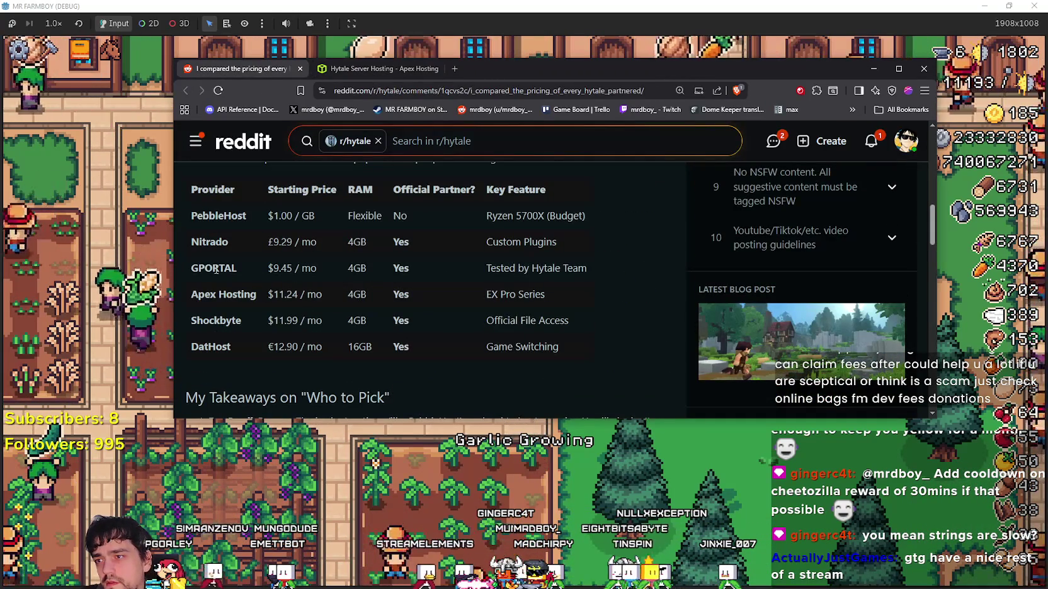
{"action": "double_click", "coordinate": [211, 268]}
{"action": "right_click", "coordinate": [208, 269]}
{"action": "left_click", "coordinate": [242, 307]}
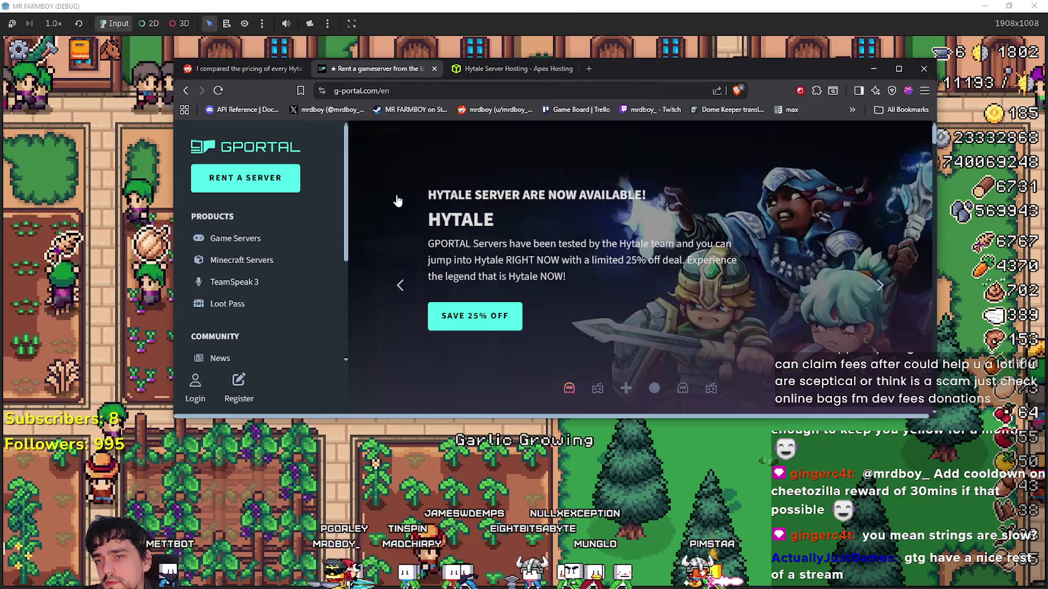
Open GPORTAL's game server catalogue and go to its Hytale server hosting page.
{"action": "scroll", "coordinate": [252, 277], "scroll_direction": "down", "scroll_amount": 2}
{"action": "scroll", "coordinate": [252, 252], "scroll_direction": "down", "scroll_amount": 1}
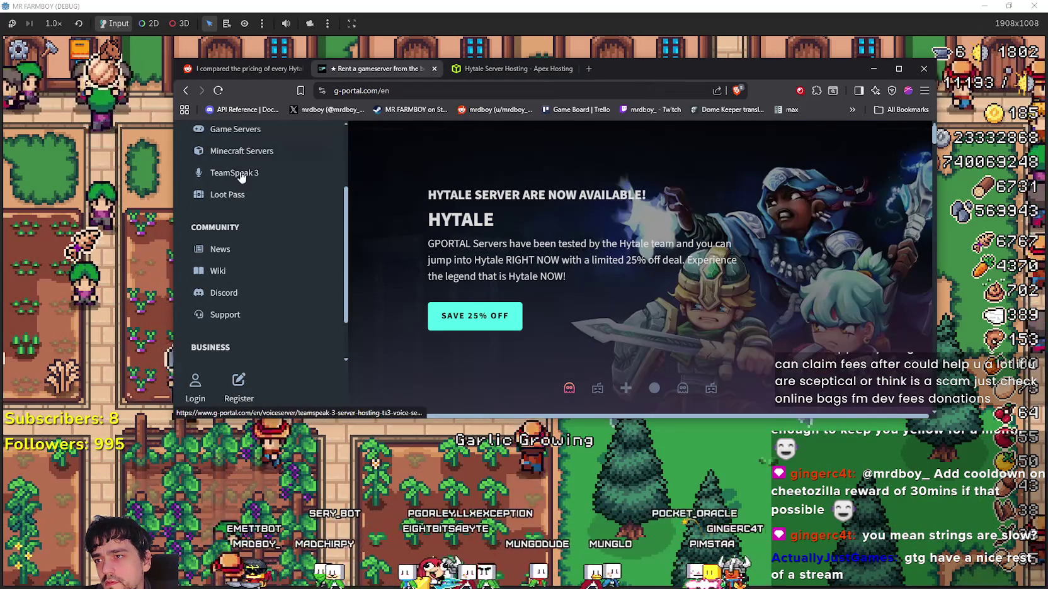
{"action": "scroll", "coordinate": [254, 272], "scroll_direction": "down", "scroll_amount": 2}
{"action": "scroll", "coordinate": [255, 280], "scroll_direction": "up", "scroll_amount": 5}
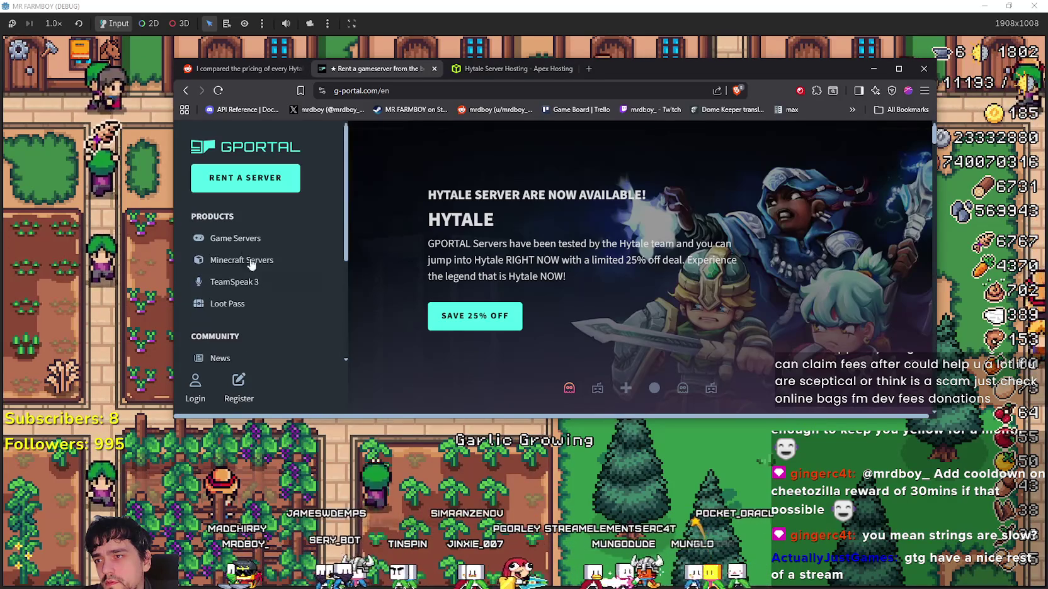
{"action": "left_click", "coordinate": [238, 235]}
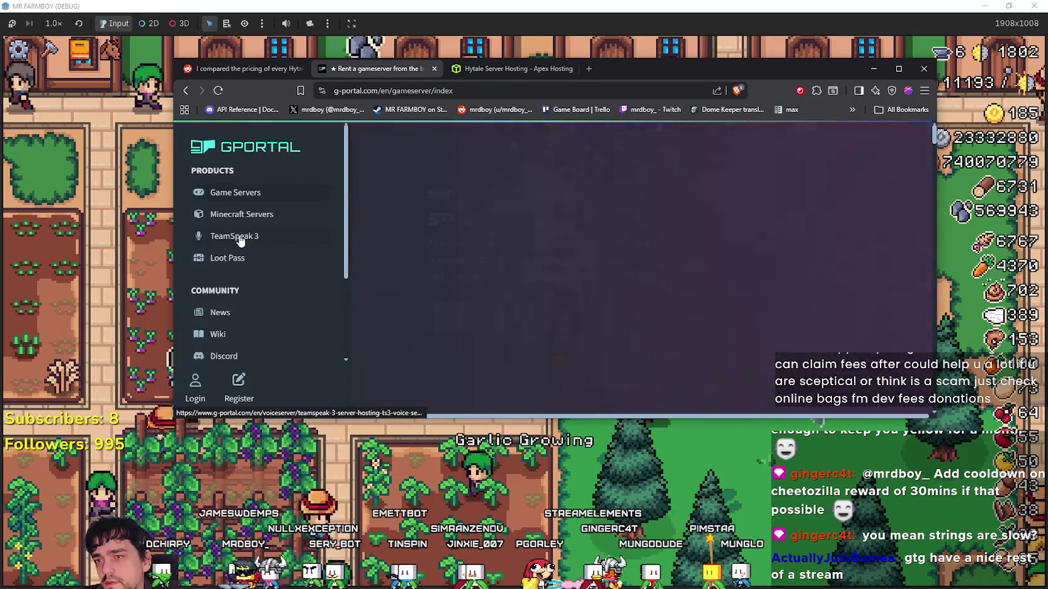
{"action": "scroll", "coordinate": [529, 205], "scroll_direction": "down", "scroll_amount": 2}
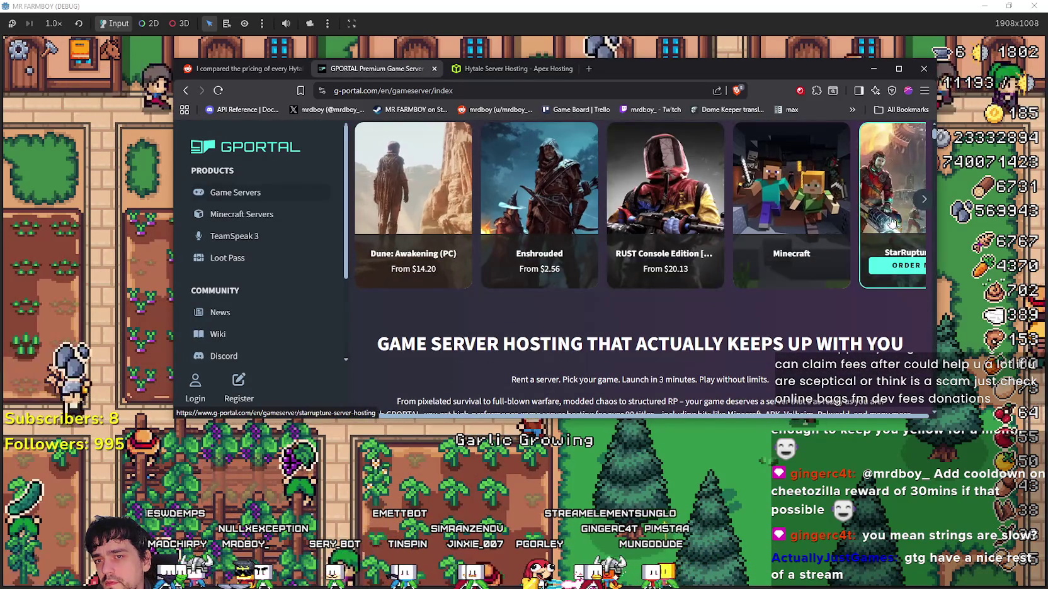
{"action": "left_click", "coordinate": [922, 201]}
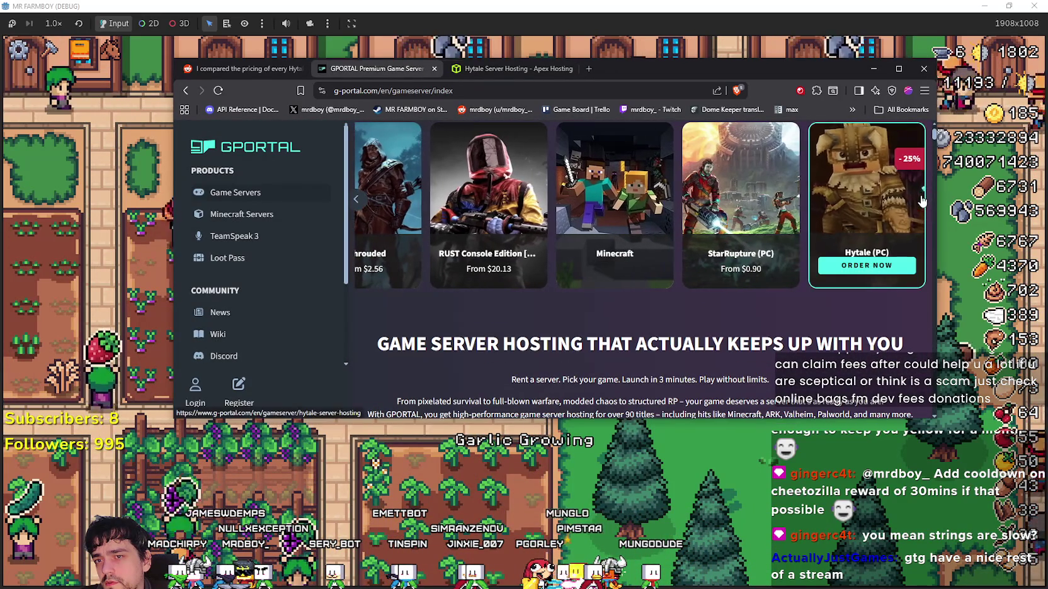
{"action": "left_click", "coordinate": [856, 217]}
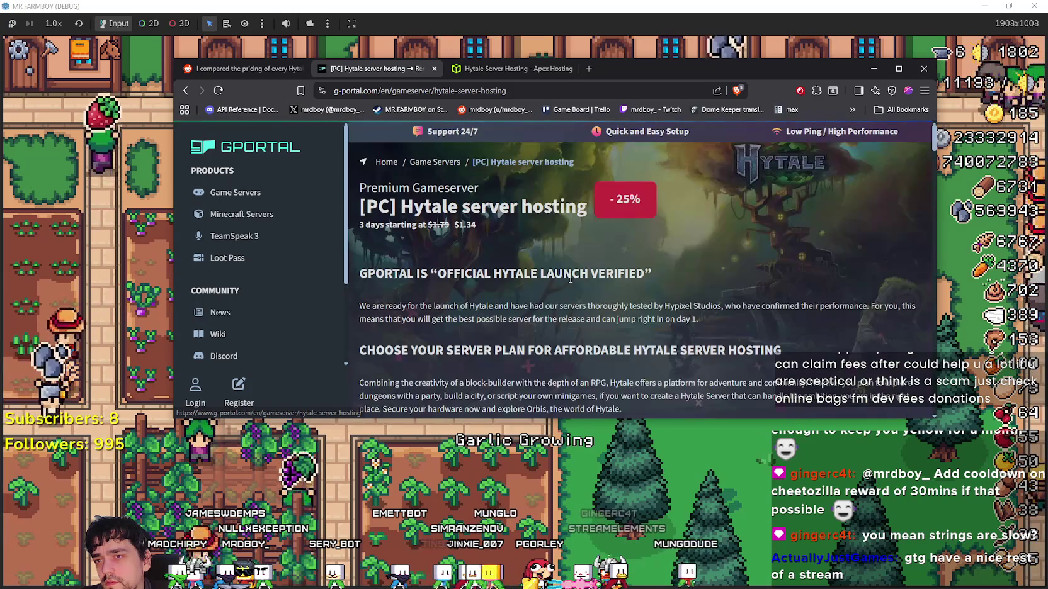
Compare the 4 GB $9.45, 6 GB $13.25 and 8 GB $17.57 plans, checking 8 GB locations.
{"action": "scroll", "coordinate": [563, 289], "scroll_direction": "down", "scroll_amount": 3}
{"action": "scroll", "coordinate": [563, 285], "scroll_direction": "down", "scroll_amount": 2}
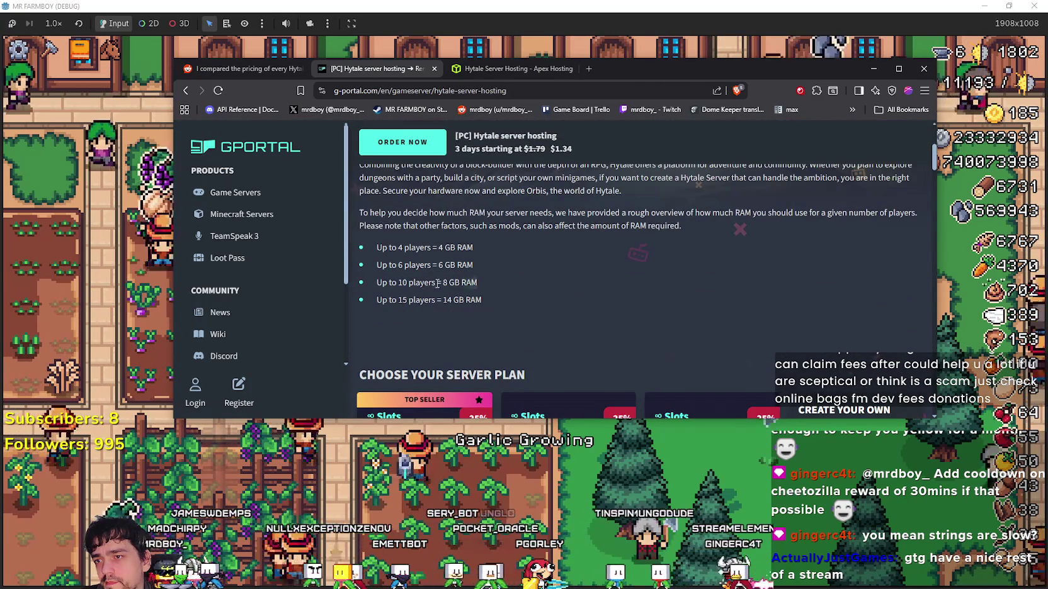
{"action": "scroll", "coordinate": [535, 275], "scroll_direction": "down", "scroll_amount": 2}
{"action": "scroll", "coordinate": [535, 275], "scroll_direction": "down", "scroll_amount": 2}
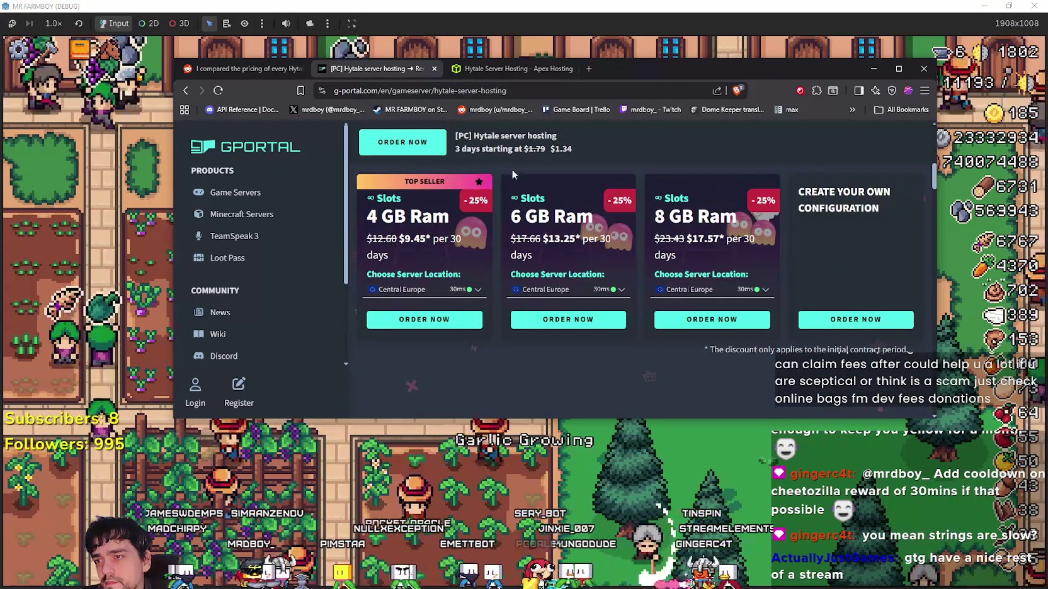
{"action": "scroll", "coordinate": [527, 193], "scroll_direction": "up", "scroll_amount": 4}
{"action": "scroll", "coordinate": [526, 225], "scroll_direction": "up", "scroll_amount": 3}
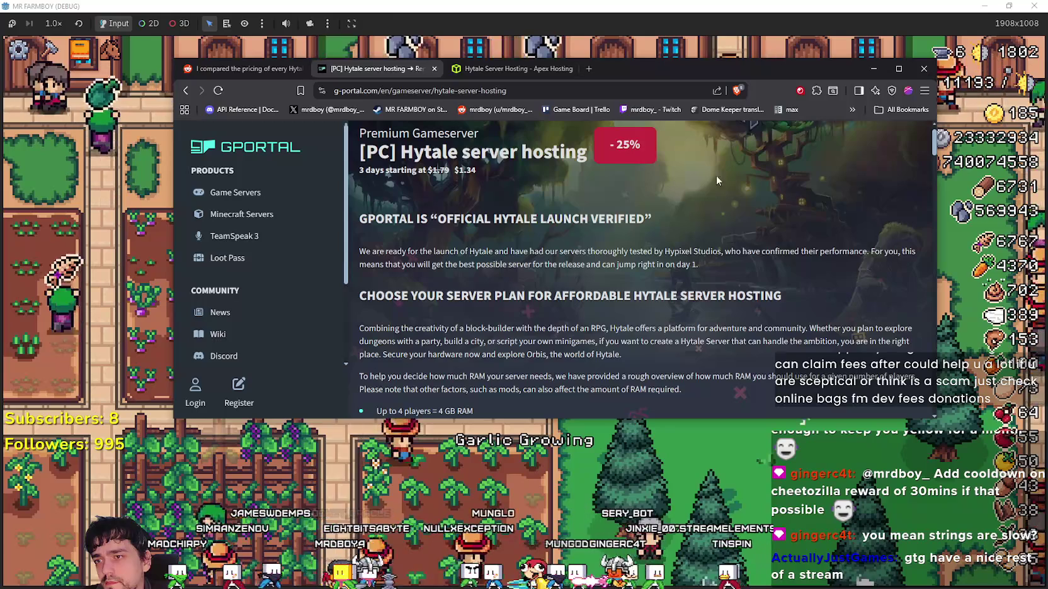
{"action": "left_click_drag", "start_coordinate": [746, 418], "coordinate": [746, 560]}
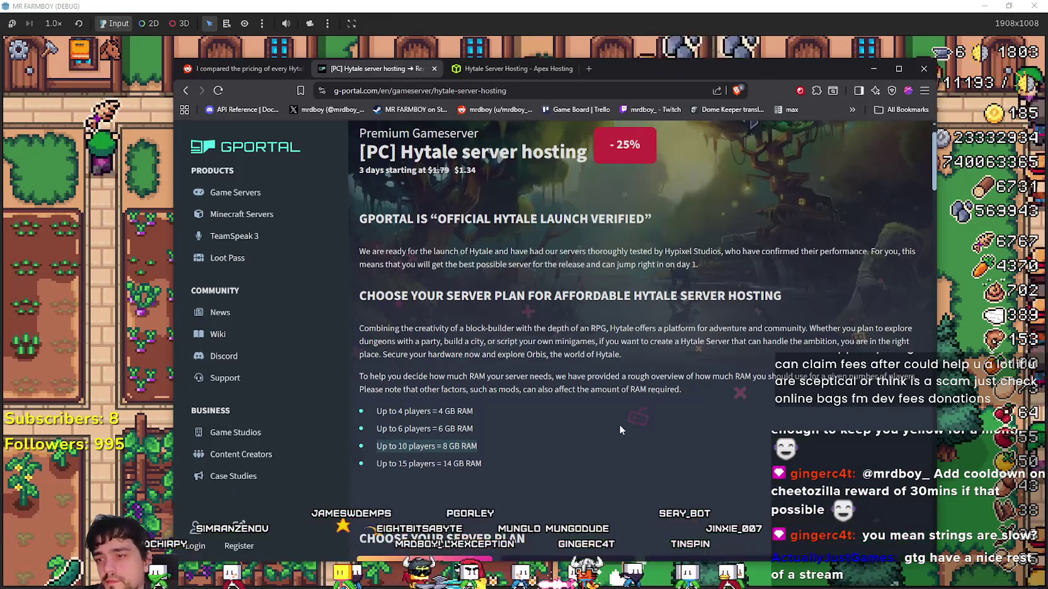
{"action": "scroll", "coordinate": [548, 351], "scroll_direction": "down", "scroll_amount": 2}
{"action": "scroll", "coordinate": [545, 358], "scroll_direction": "down", "scroll_amount": 3}
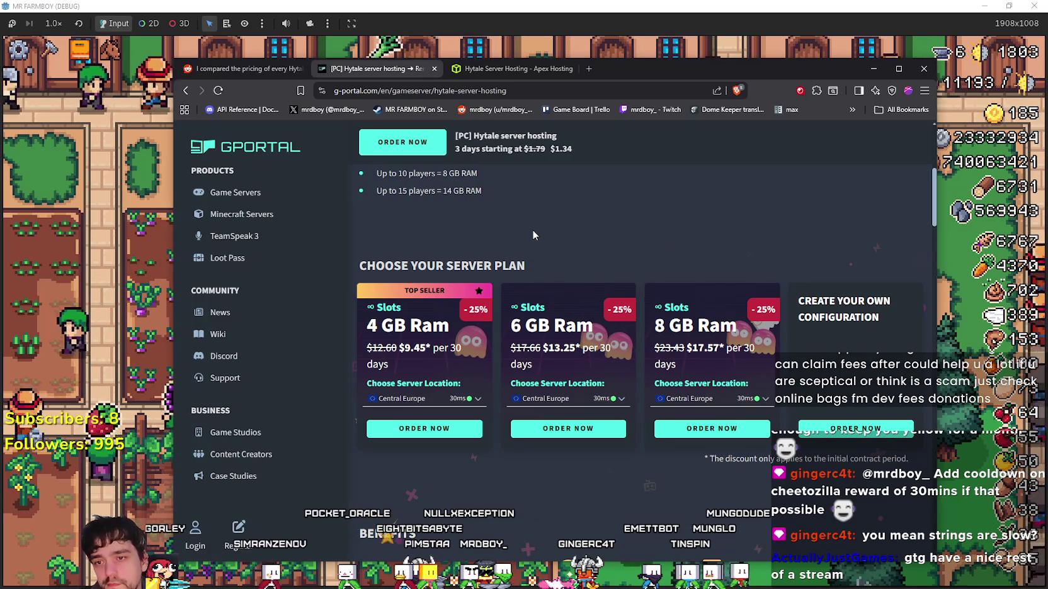
{"action": "left_click", "coordinate": [765, 399]}
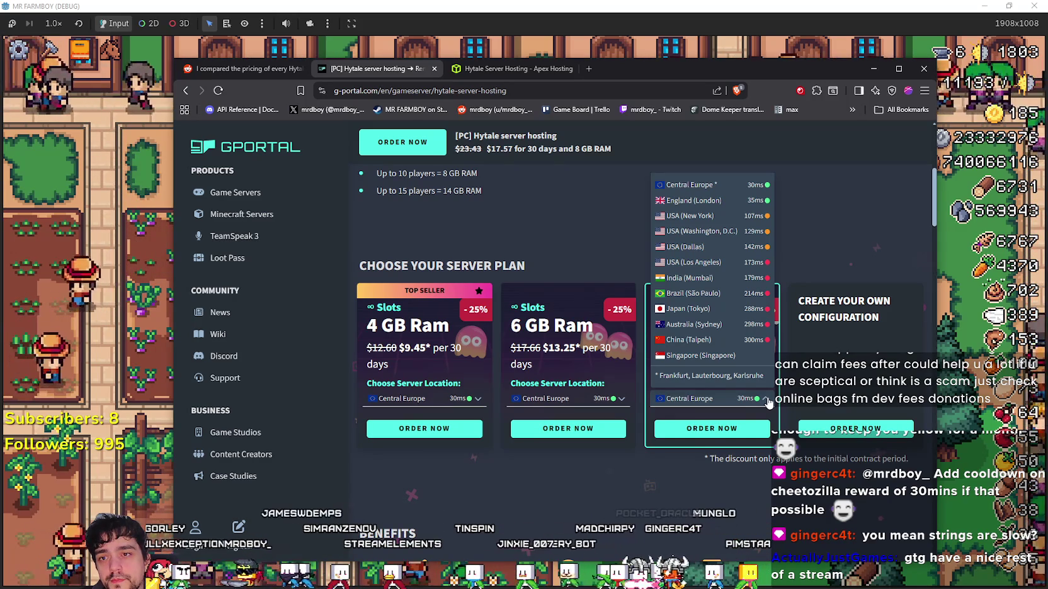
{"action": "left_click", "coordinate": [767, 400]}
{"action": "scroll", "coordinate": [571, 378], "scroll_direction": "up", "scroll_amount": 2}
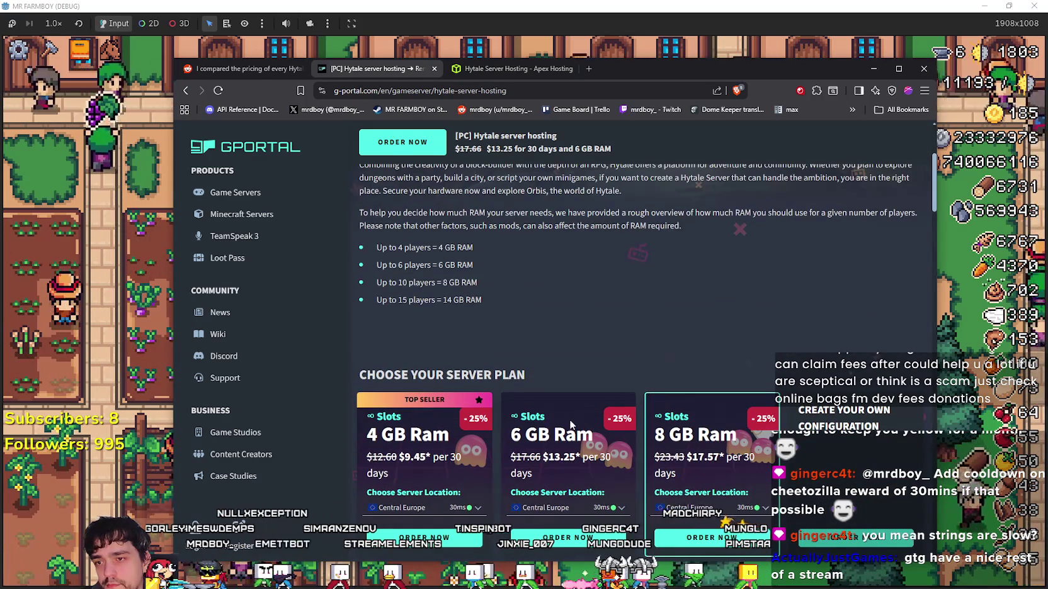
{"action": "left_click", "coordinate": [570, 420]}
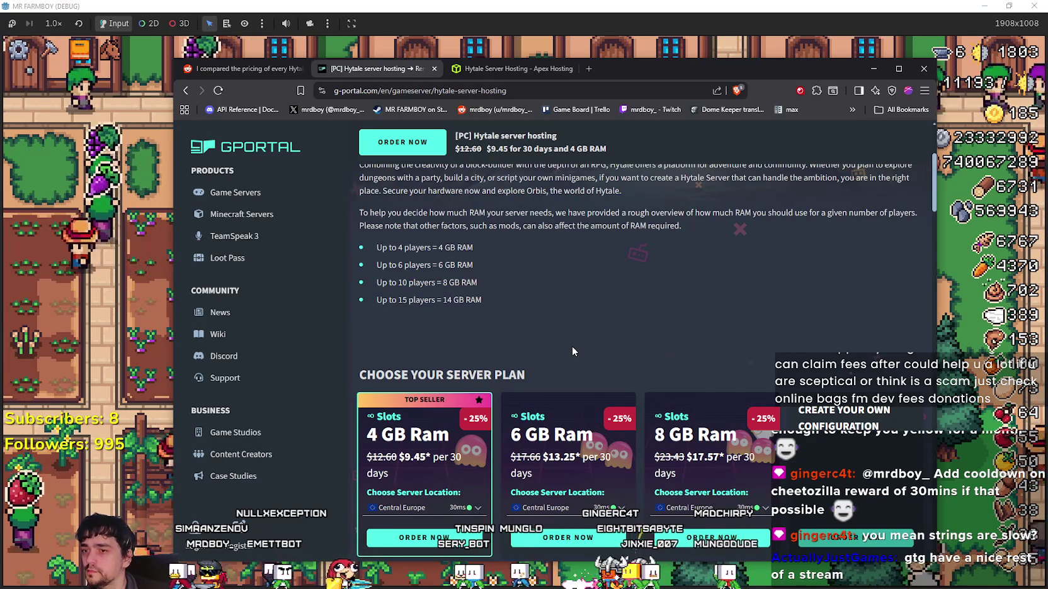
{"action": "scroll", "coordinate": [563, 348], "scroll_direction": "up", "scroll_amount": 3}
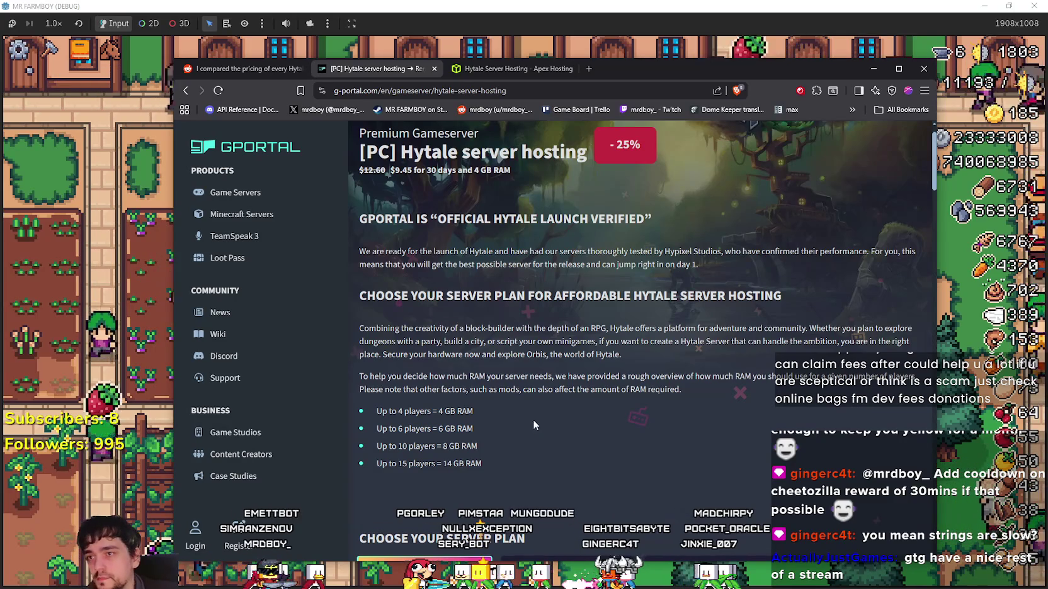
{"action": "scroll", "coordinate": [509, 398], "scroll_direction": "up", "scroll_amount": 1}
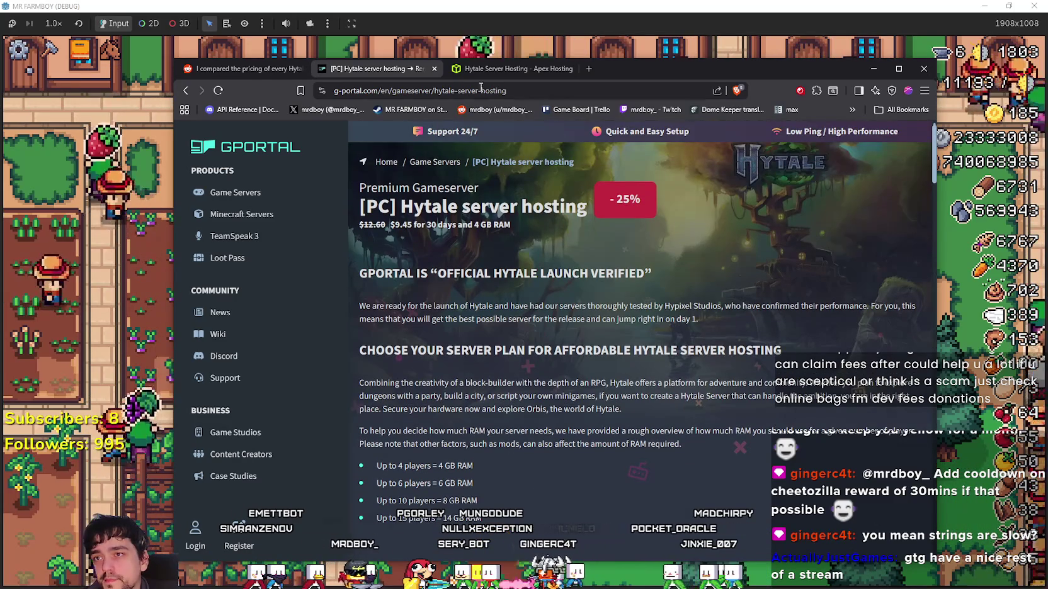
Return to Apex Hosting's Hytale page and open the section on whether EX Series suits you.
{"action": "left_click", "coordinate": [504, 69]}
{"action": "scroll", "coordinate": [533, 378], "scroll_direction": "down", "scroll_amount": 10}
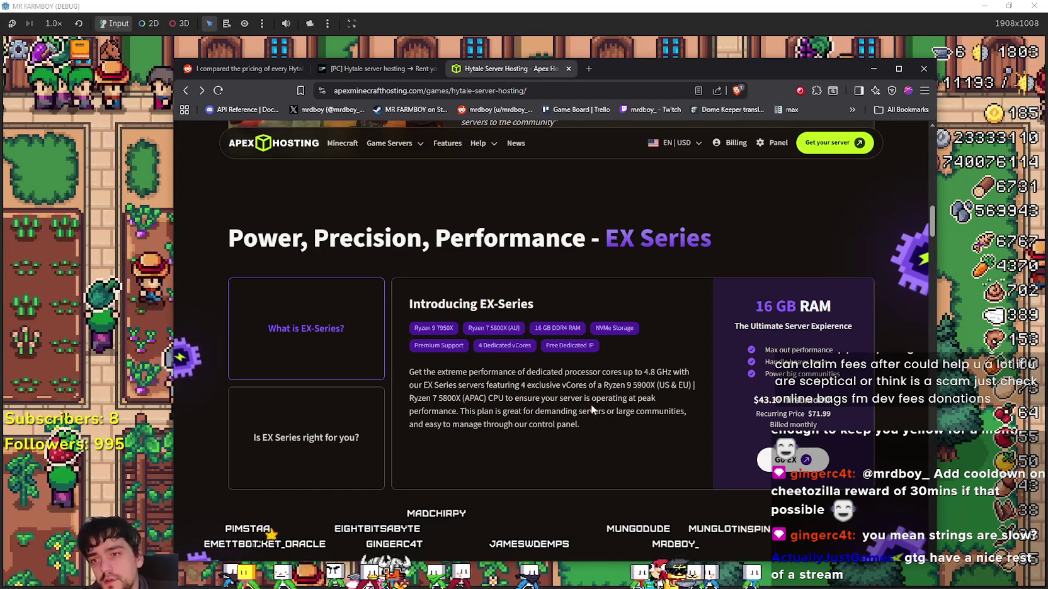
{"action": "scroll", "coordinate": [605, 438], "scroll_direction": "down", "scroll_amount": 2}
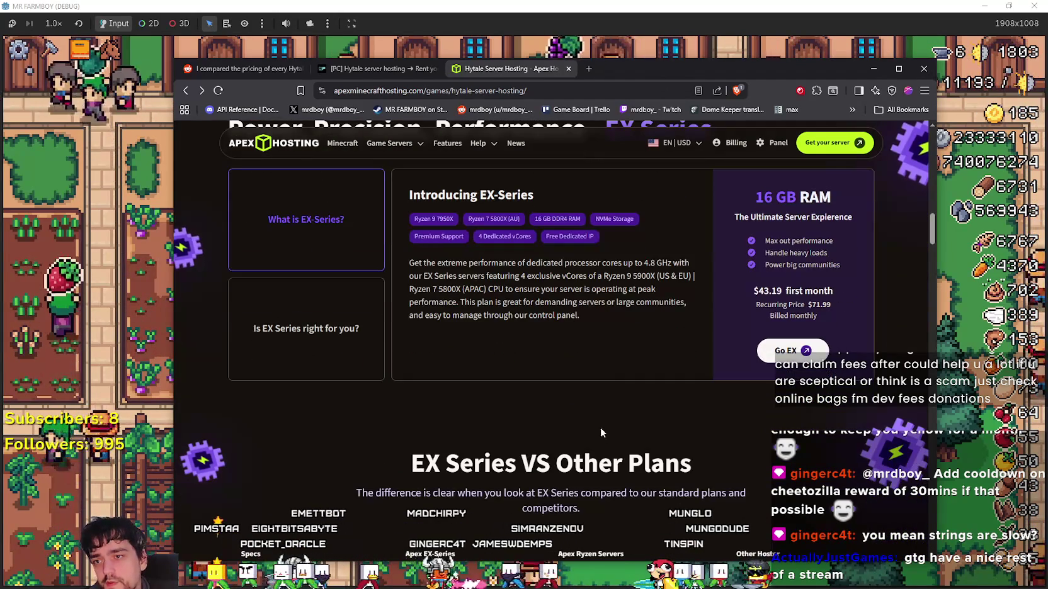
{"action": "scroll", "coordinate": [374, 431], "scroll_direction": "up", "scroll_amount": 1}
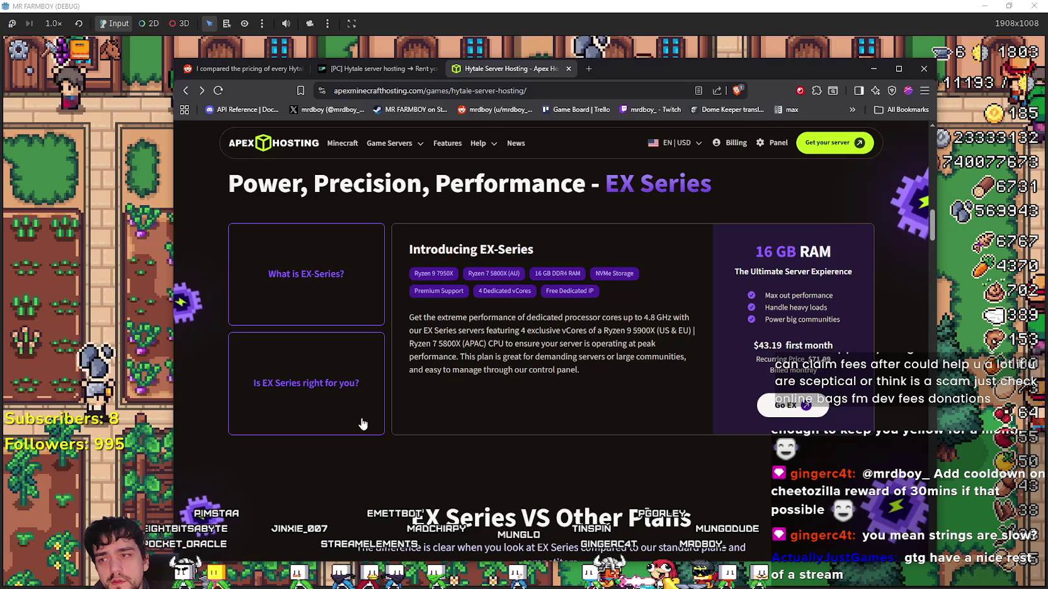
{"action": "scroll", "coordinate": [728, 211], "scroll_direction": "up", "scroll_amount": 1}
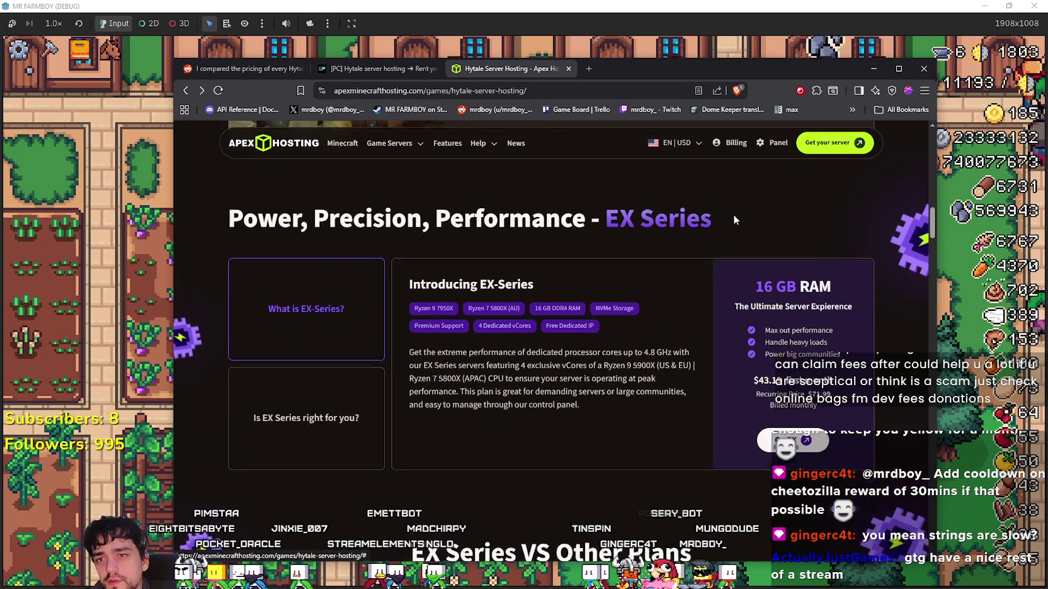
{"action": "scroll", "coordinate": [659, 346], "scroll_direction": "up", "scroll_amount": 15}
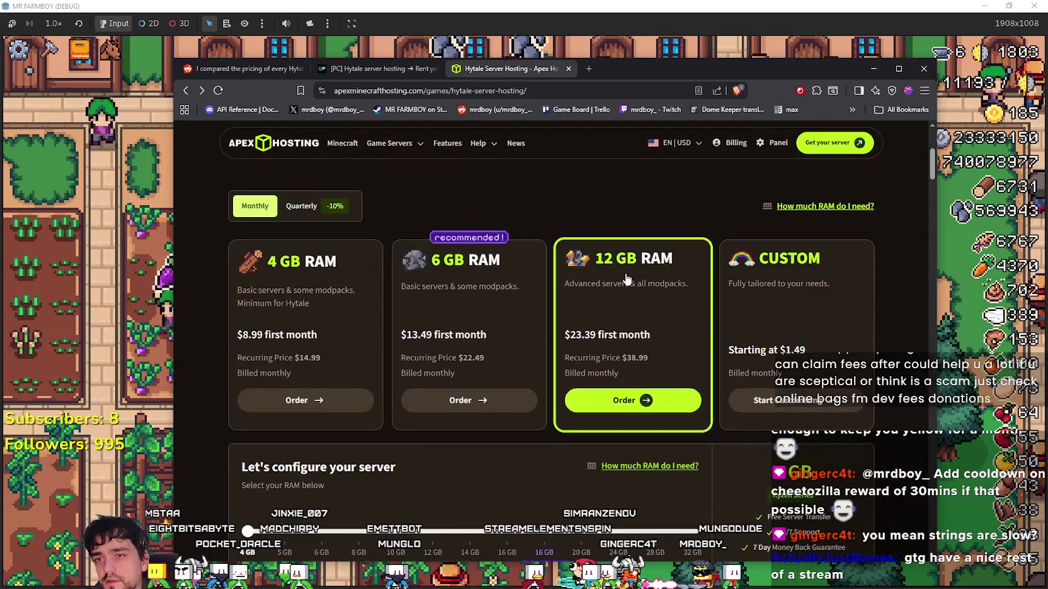
{"action": "scroll", "coordinate": [624, 283], "scroll_direction": "down", "scroll_amount": 4}
{"action": "scroll", "coordinate": [616, 291], "scroll_direction": "up", "scroll_amount": 4}
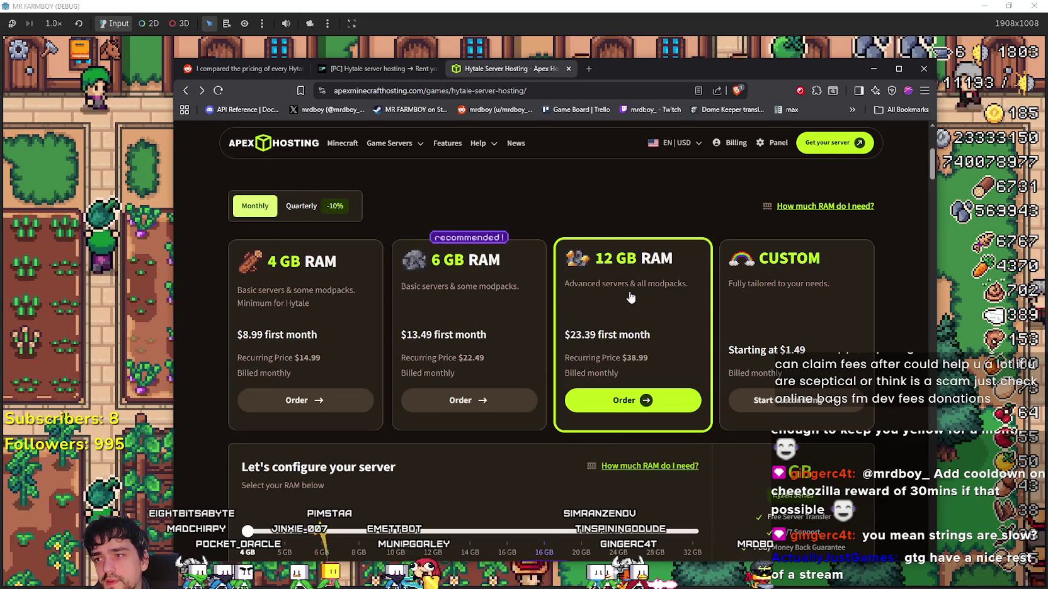
{"action": "scroll", "coordinate": [605, 315], "scroll_direction": "down", "scroll_amount": 4}
{"action": "scroll", "coordinate": [580, 389], "scroll_direction": "up", "scroll_amount": 5}
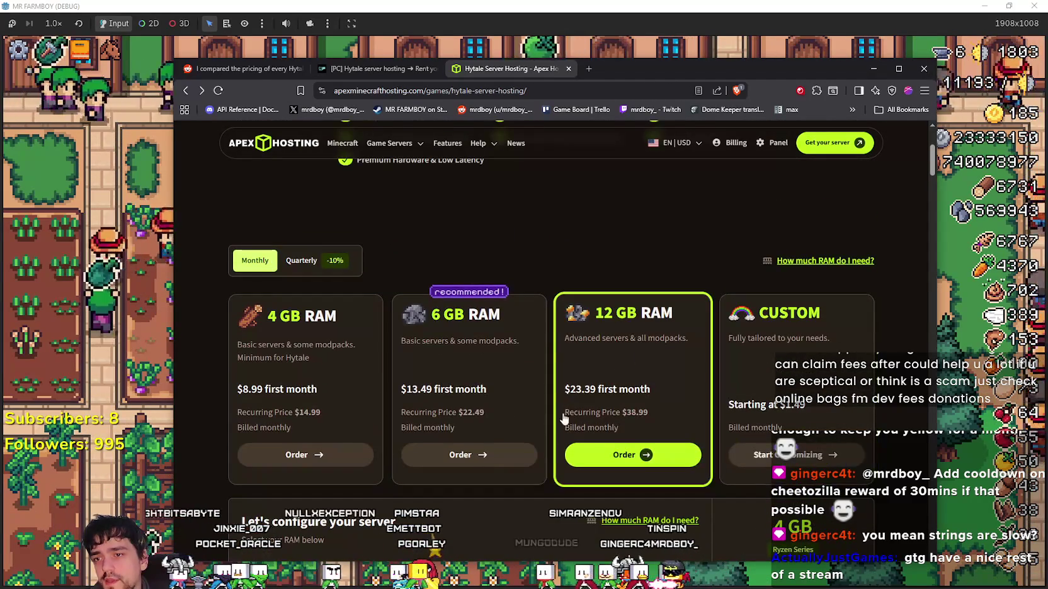
{"action": "scroll", "coordinate": [623, 435], "scroll_direction": "down", "scroll_amount": 15}
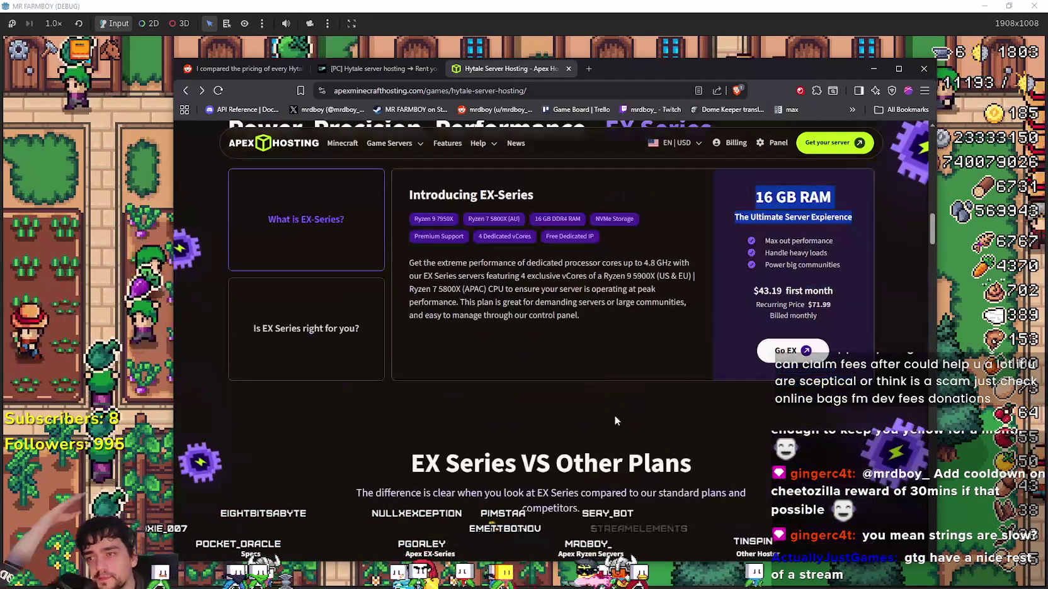
{"action": "left_click", "coordinate": [322, 346]}
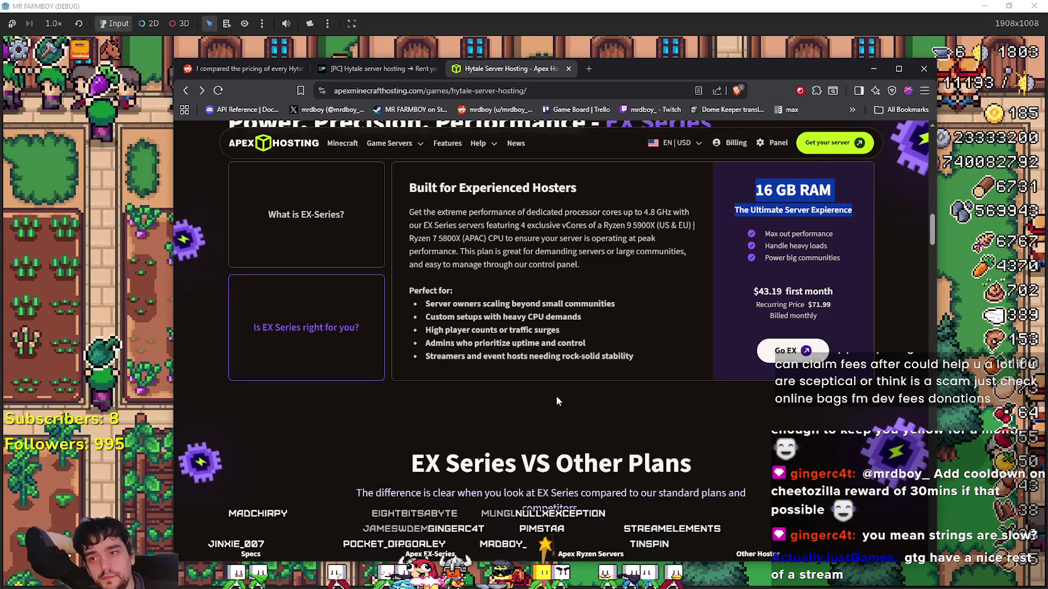
Read the EX Series comparison table, including the Dedicated vCores row.
{"action": "scroll", "coordinate": [566, 409], "scroll_direction": "down", "scroll_amount": 4}
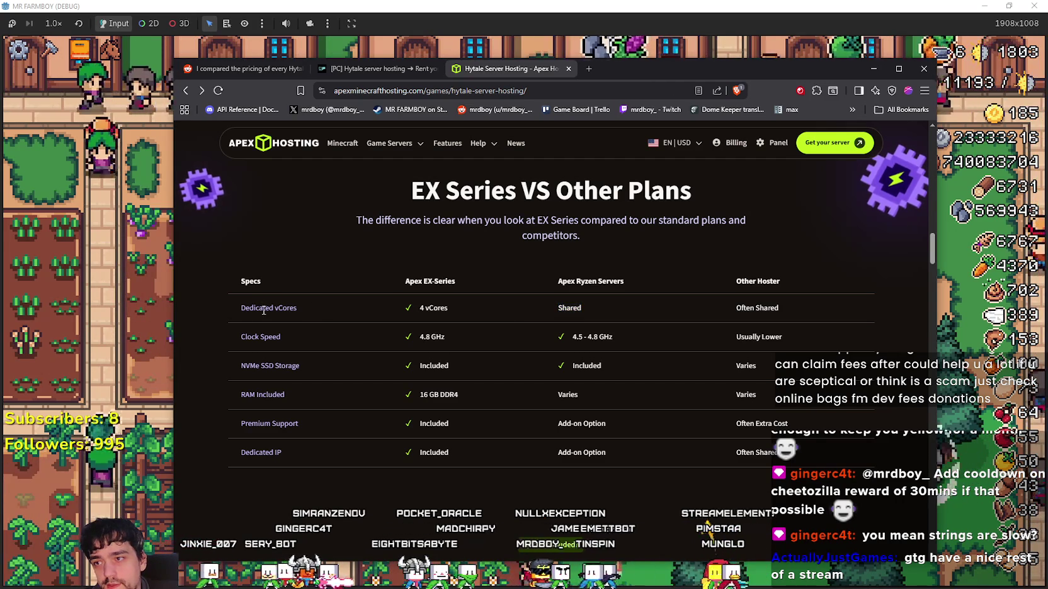
{"action": "left_click_drag", "start_coordinate": [311, 307], "coordinate": [221, 299]}
{"action": "left_click", "coordinate": [338, 389]}
{"action": "scroll", "coordinate": [354, 404], "scroll_direction": "down", "scroll_amount": 2}
{"action": "left_click_drag", "start_coordinate": [327, 260], "coordinate": [381, 340]}
{"action": "left_click", "coordinate": [401, 342]}
Scroll down to the Featured Guides, then hide and restore the browser.
{"action": "scroll", "coordinate": [466, 353], "scroll_direction": "down", "scroll_amount": 9}
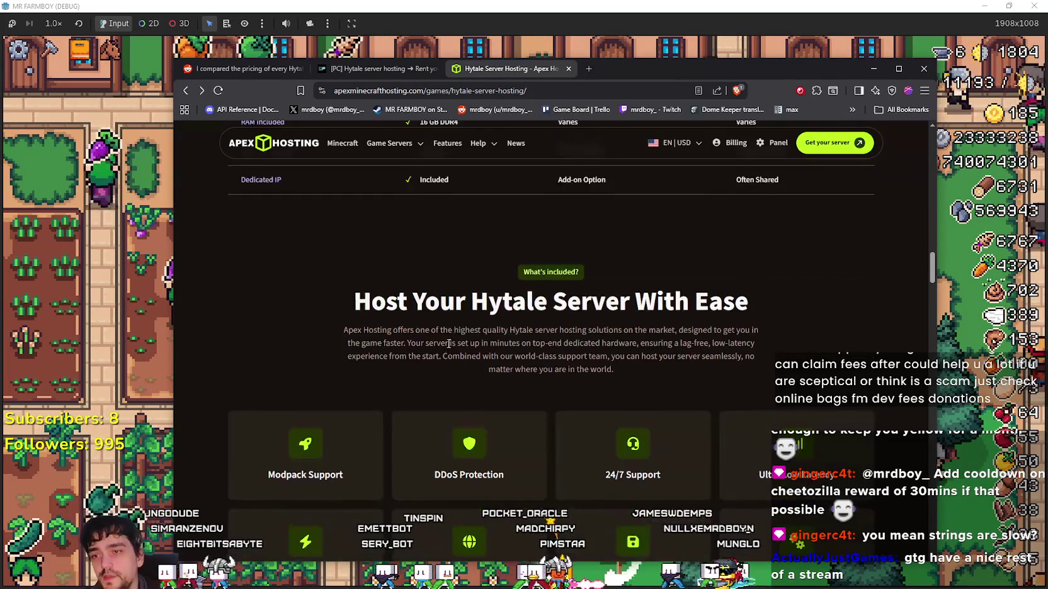
{"action": "scroll", "coordinate": [436, 334], "scroll_direction": "down", "scroll_amount": 10}
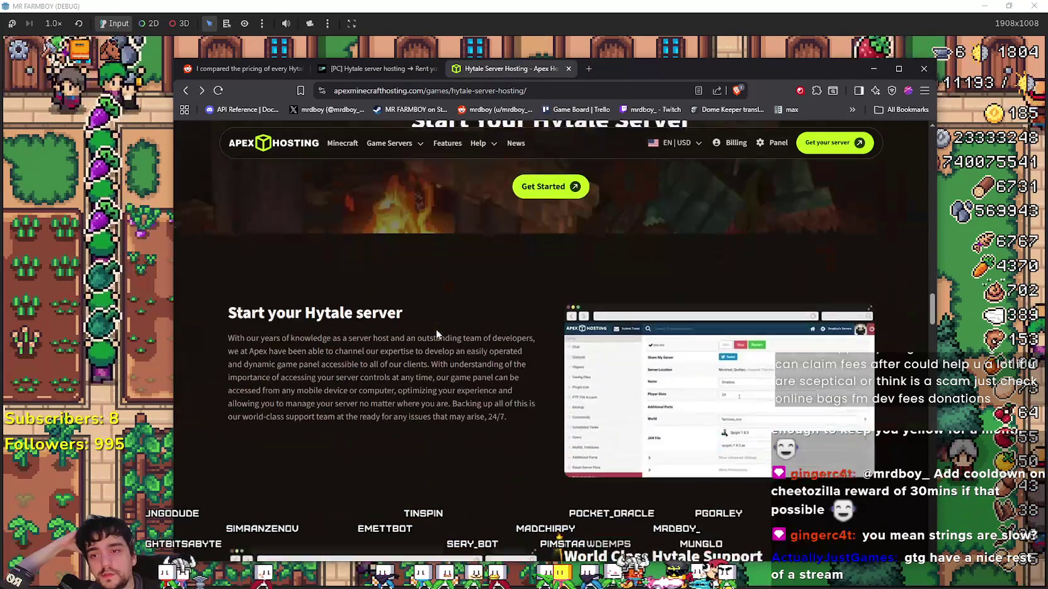
{"action": "scroll", "coordinate": [437, 332], "scroll_direction": "down", "scroll_amount": 9}
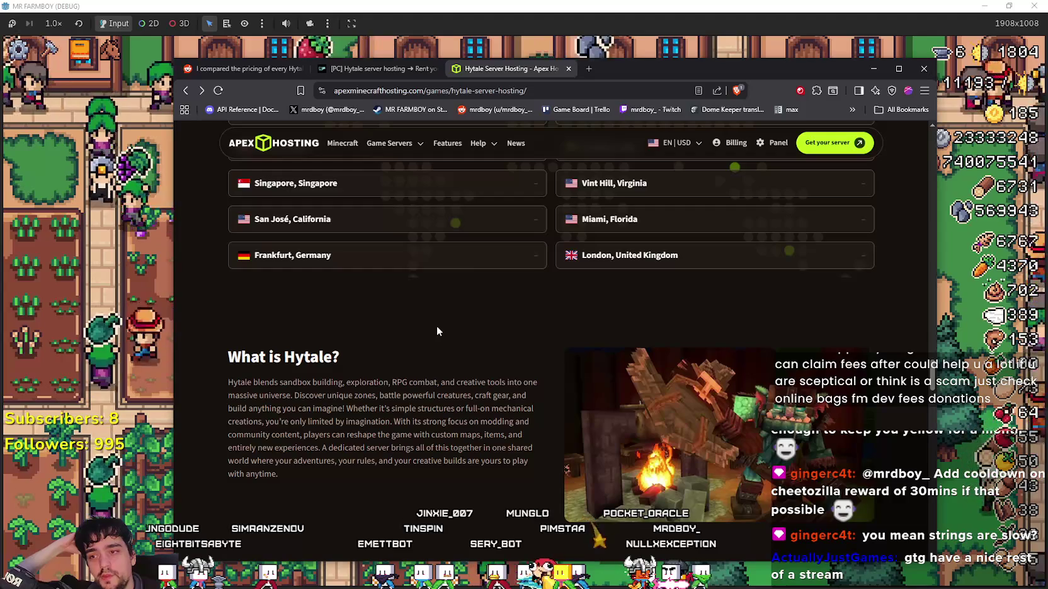
{"action": "scroll", "coordinate": [430, 331], "scroll_direction": "up", "scroll_amount": 4}
{"action": "scroll", "coordinate": [430, 332], "scroll_direction": "down", "scroll_amount": 3}
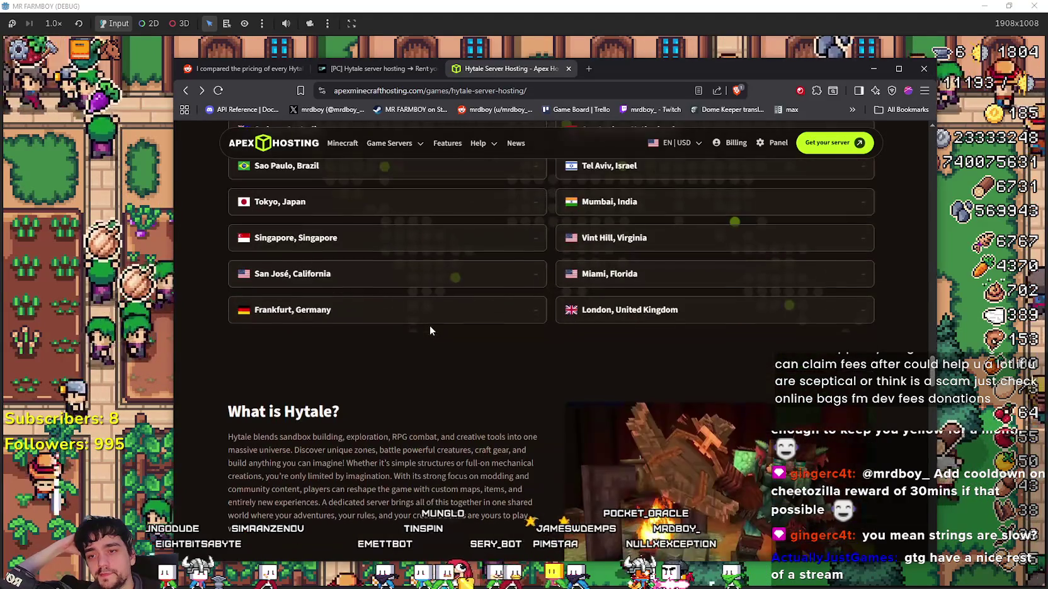
{"action": "scroll", "coordinate": [429, 330], "scroll_direction": "down", "scroll_amount": 2}
{"action": "scroll", "coordinate": [429, 326], "scroll_direction": "down", "scroll_amount": 5}
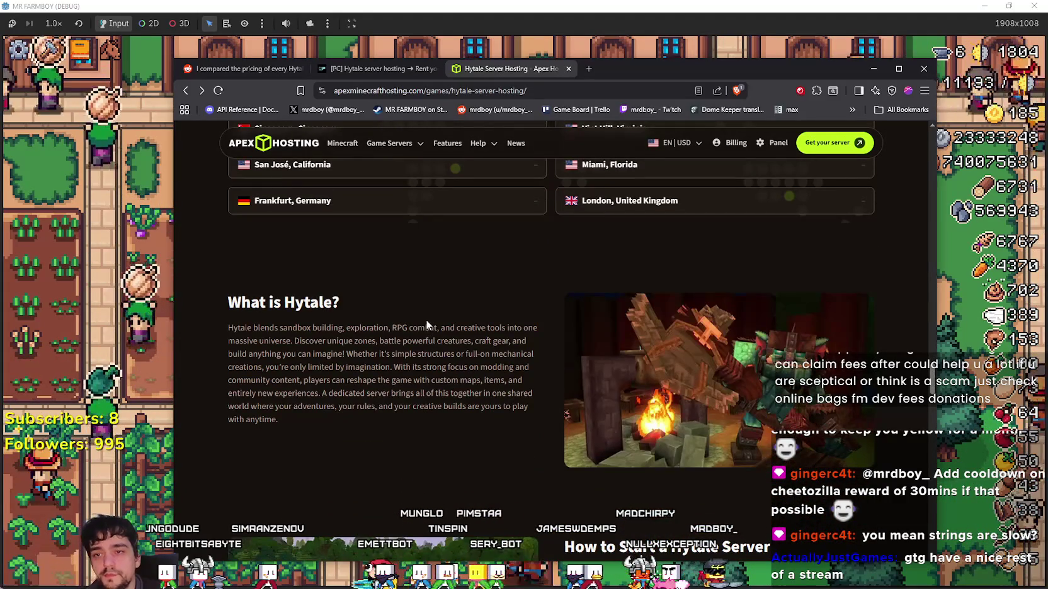
{"action": "scroll", "coordinate": [426, 325], "scroll_direction": "down", "scroll_amount": 10}
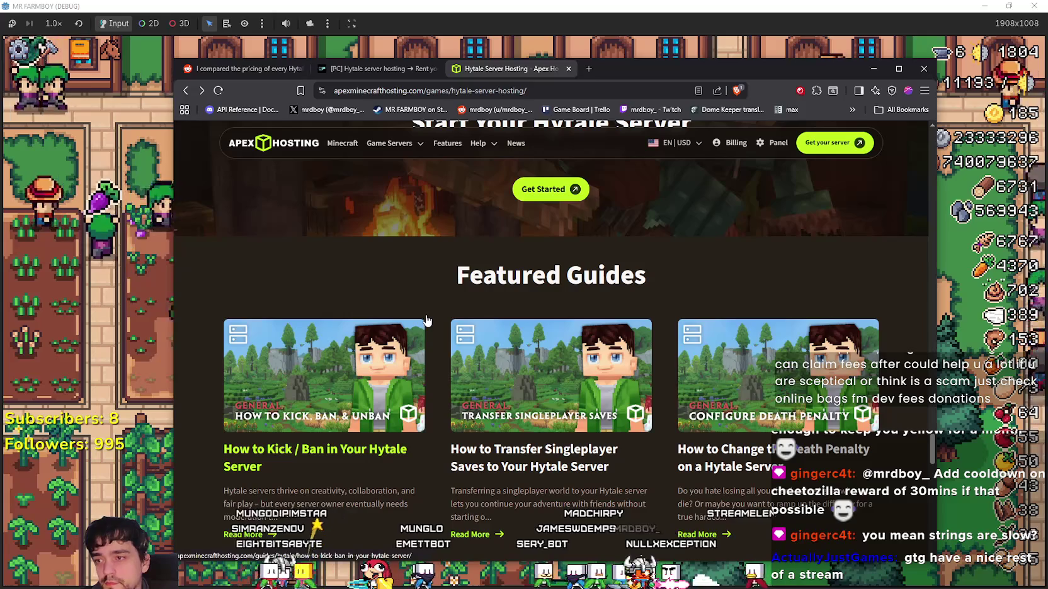
{"action": "scroll", "coordinate": [396, 288], "scroll_direction": "down", "scroll_amount": 2}
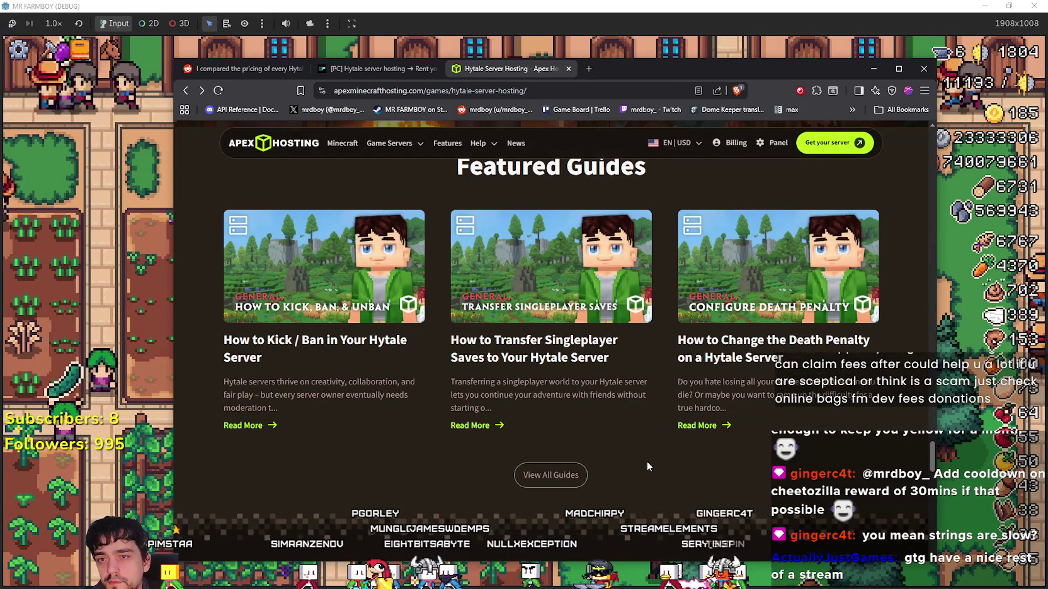
{"action": "scroll", "coordinate": [647, 462], "scroll_direction": "up", "scroll_amount": 2}
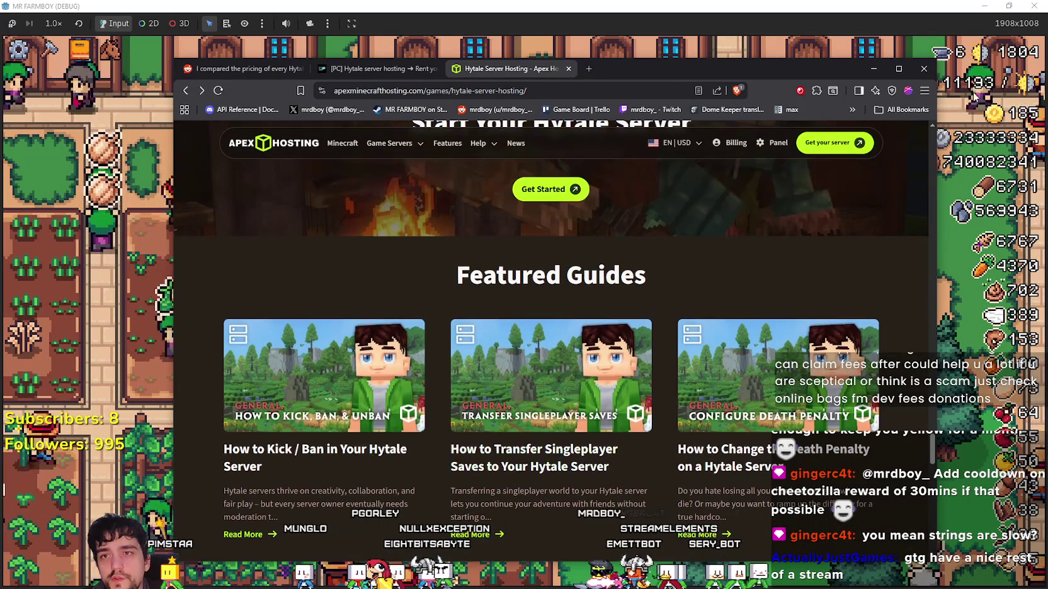
{"action": "left_click", "coordinate": [874, 68]}
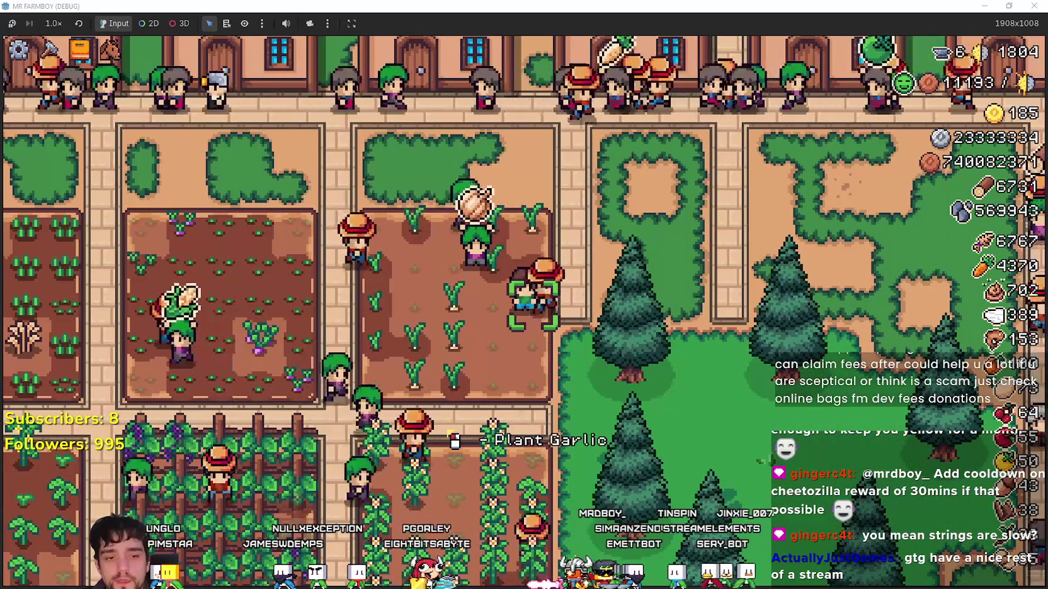
{"action": "key", "text": "alt+Tab"}
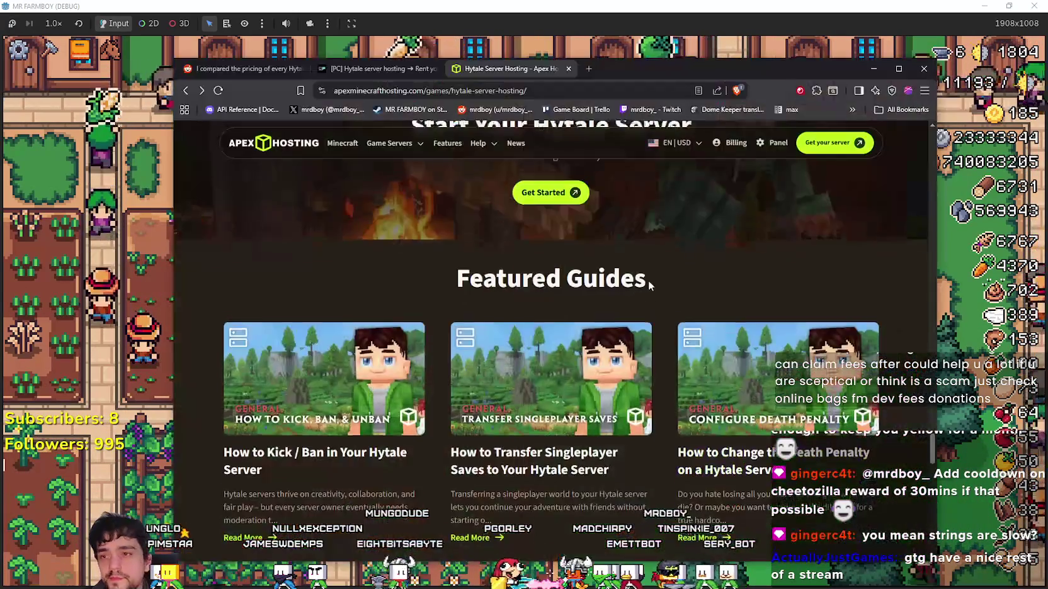
Choose Hytale in the Pricing game list and order the 12 GB plan at $38.99 monthly.
{"action": "scroll", "coordinate": [649, 279], "scroll_direction": "up", "scroll_amount": 10}
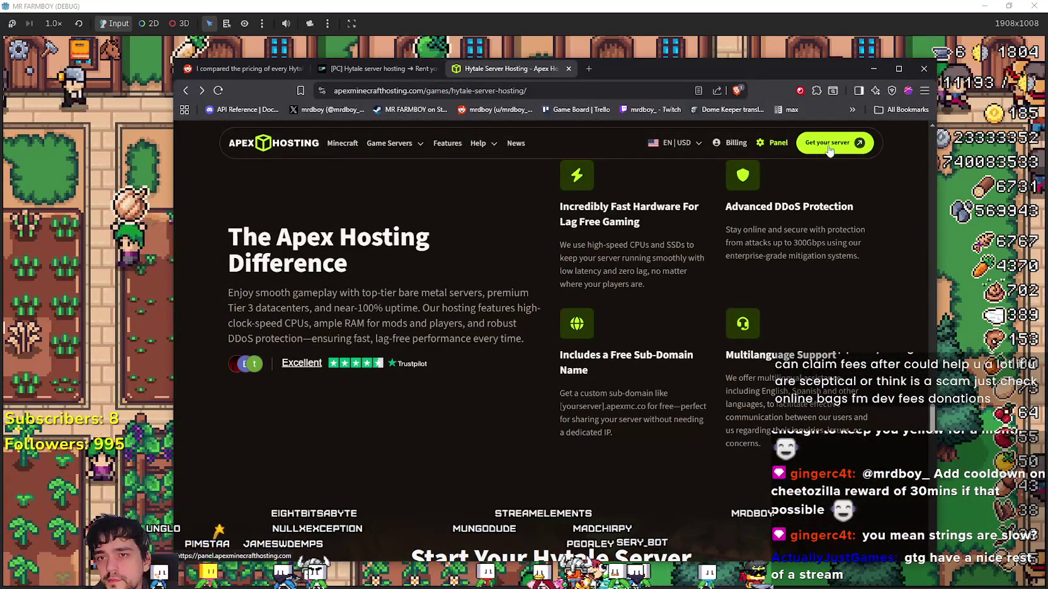
{"action": "mouse_move", "coordinate": [485, 153]}
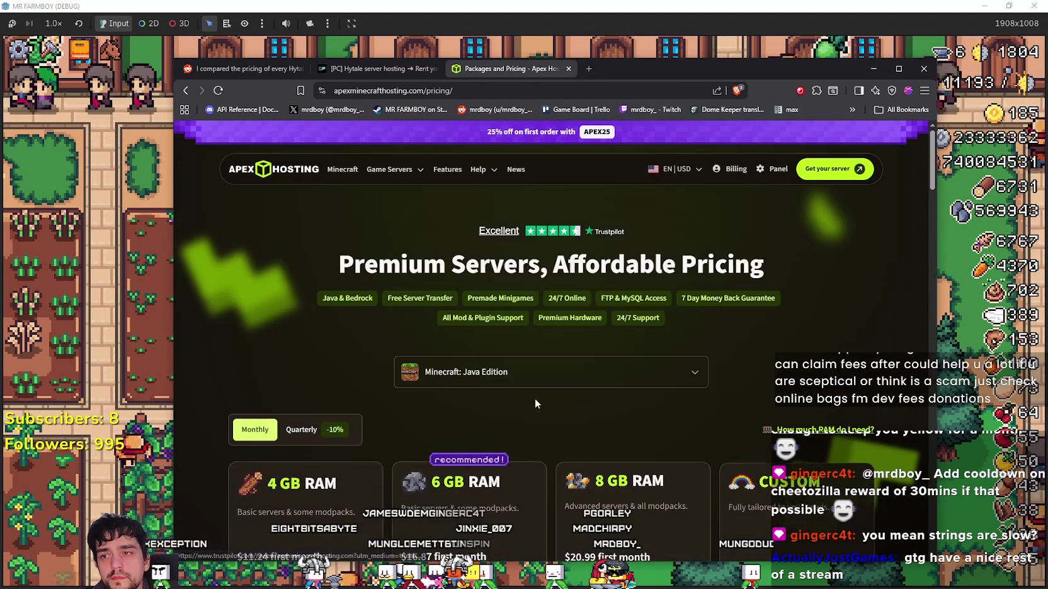
{"action": "left_click", "coordinate": [545, 372]}
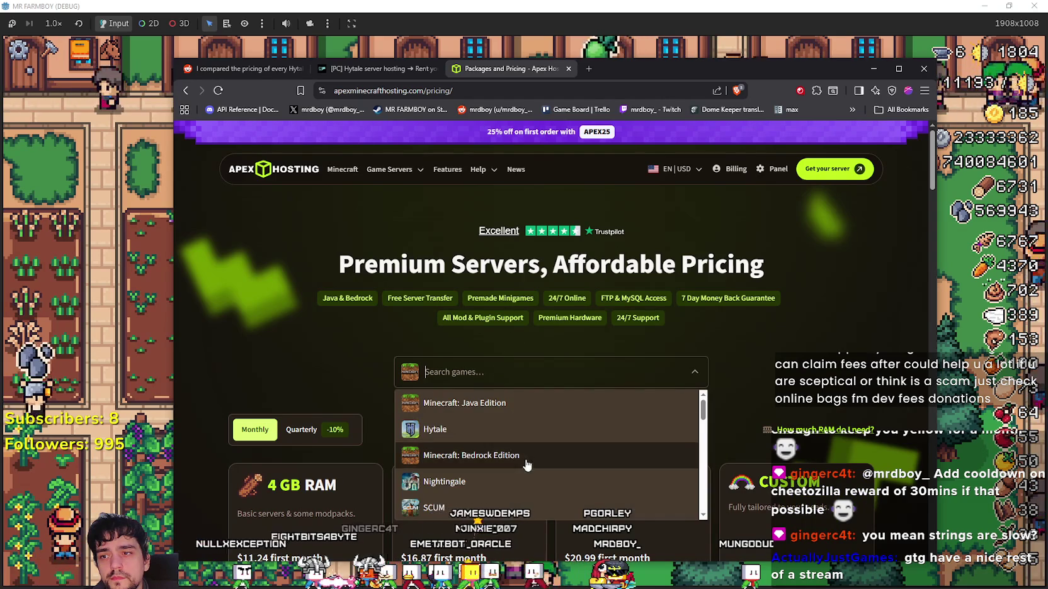
{"action": "left_click", "coordinate": [543, 423]}
{"action": "scroll", "coordinate": [567, 403], "scroll_direction": "down", "scroll_amount": 4}
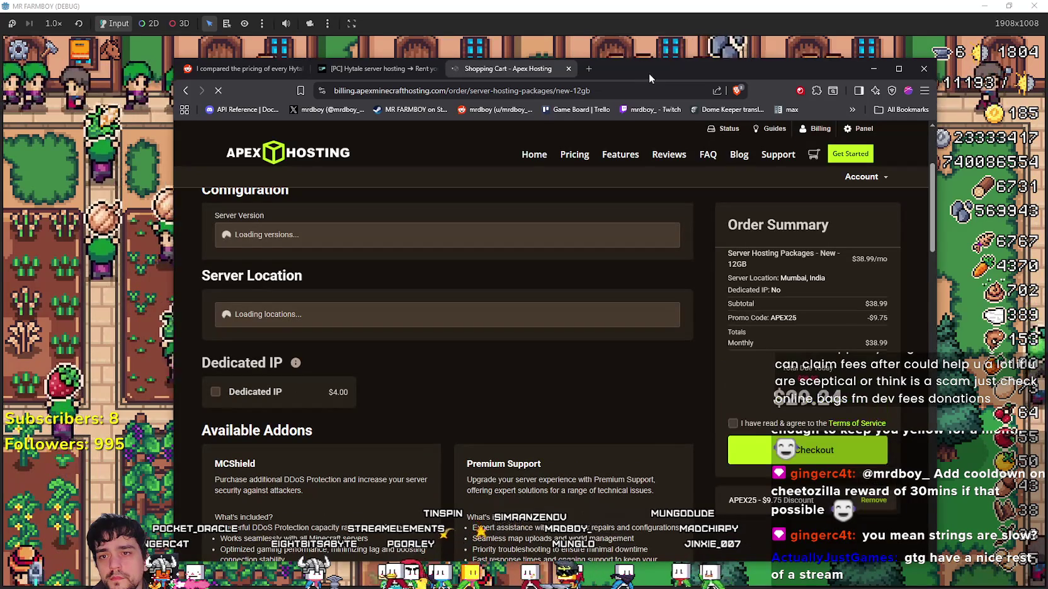
Move the browser aside to the lower right to reveal the farm game, then bring it back.
{"action": "left_click_drag", "start_coordinate": [650, 72], "coordinate": [1047, 126]}
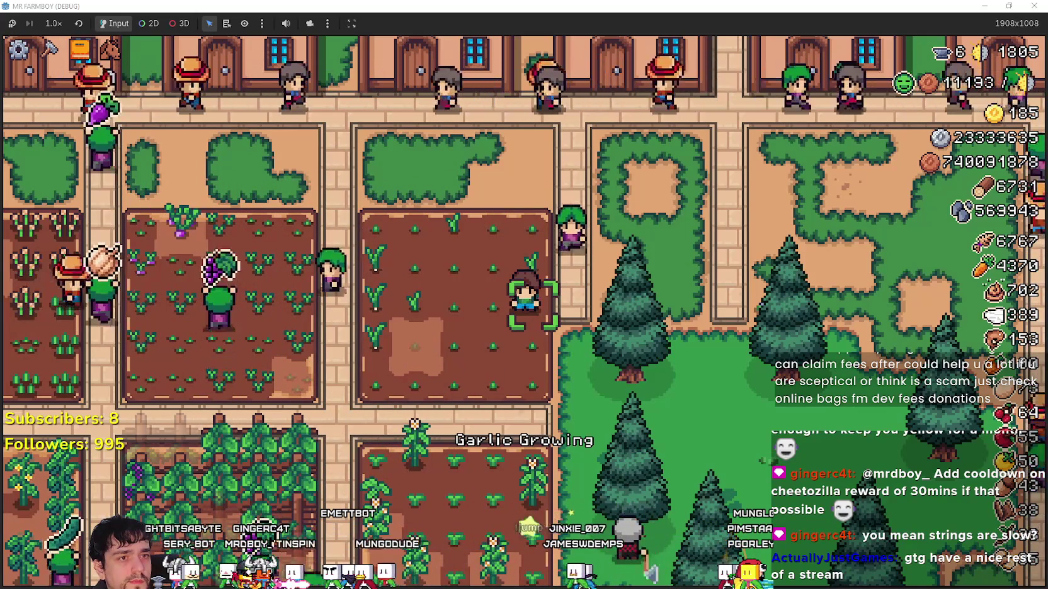
{"action": "key", "text": "alt+Tab"}
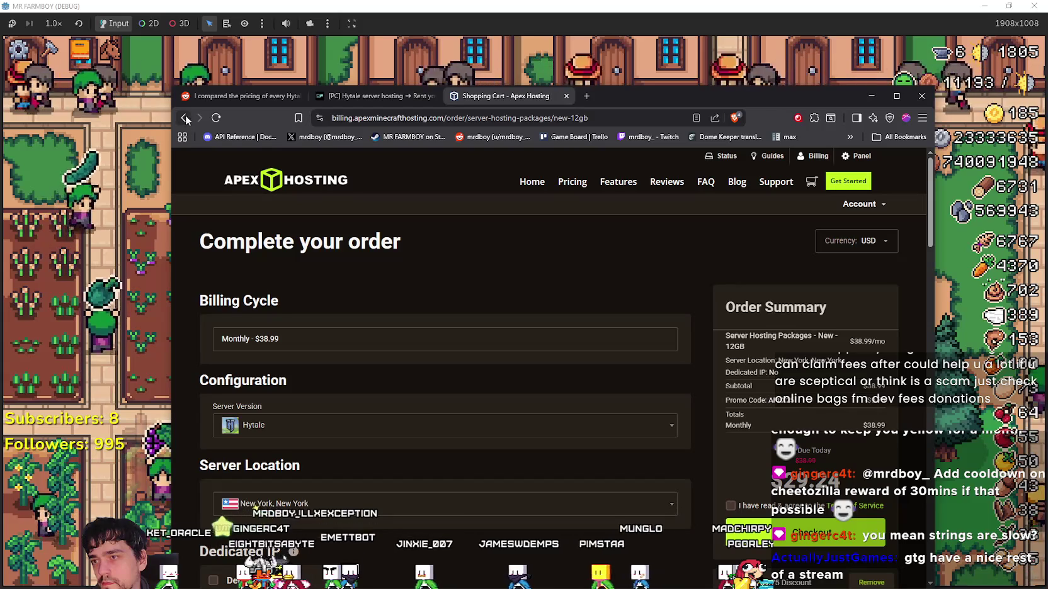
Go back two pages to the RAM plan pricing, then walk the farmer north toward the chicken yard.
{"action": "left_click", "coordinate": [184, 118]}
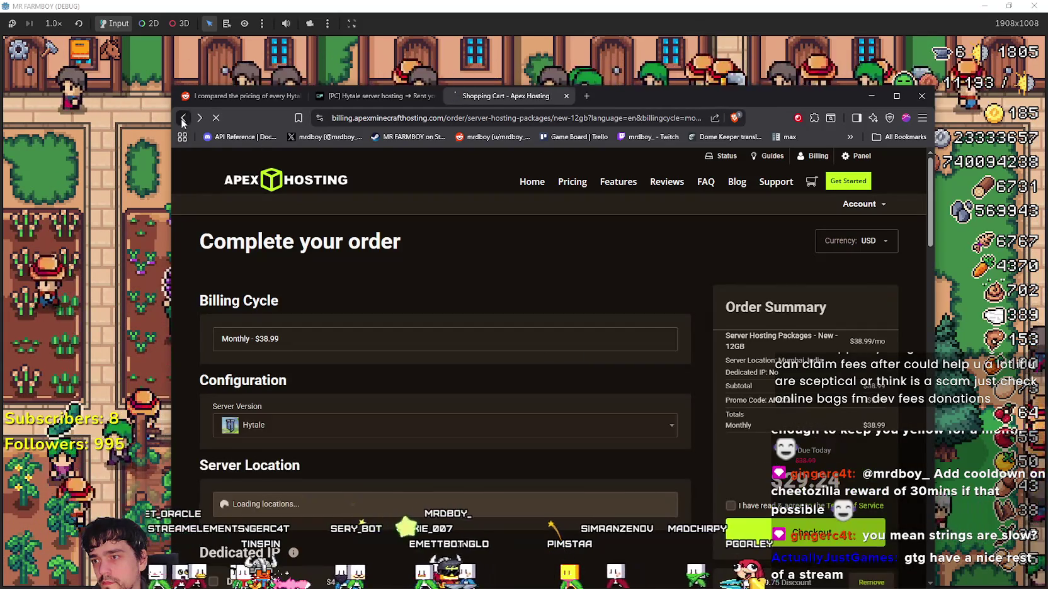
{"action": "left_click", "coordinate": [182, 119]}
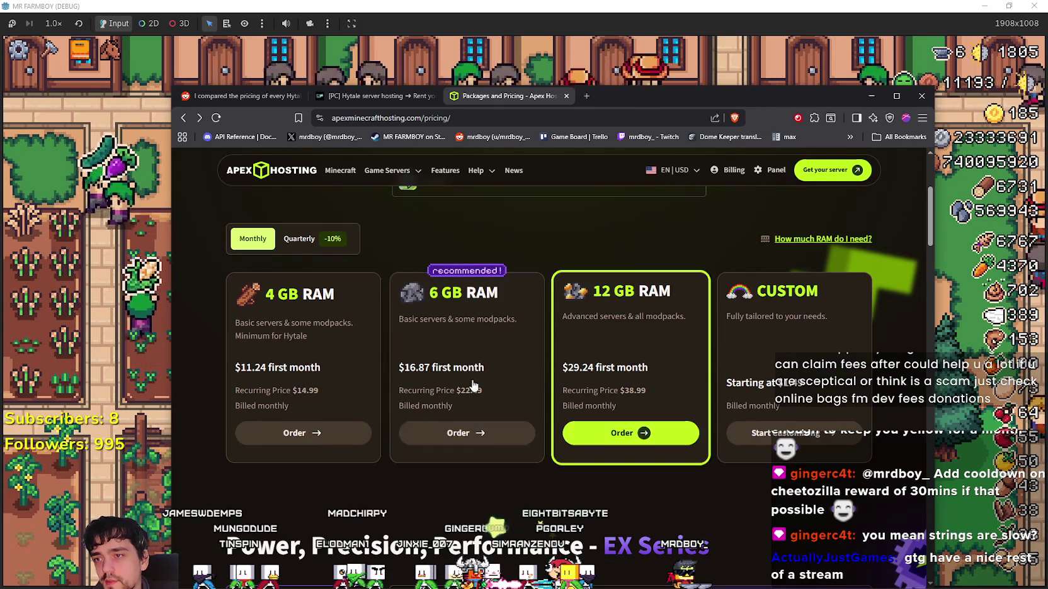
{"action": "scroll", "coordinate": [543, 386], "scroll_direction": "down", "scroll_amount": 5}
{"action": "key", "text": "w"}
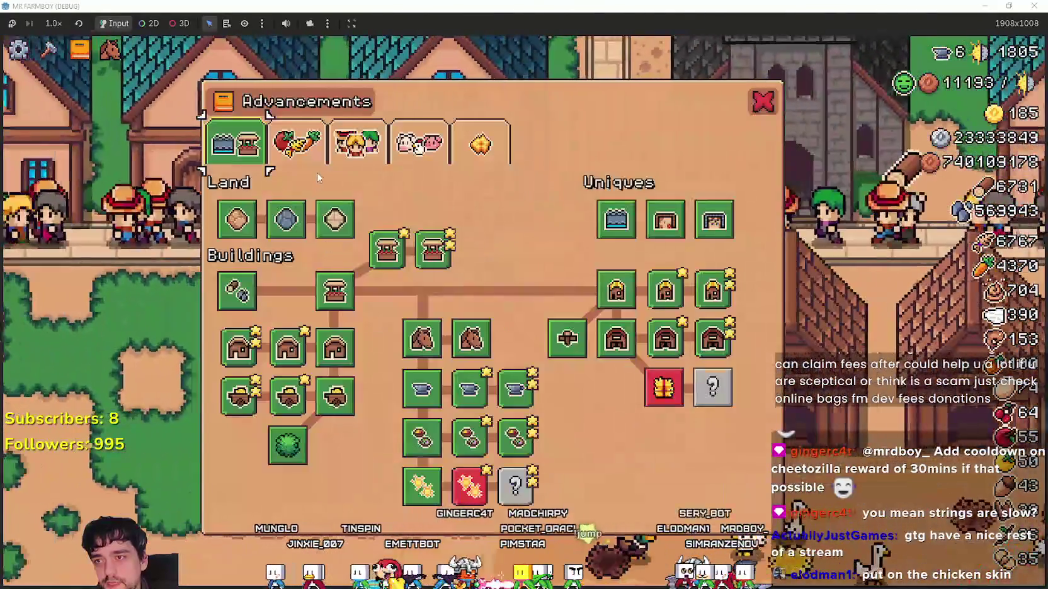
{"action": "left_click", "coordinate": [299, 146]}
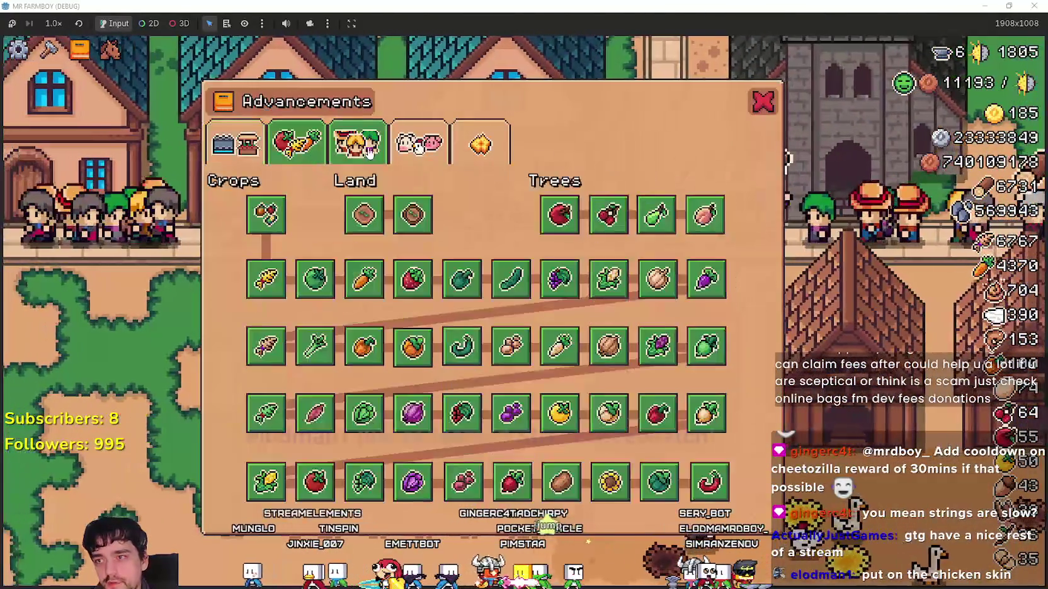
{"action": "left_click", "coordinate": [381, 150]}
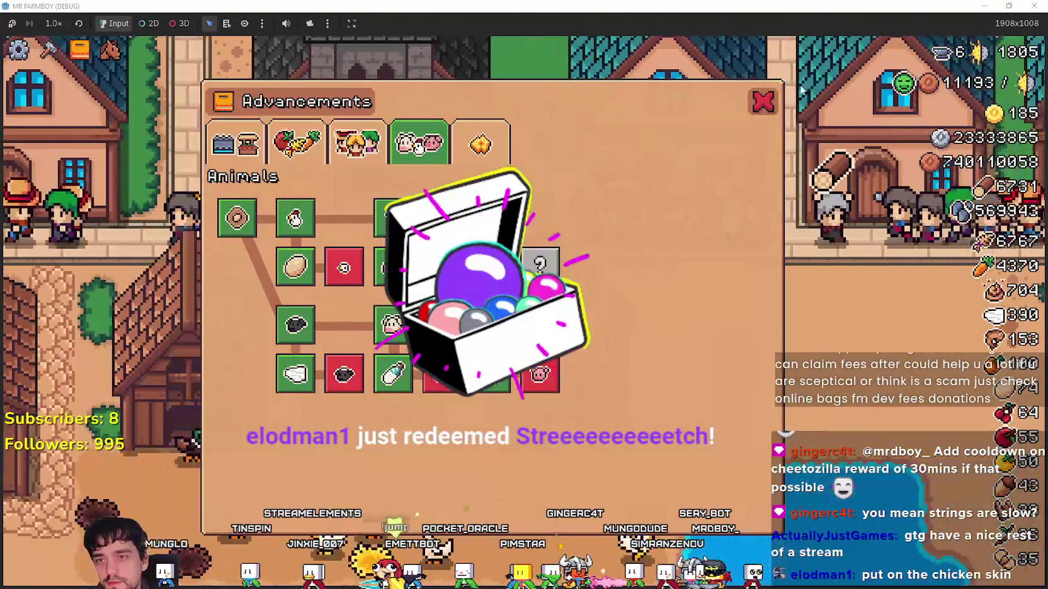
{"action": "left_click", "coordinate": [765, 102]}
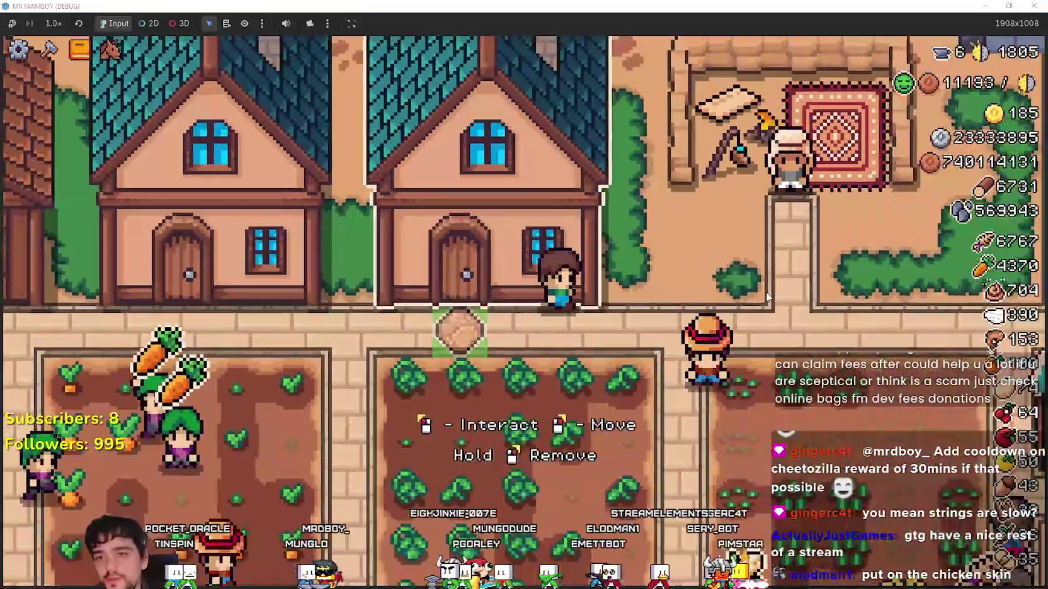
Check the merchant's selling offers and the animal advancements, then walk the farmer south.
{"action": "key", "text": "e"}
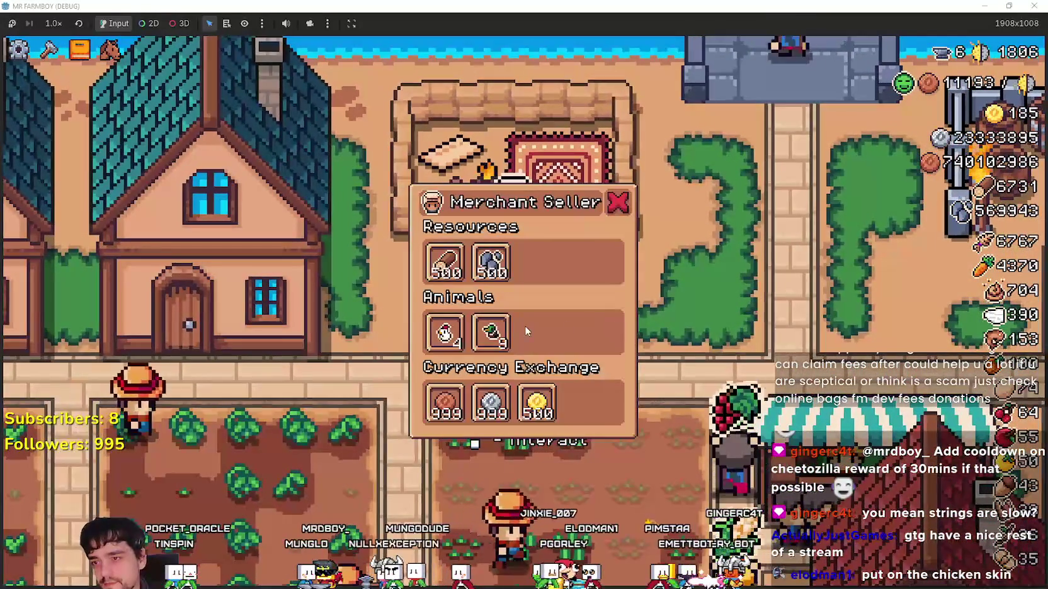
{"action": "key", "text": "k"}
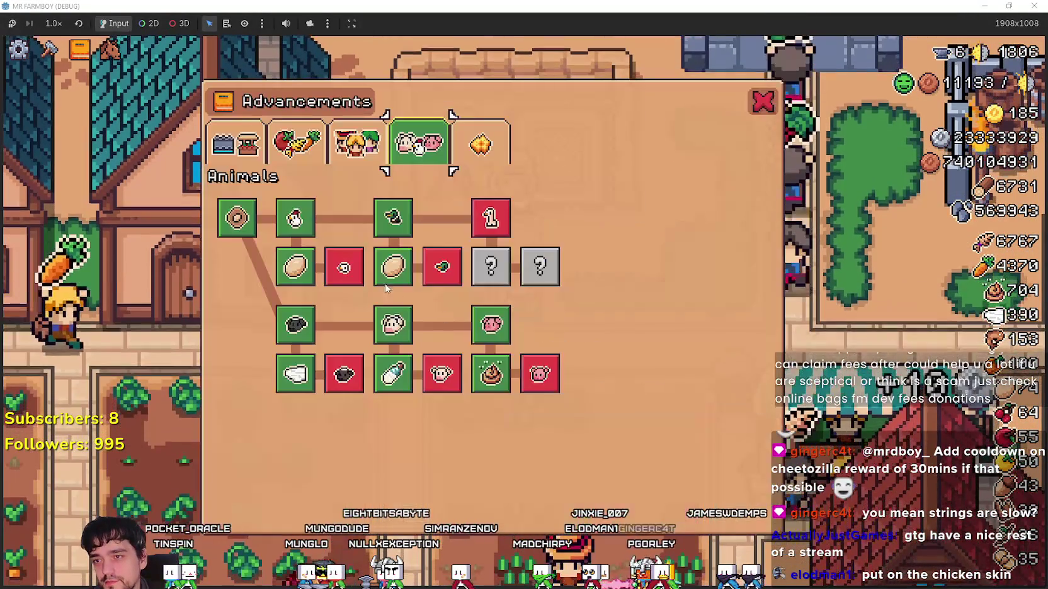
{"action": "key", "text": "Escape"}
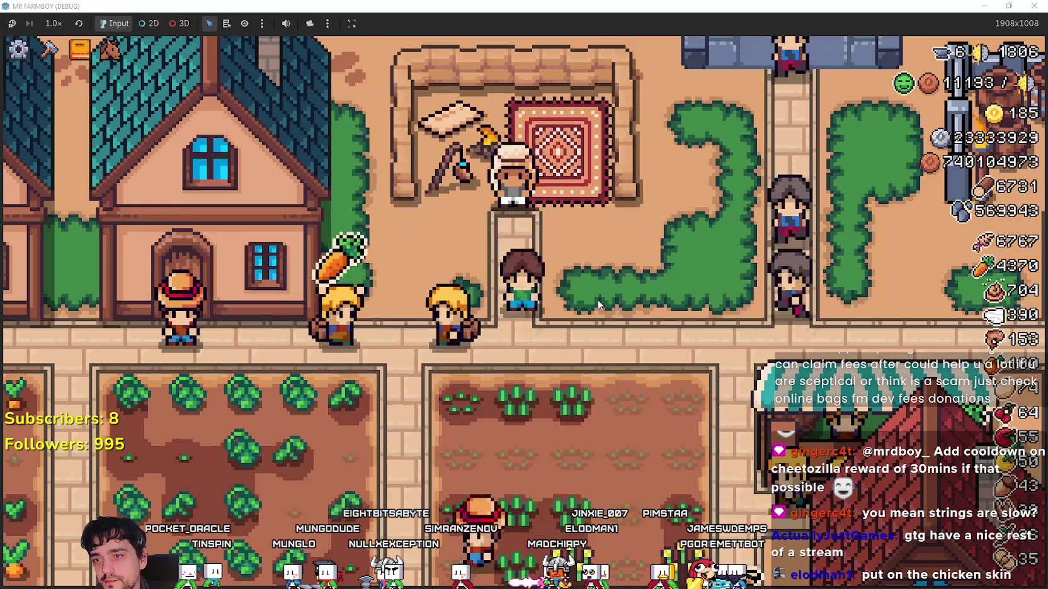
{"action": "key", "text": "e"}
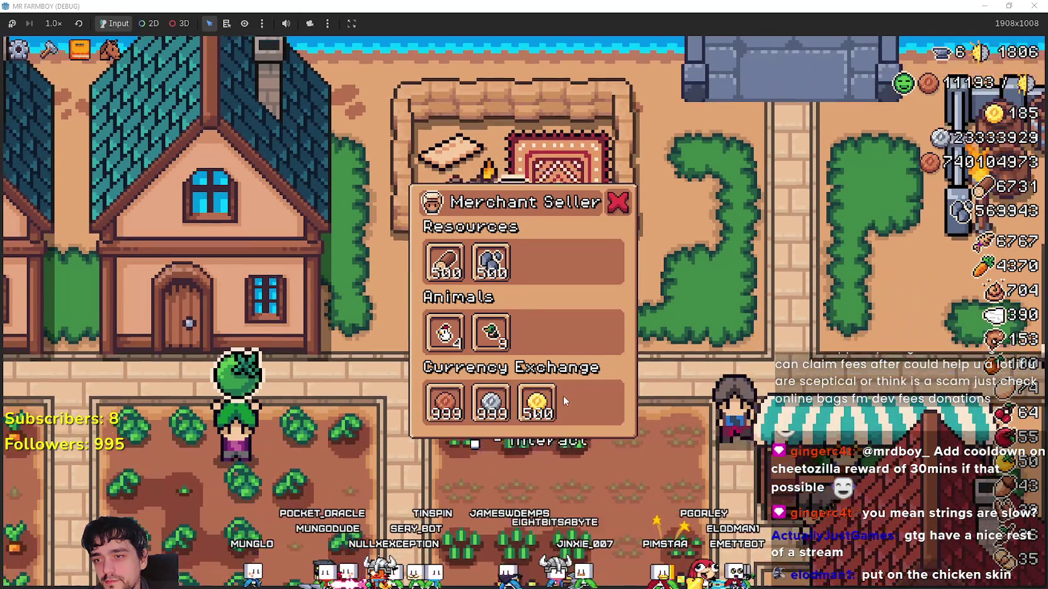
{"action": "key", "text": "s"}
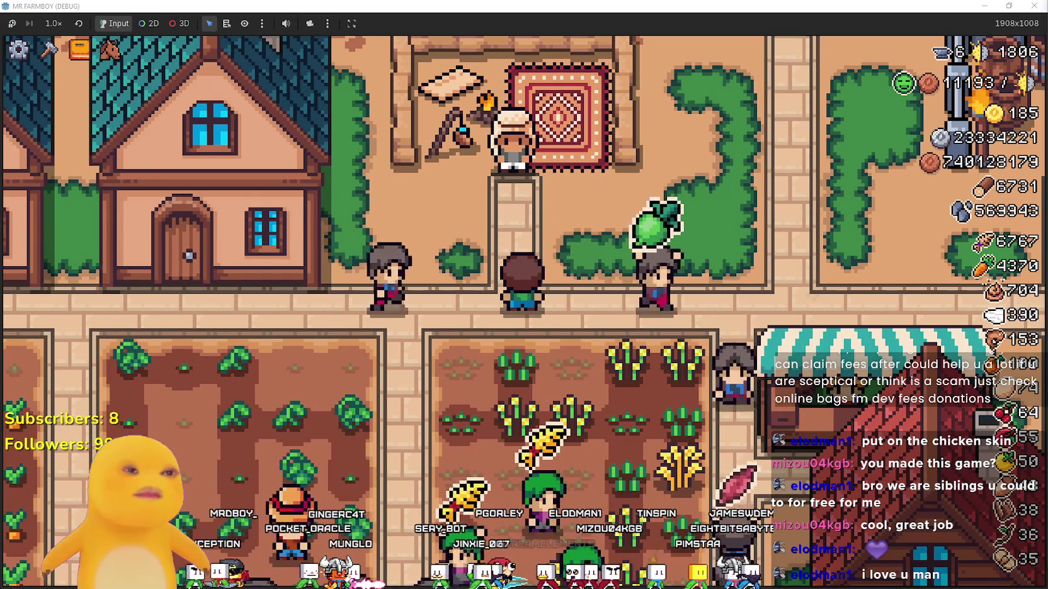
Walk the farmer past the tomato field and through the wheat field onto the path.
{"action": "key", "text": "s"}
{"action": "key", "text": "a"}
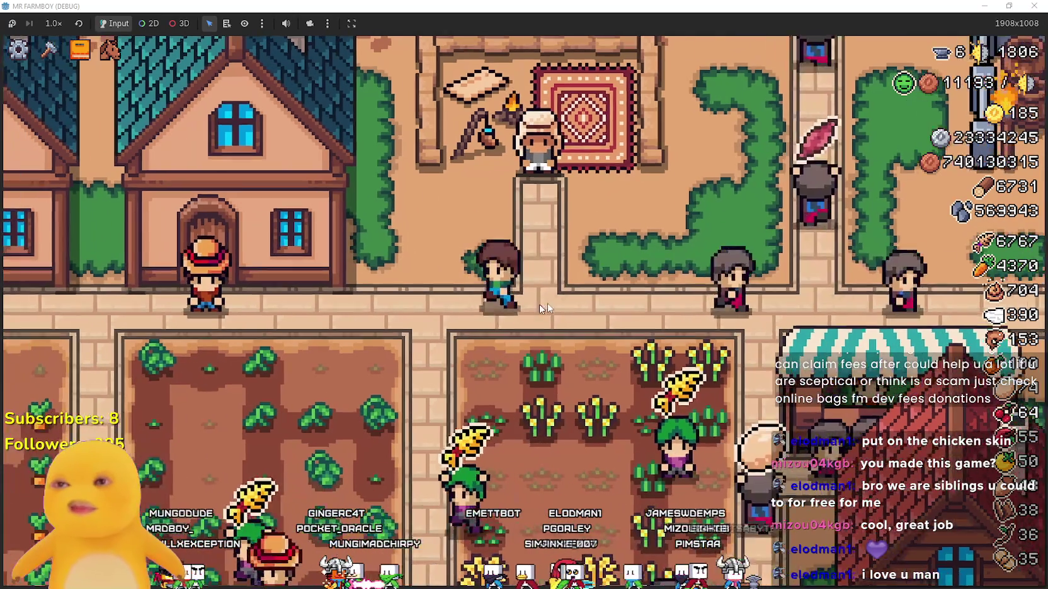
{"action": "key", "text": "a"}
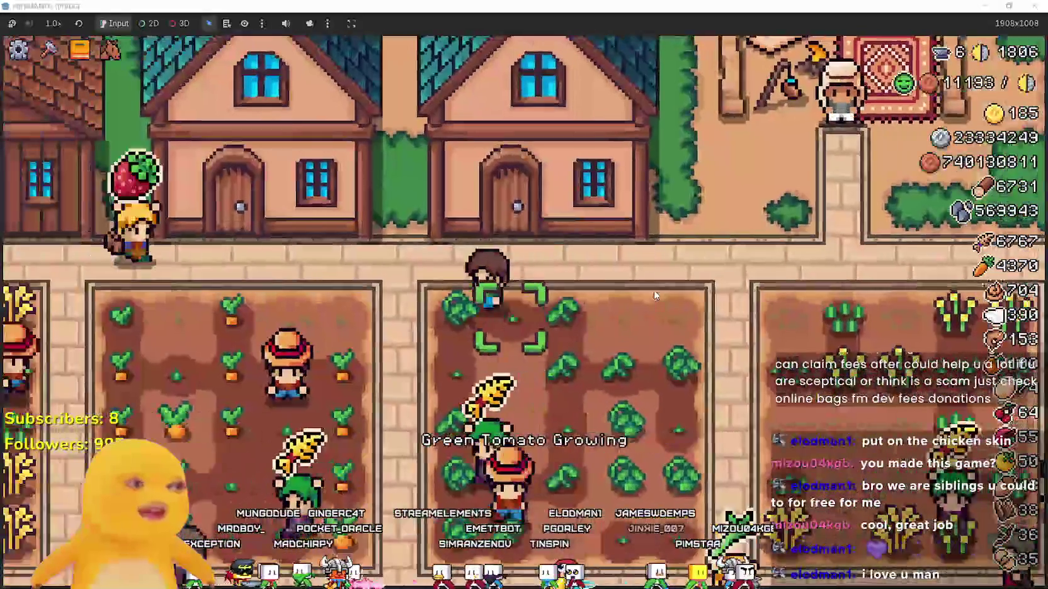
{"action": "scroll", "coordinate": [499, 356], "scroll_direction": "down", "scroll_amount": 5}
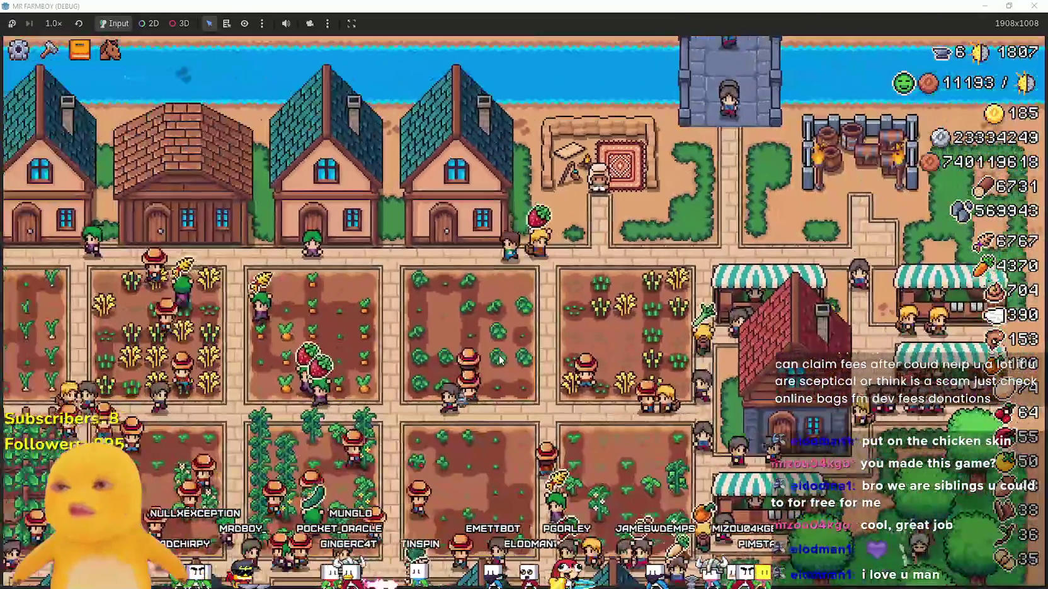
{"action": "scroll", "coordinate": [500, 357], "scroll_direction": "up", "scroll_amount": 3}
{"action": "scroll", "coordinate": [499, 358], "scroll_direction": "up", "scroll_amount": 2}
{"action": "key", "text": "a"}
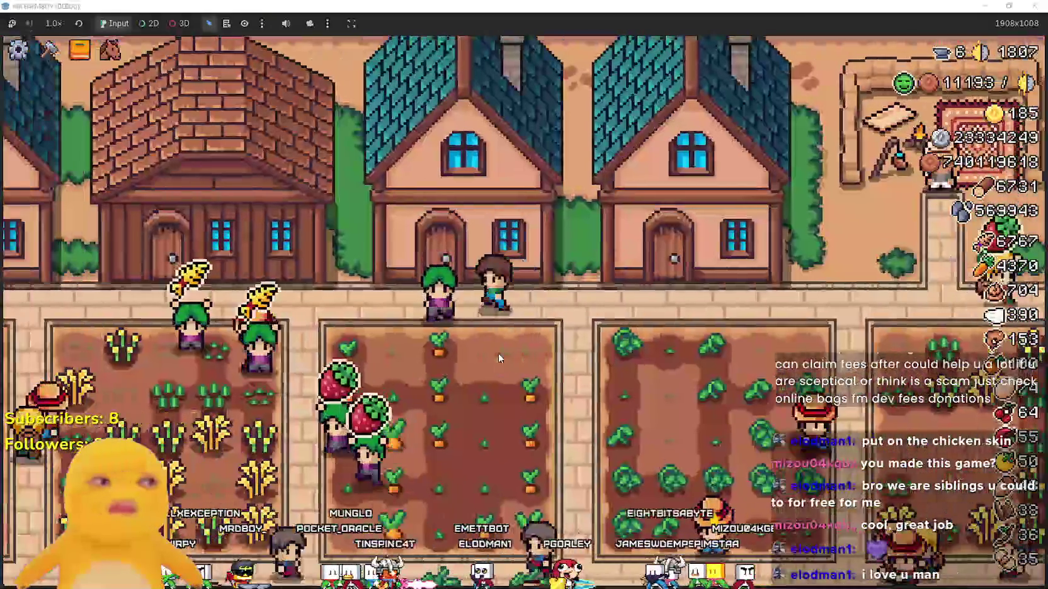
{"action": "key", "text": "s"}
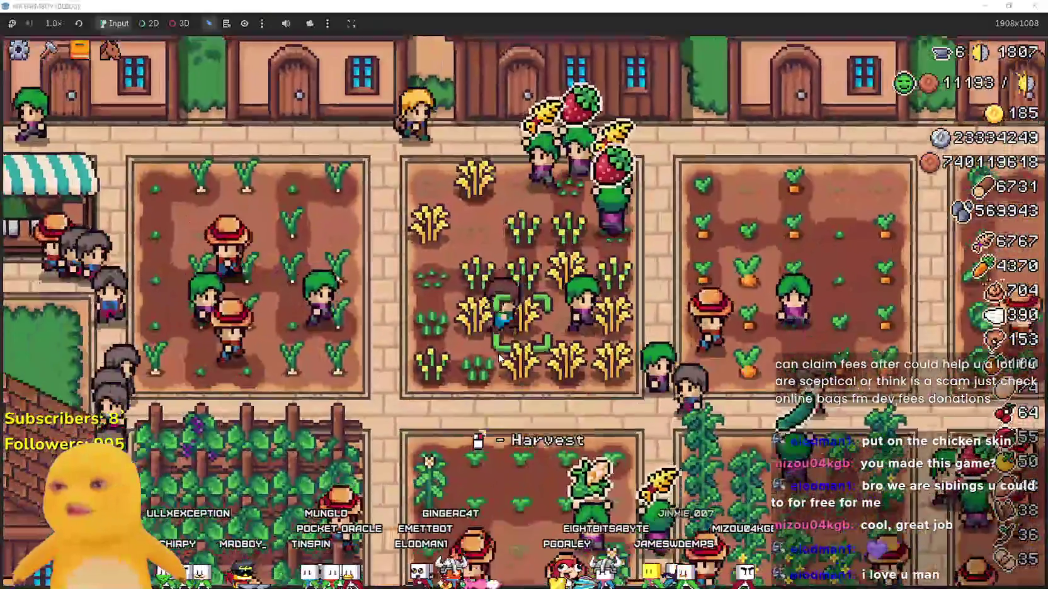
{"action": "key", "text": "s"}
{"action": "key", "text": "a"}
Head up by the market stalls and walk left along the teal-roofed houses.
{"action": "key", "text": "w"}
{"action": "key", "text": "a"}
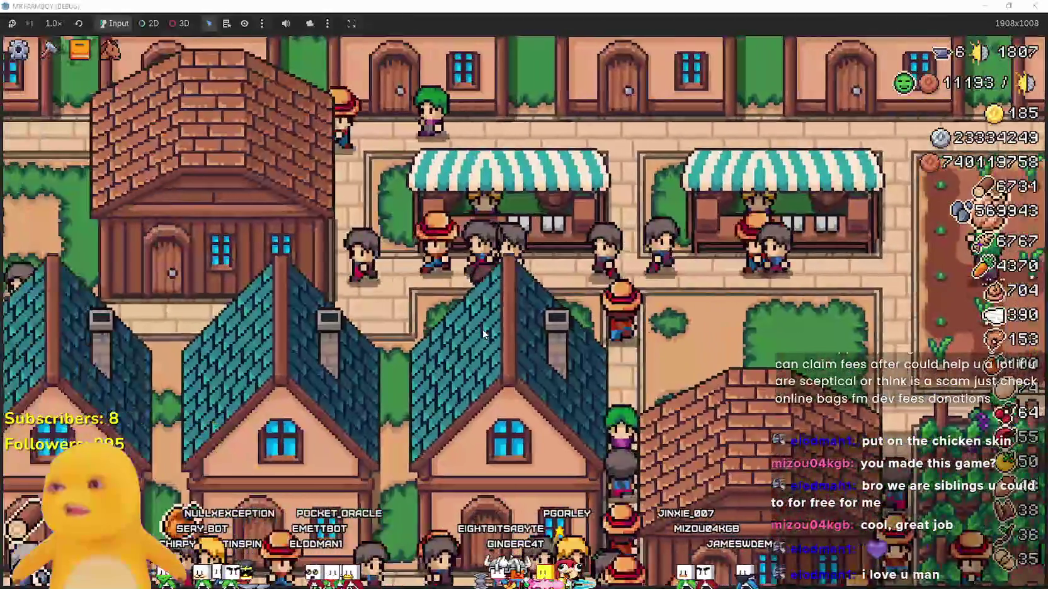
{"action": "key", "text": "s"}
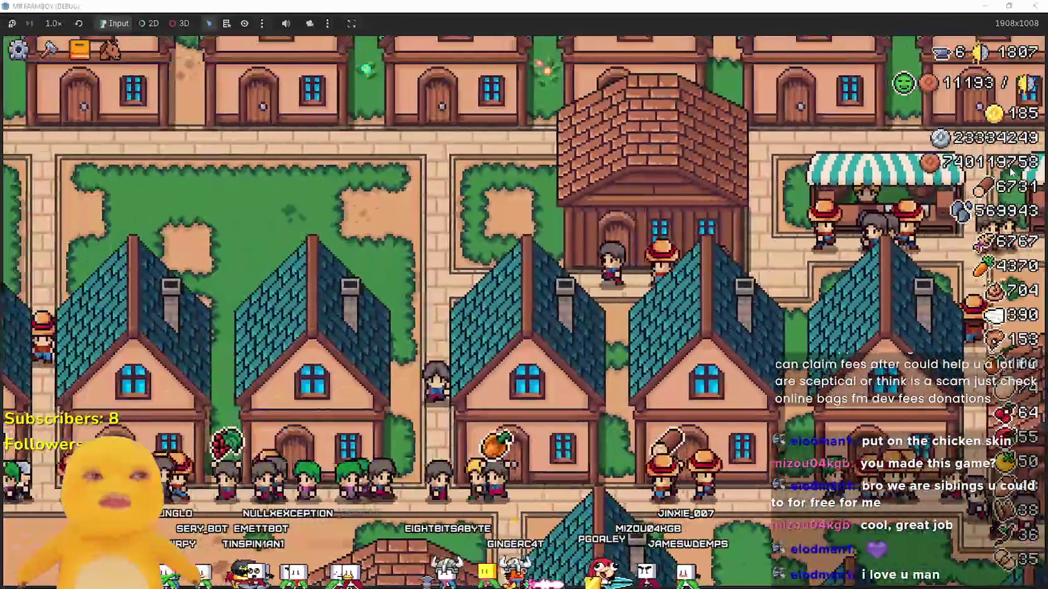
{"action": "key", "text": "a"}
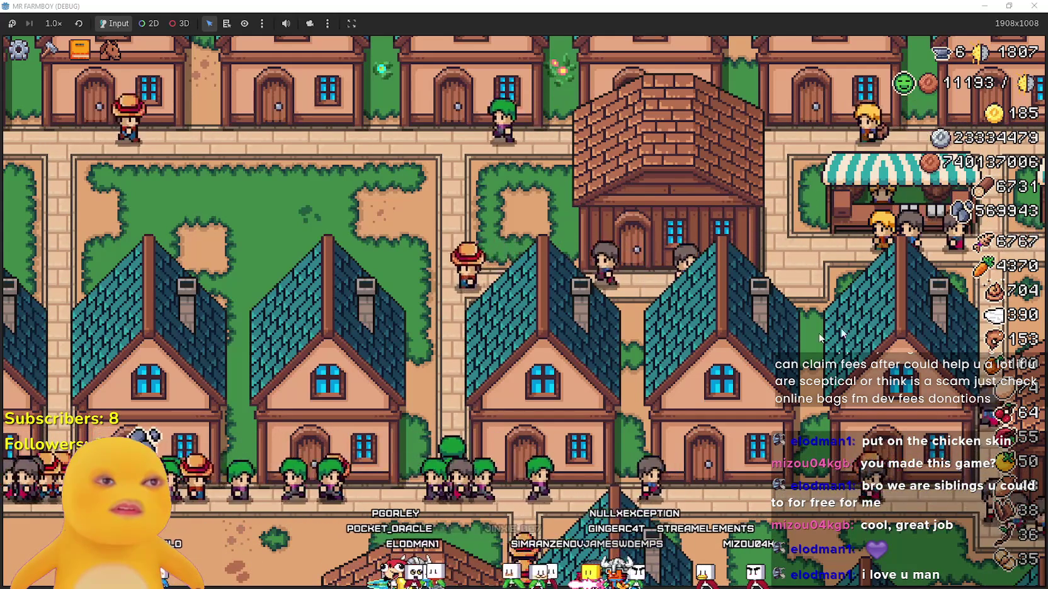
Shift the village view slightly right to show the street of houses and townsfolk.
{"action": "left_click_drag", "start_coordinate": [403, 292], "coordinate": [447, 304]}
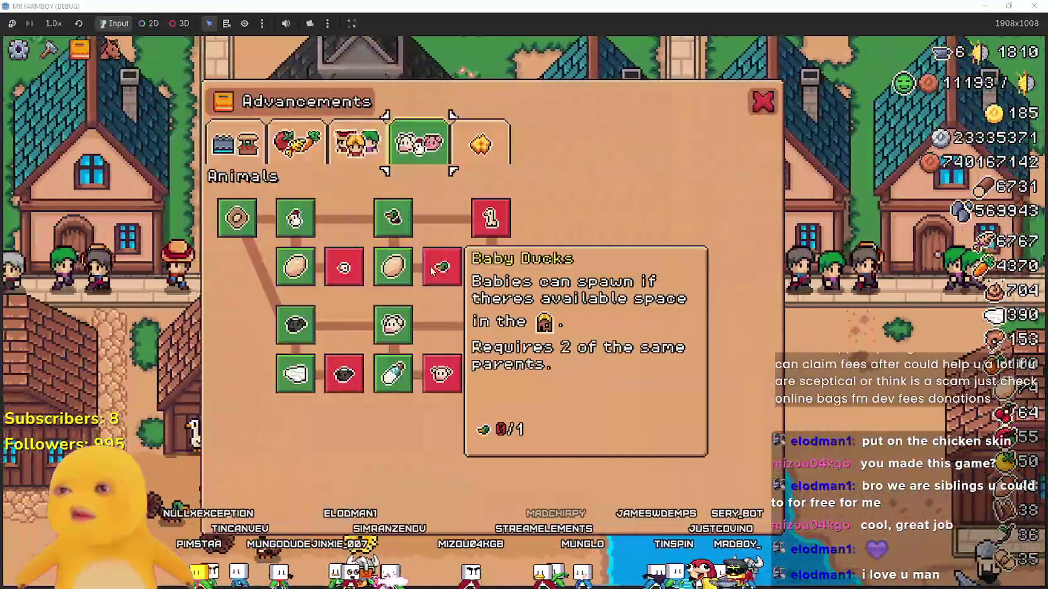
{"action": "mouse_move", "coordinate": [491, 220]}
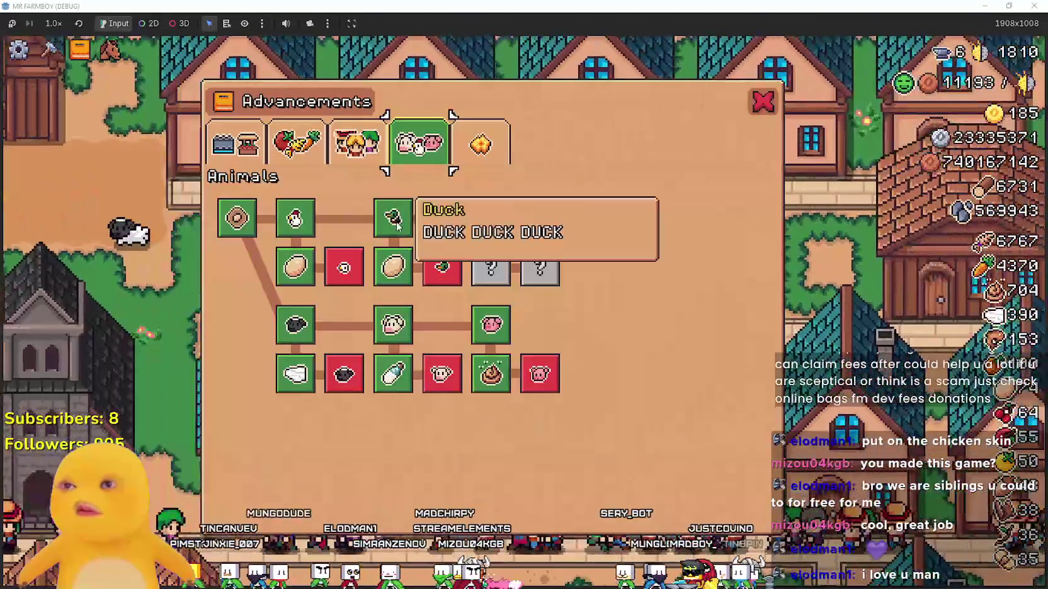
Read the first animal unlock cards, then check the Merchant's Outpost details.
{"action": "mouse_move", "coordinate": [292, 235]}
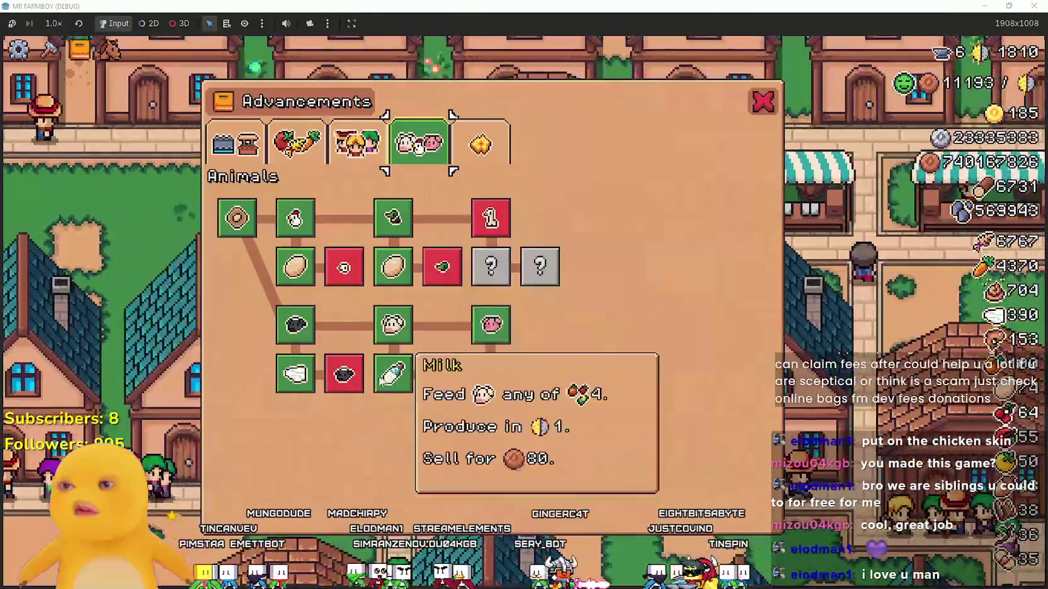
{"action": "mouse_move", "coordinate": [349, 388]}
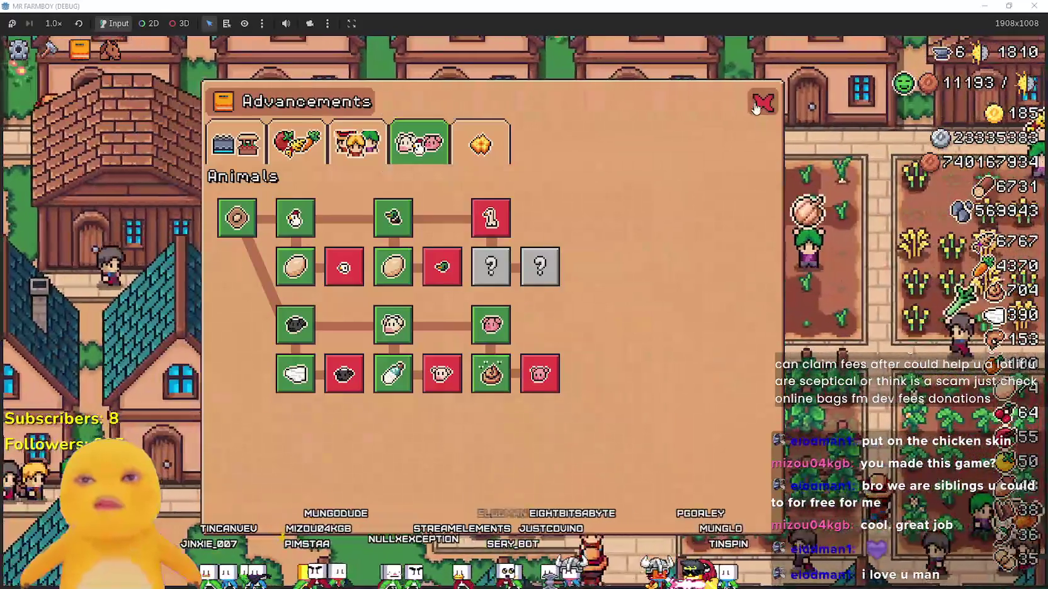
{"action": "left_click", "coordinate": [755, 113]}
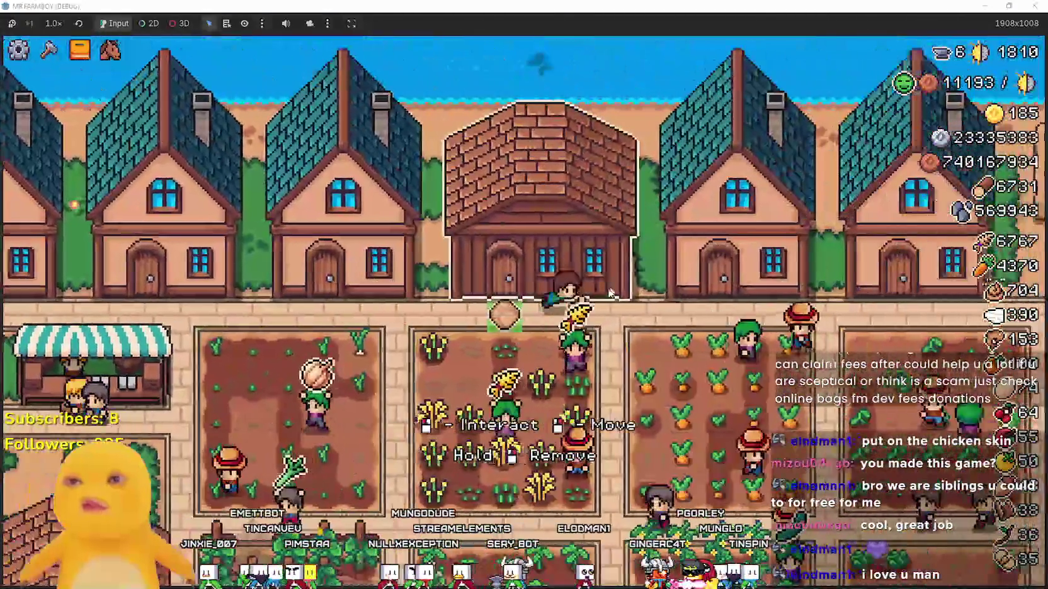
{"action": "left_click", "coordinate": [80, 49]}
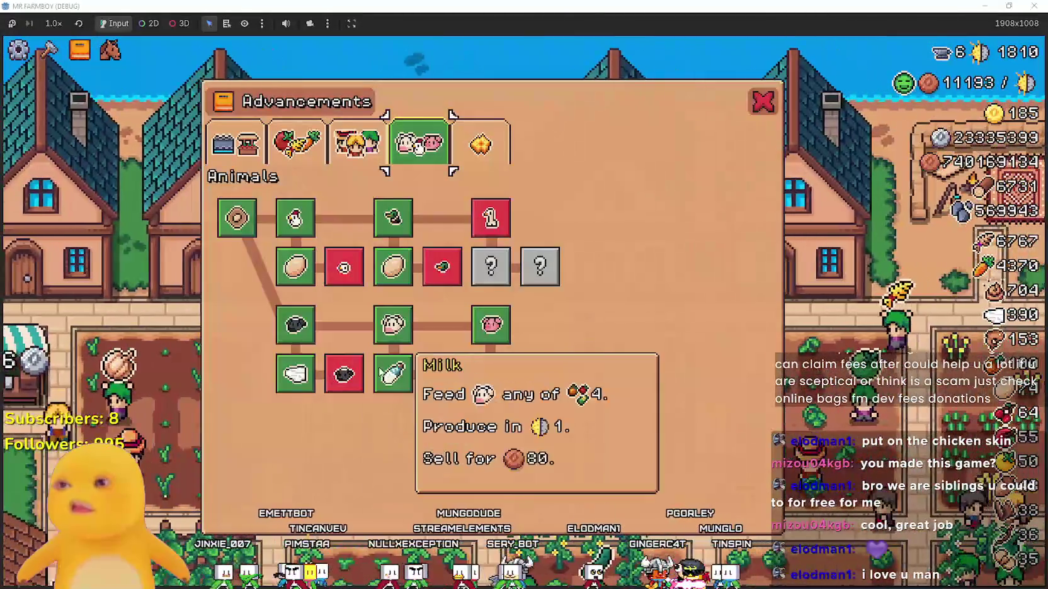
{"action": "mouse_move", "coordinate": [393, 325]}
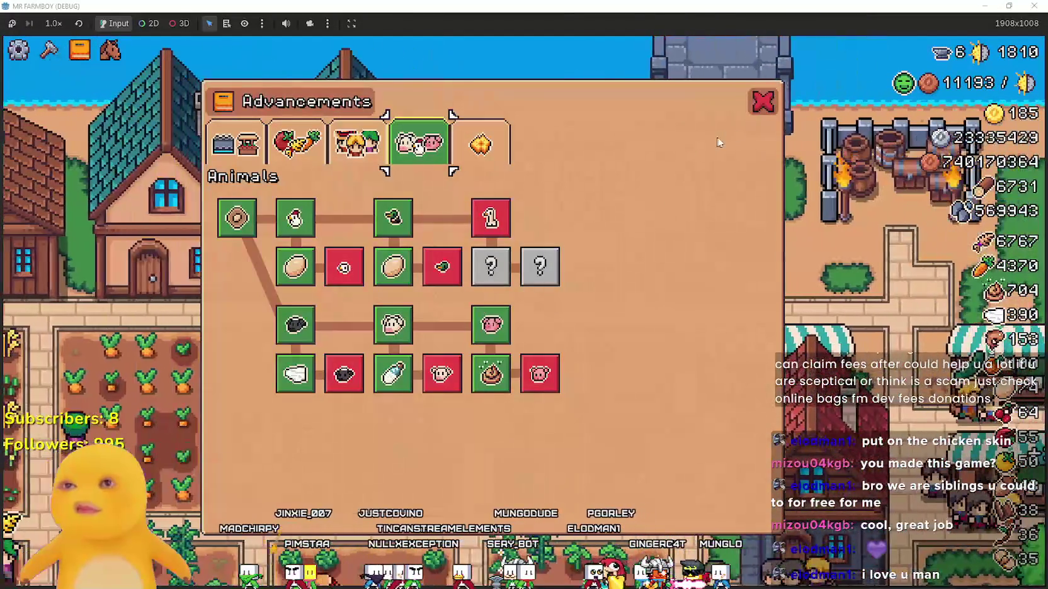
{"action": "left_click", "coordinate": [760, 108]}
{"action": "left_click", "coordinate": [721, 370]}
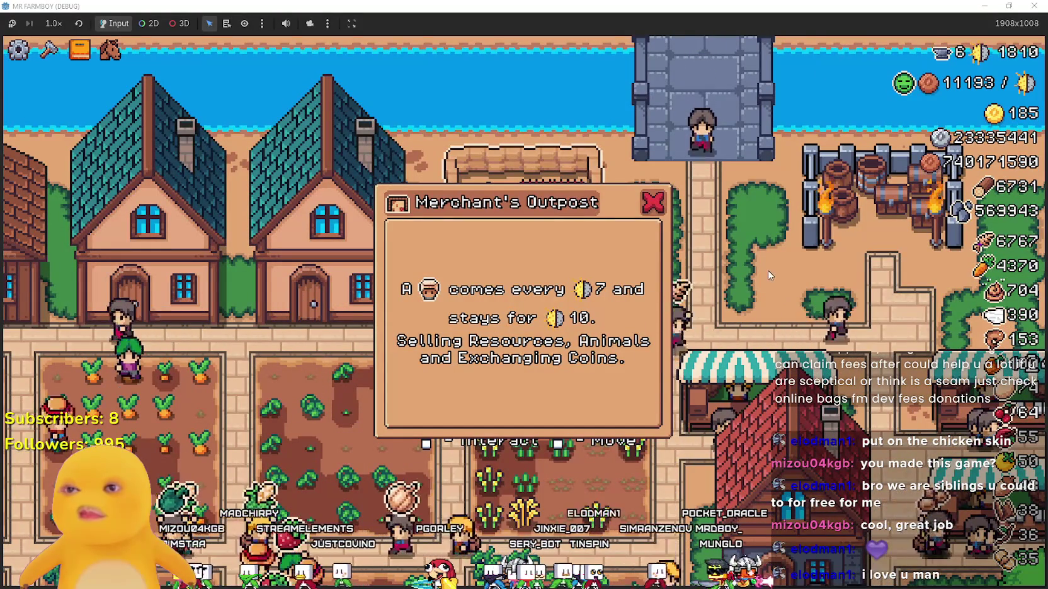
{"action": "left_click", "coordinate": [766, 274]}
Reopen the Animals tree and read each unlock card, including Chickens, Sheep, Cows and Baby Pig.
{"action": "key", "text": "Tab"}
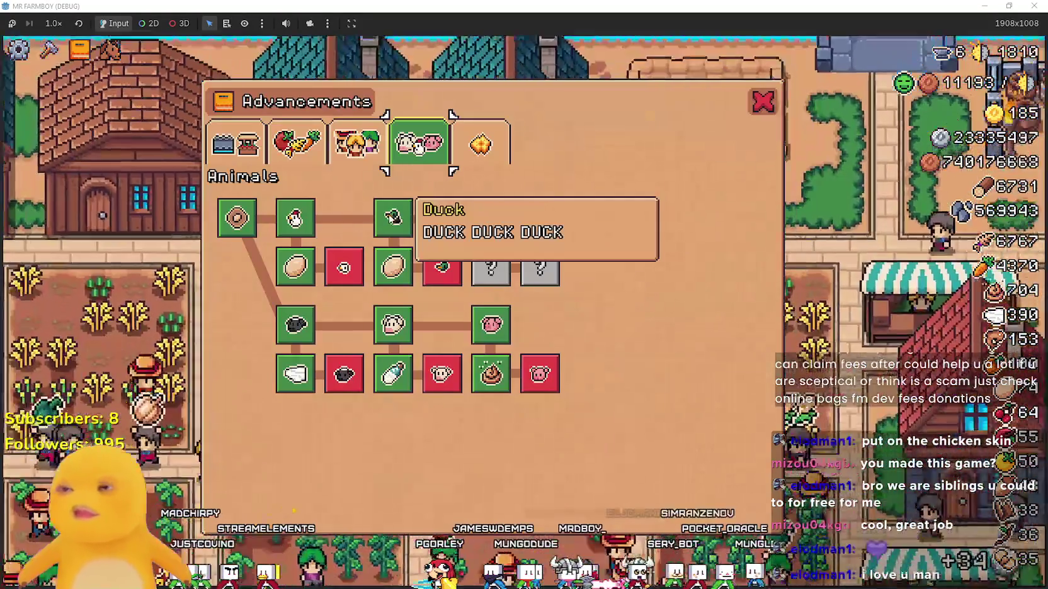
{"action": "mouse_move", "coordinate": [295, 219]}
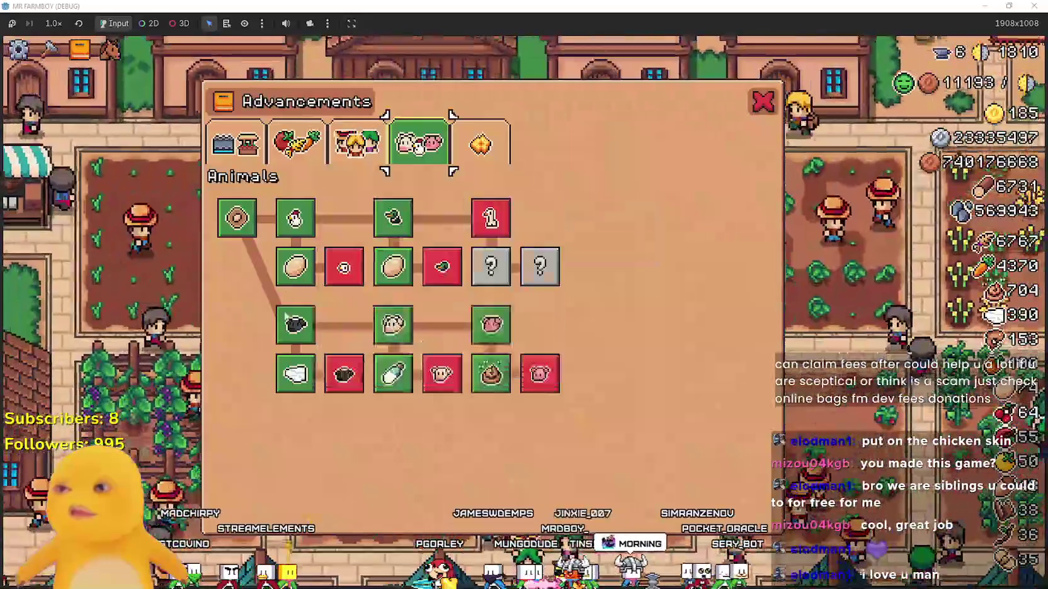
{"action": "mouse_move", "coordinate": [287, 325]}
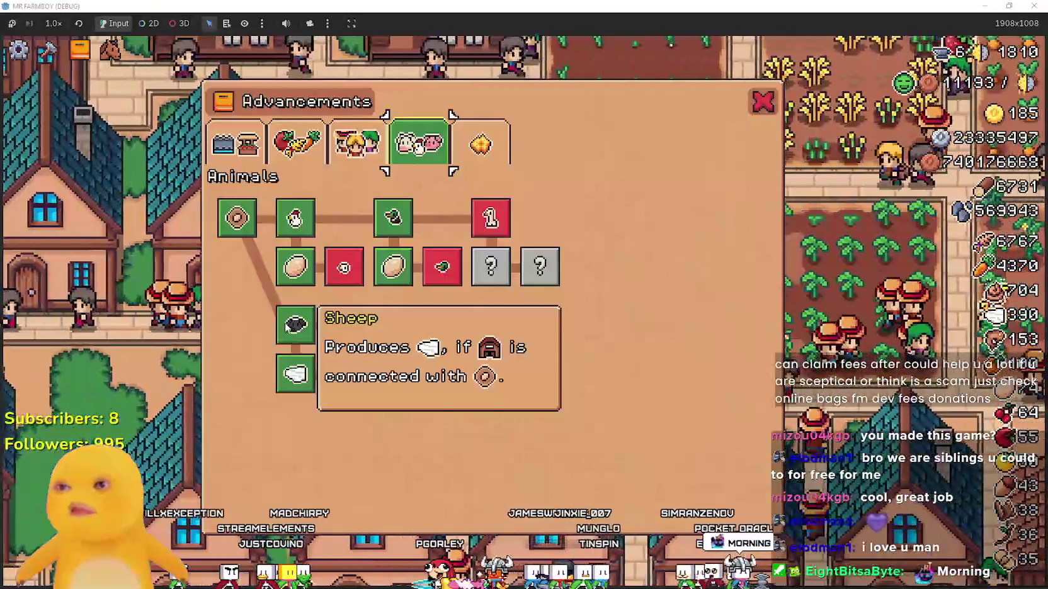
{"action": "mouse_move", "coordinate": [395, 219]}
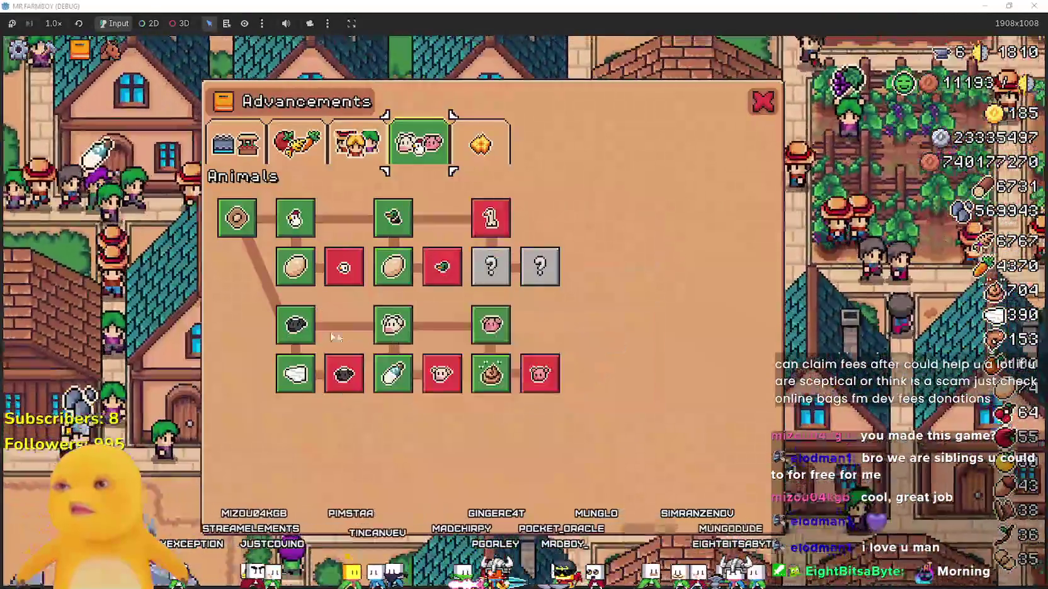
{"action": "mouse_move", "coordinate": [393, 326]}
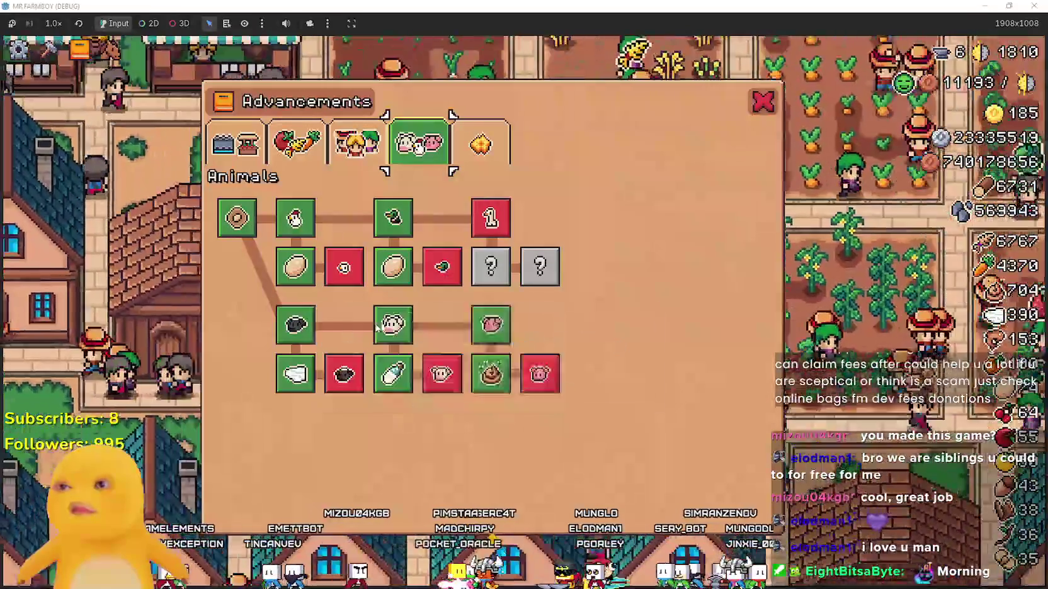
{"action": "mouse_move", "coordinate": [507, 236]}
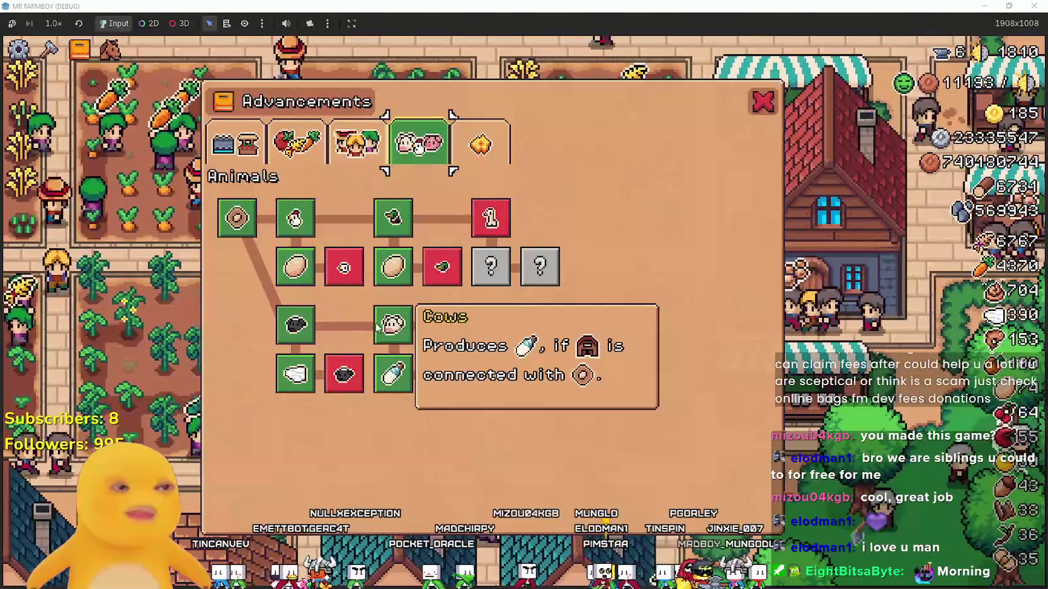
{"action": "mouse_move", "coordinate": [493, 323]}
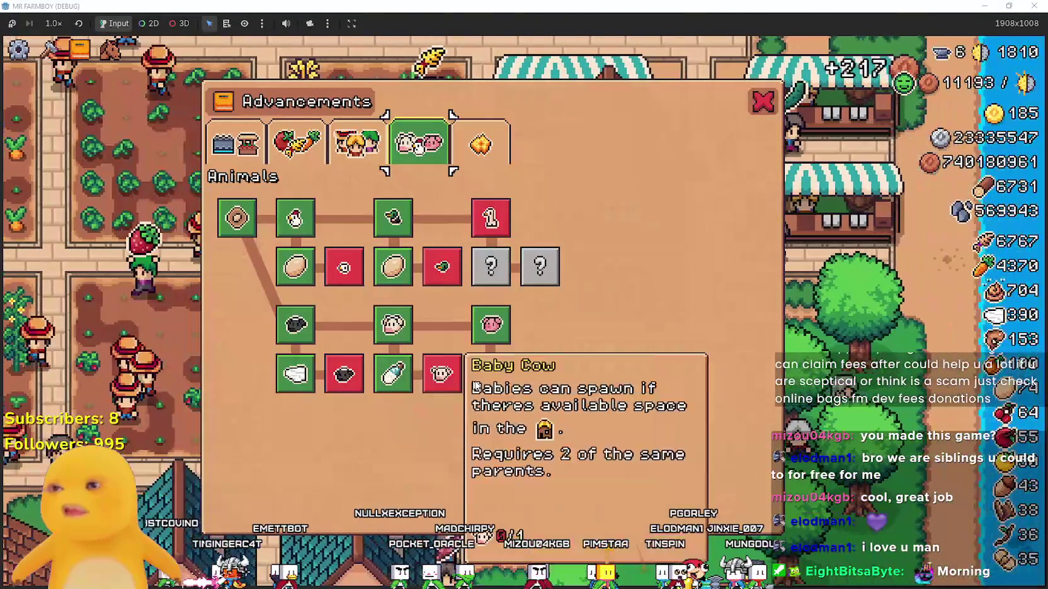
{"action": "mouse_move", "coordinate": [510, 378]}
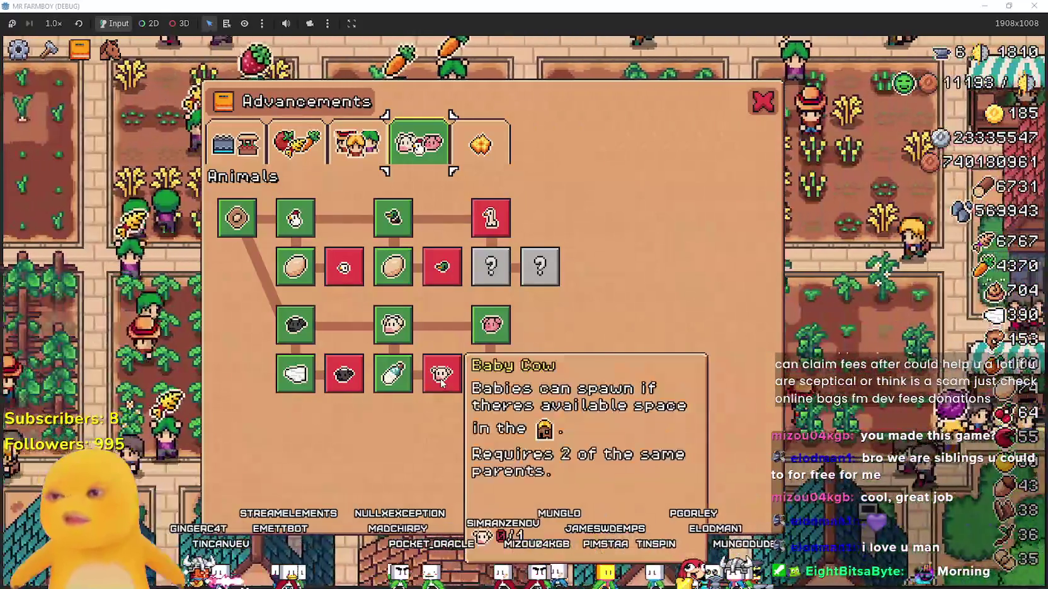
{"action": "mouse_move", "coordinate": [408, 384]}
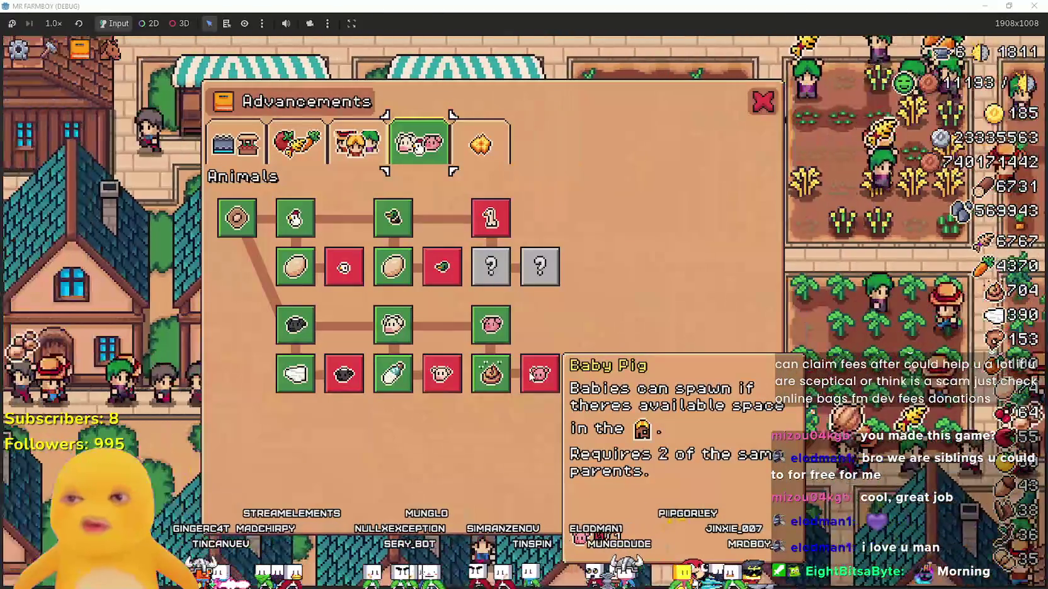
{"action": "mouse_move", "coordinate": [352, 380]}
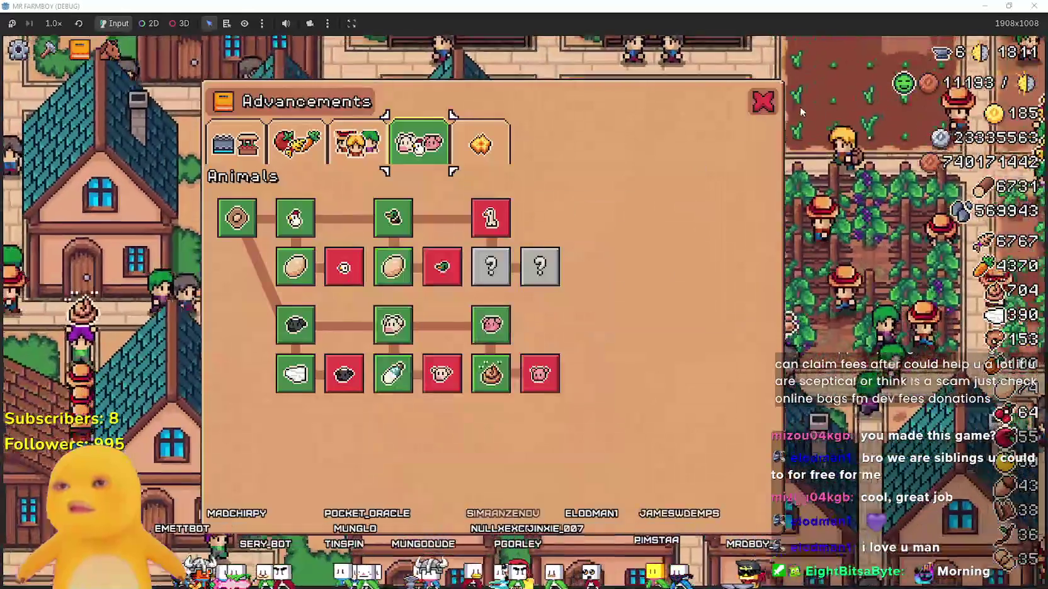
{"action": "left_click", "coordinate": [762, 102]}
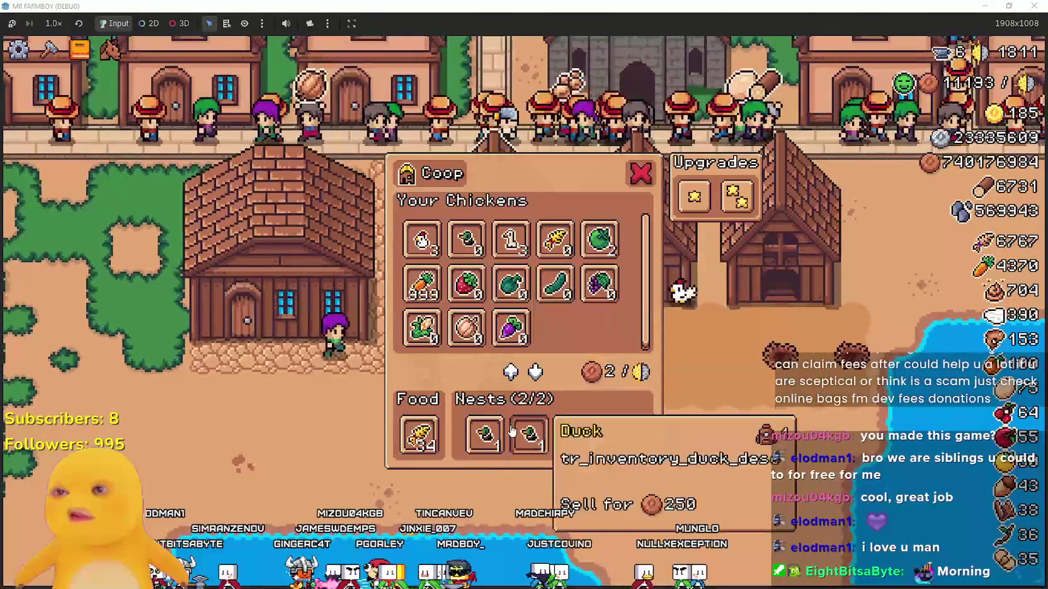
{"action": "left_click", "coordinate": [694, 196]}
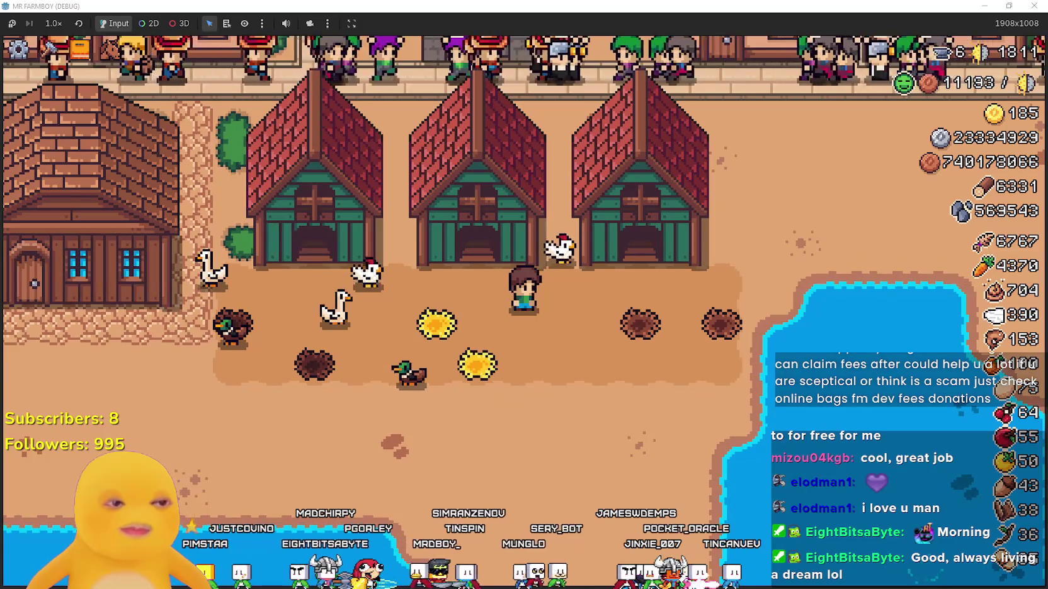
{"action": "key", "text": "alt+Tab"}
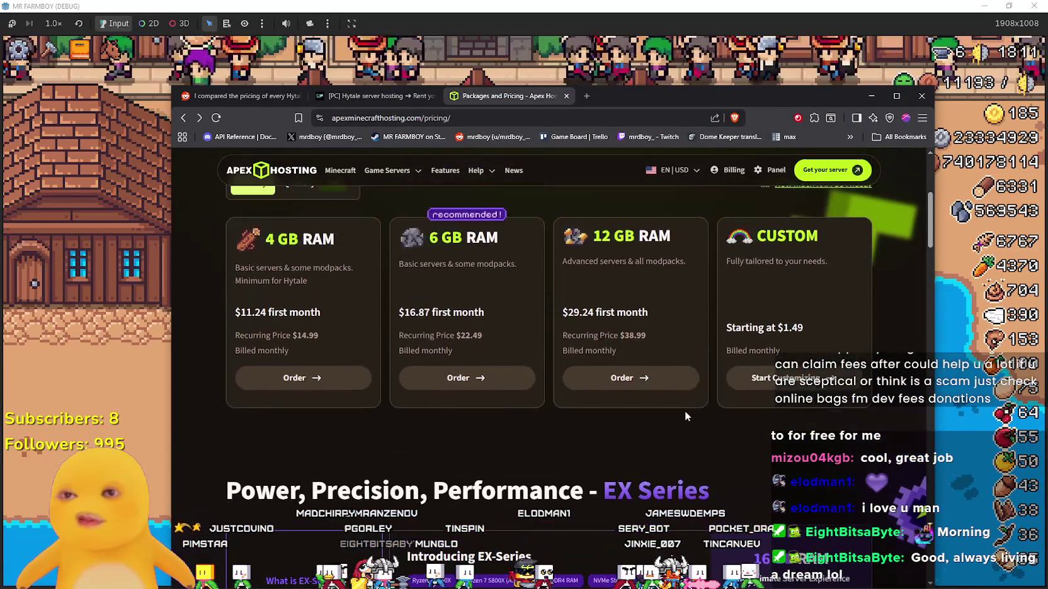
Compare the RAM plans and read the EX Series description on the pricing page.
{"action": "scroll", "coordinate": [699, 441], "scroll_direction": "down", "scroll_amount": 8}
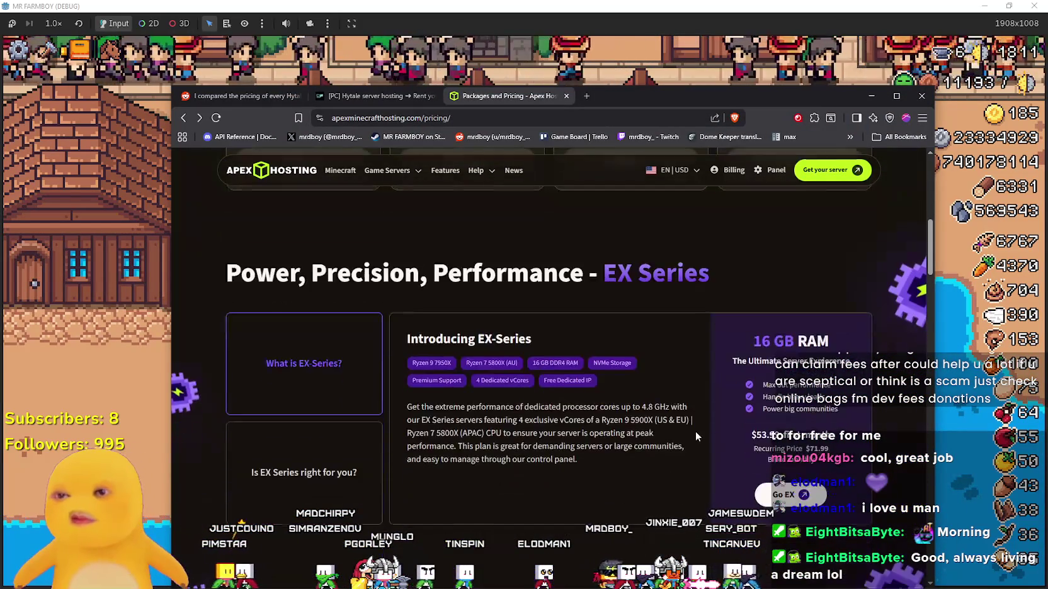
{"action": "scroll", "coordinate": [693, 431], "scroll_direction": "up", "scroll_amount": 8}
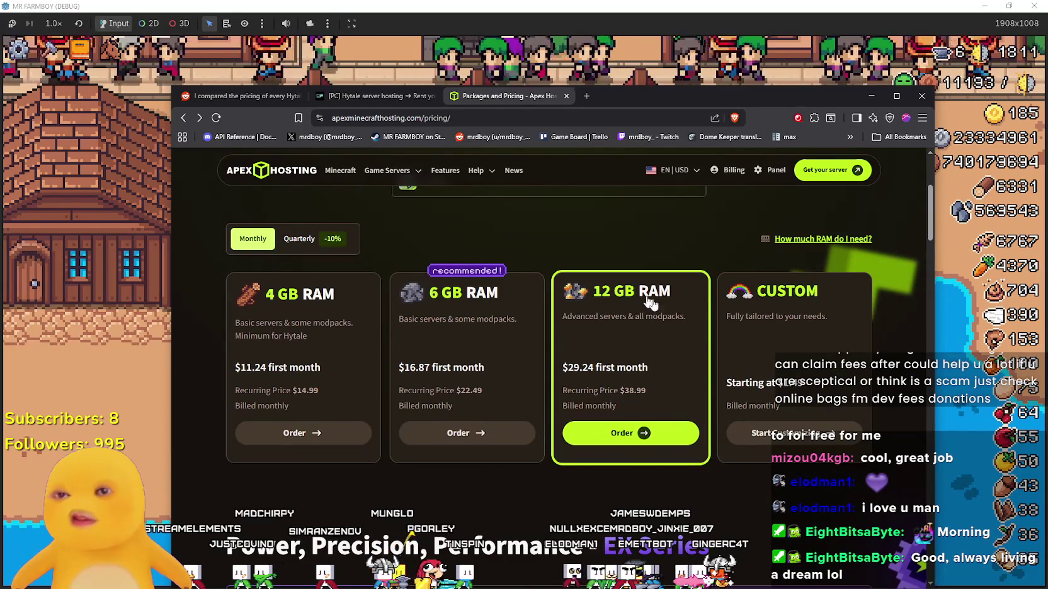
{"action": "scroll", "coordinate": [582, 371], "scroll_direction": "up", "scroll_amount": 4}
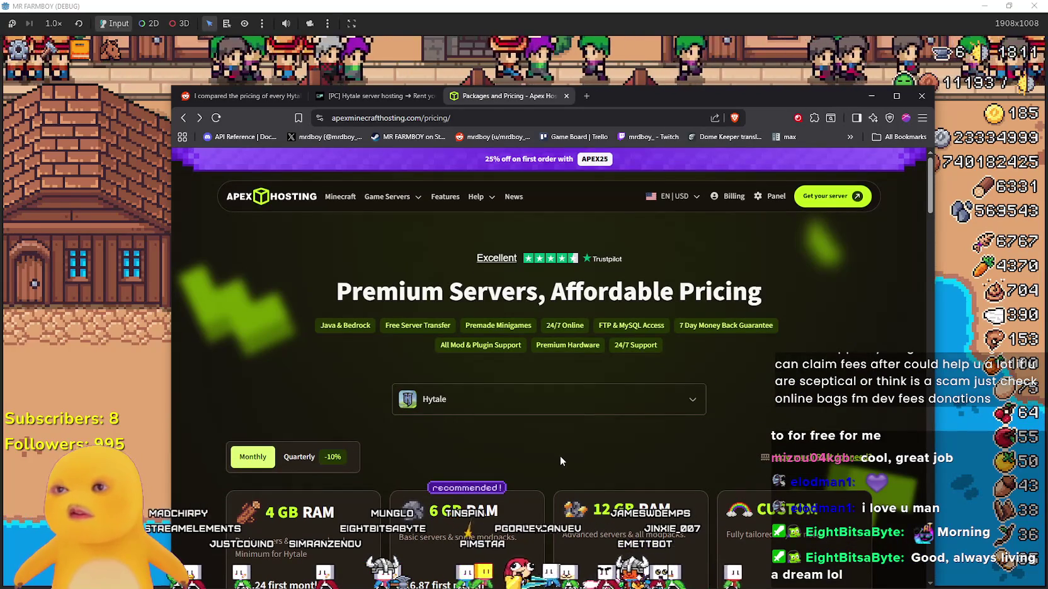
{"action": "scroll", "coordinate": [562, 454], "scroll_direction": "down", "scroll_amount": 10}
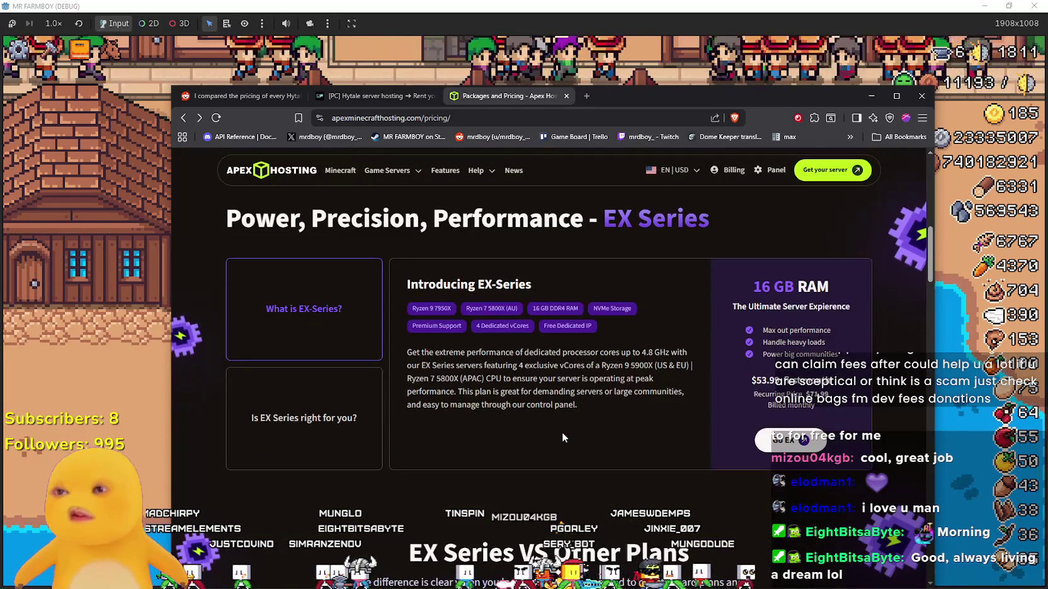
{"action": "scroll", "coordinate": [643, 291], "scroll_direction": "up", "scroll_amount": 2}
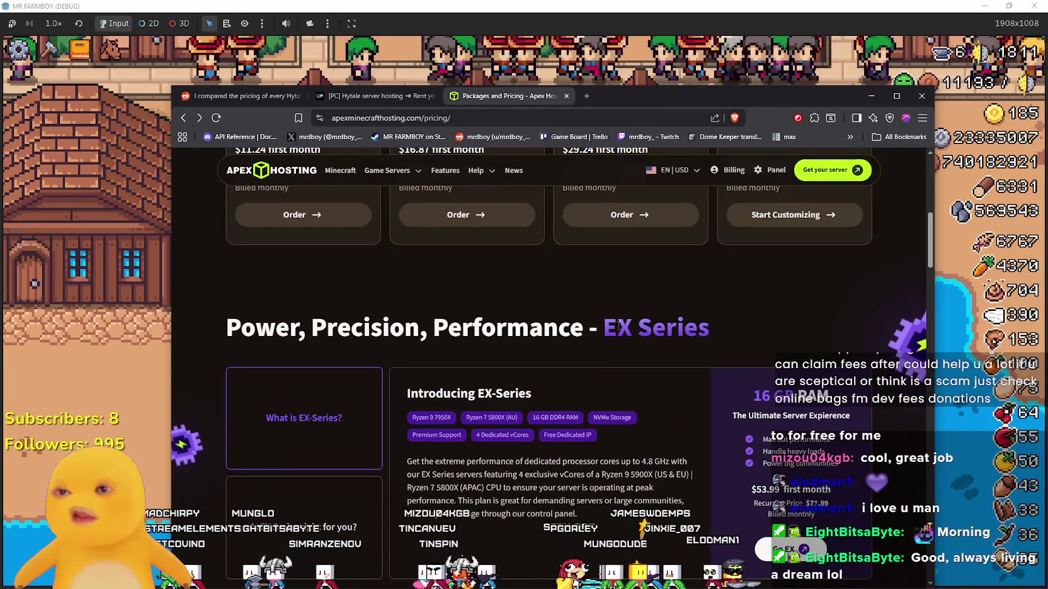
{"action": "scroll", "coordinate": [672, 430], "scroll_direction": "down", "scroll_amount": 3}
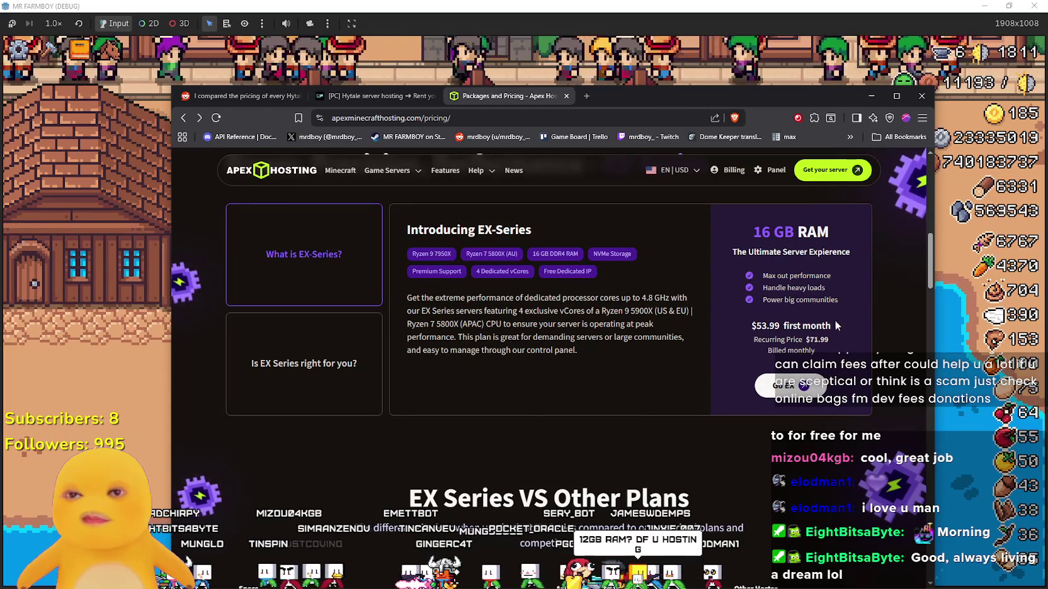
{"action": "scroll", "coordinate": [658, 373], "scroll_direction": "up", "scroll_amount": 10}
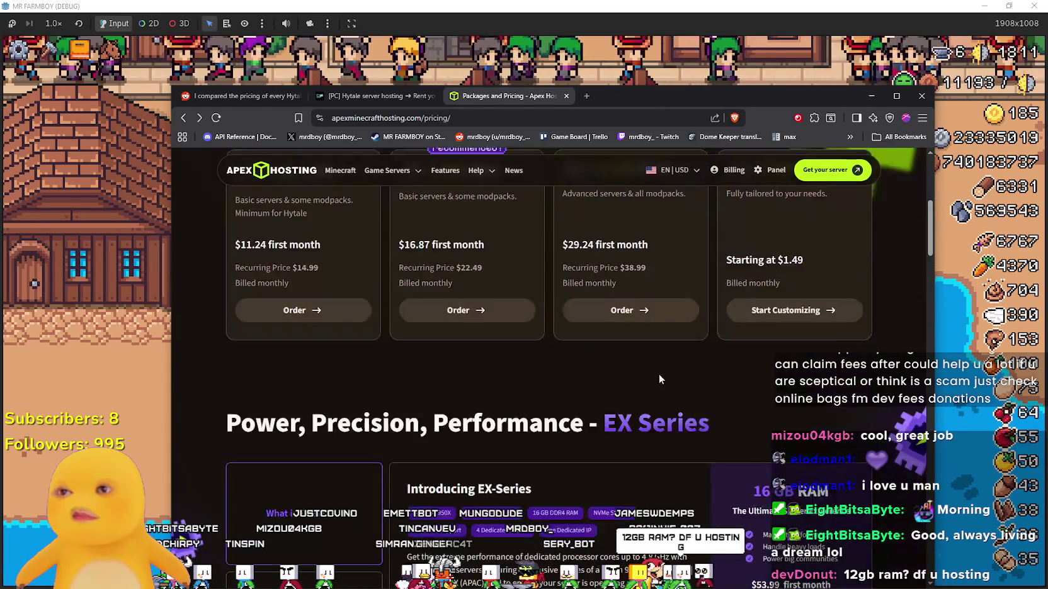
{"action": "scroll", "coordinate": [657, 373], "scroll_direction": "down", "scroll_amount": 10}
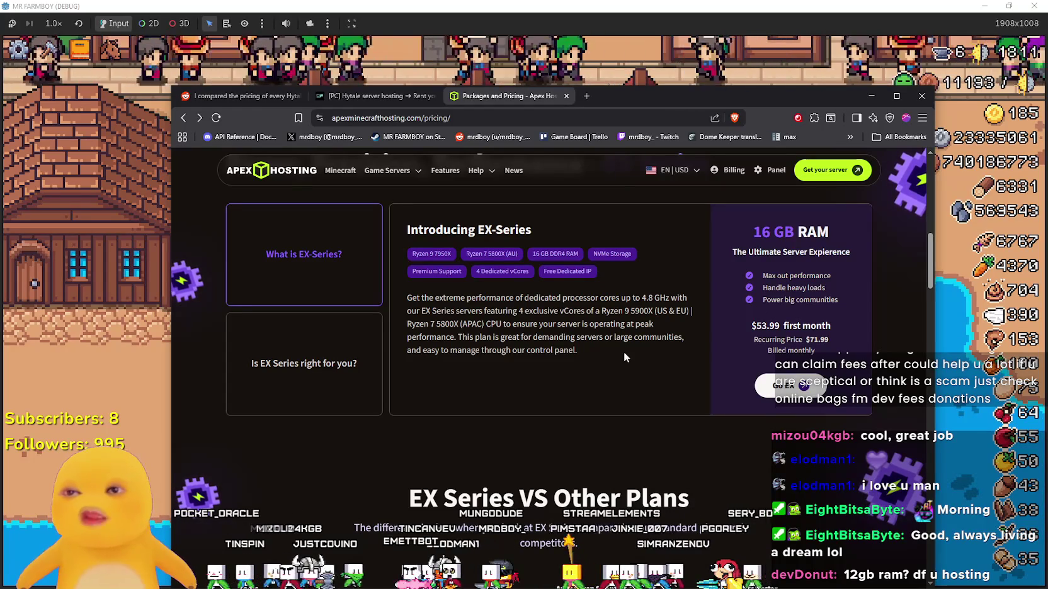
{"action": "left_click_drag", "start_coordinate": [626, 352], "coordinate": [447, 298]}
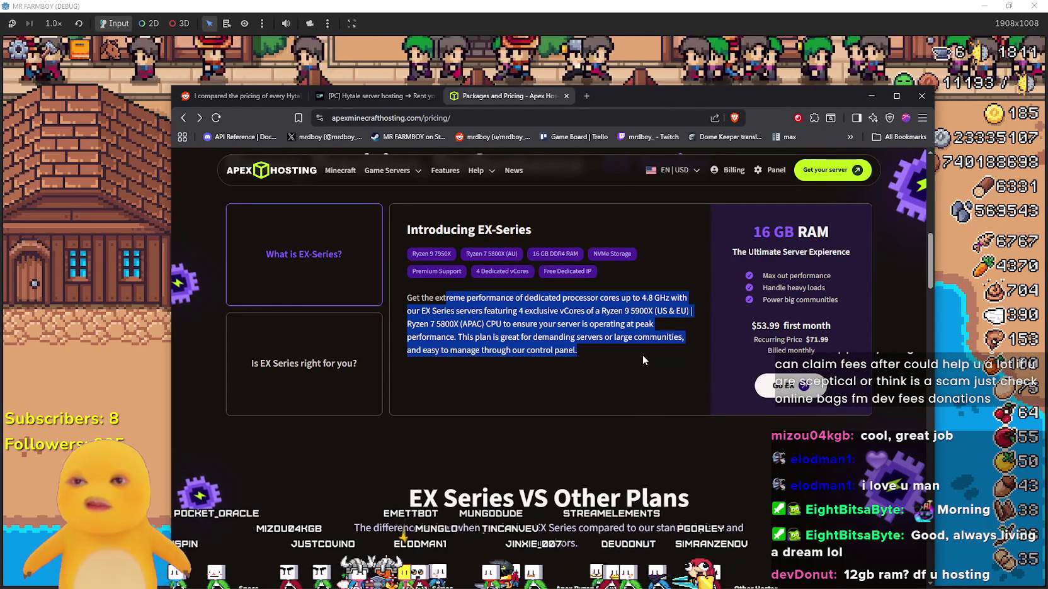
{"action": "left_click", "coordinate": [615, 367]}
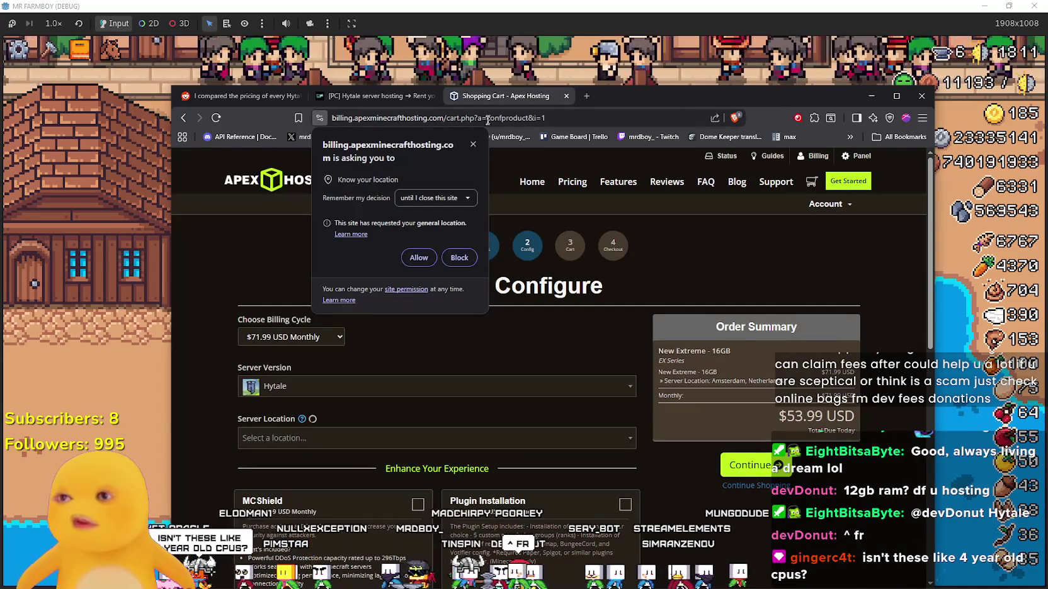
Dismiss the location permission prompt and set the Server Location to New York.
{"action": "left_click", "coordinate": [473, 148]}
{"action": "scroll", "coordinate": [381, 388], "scroll_direction": "down", "scroll_amount": 1}
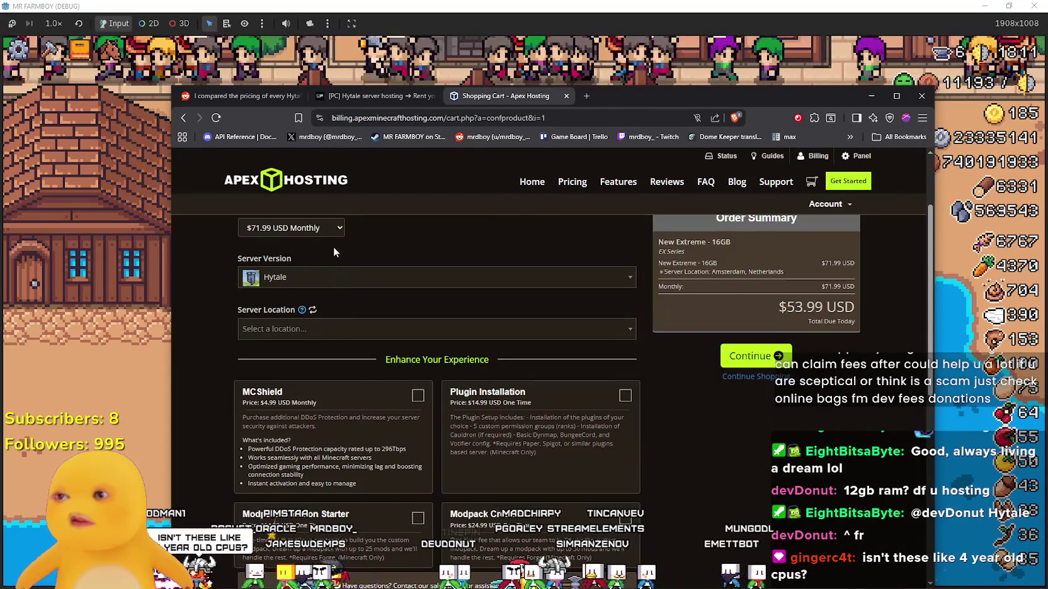
{"action": "scroll", "coordinate": [387, 250], "scroll_direction": "up", "scroll_amount": 1}
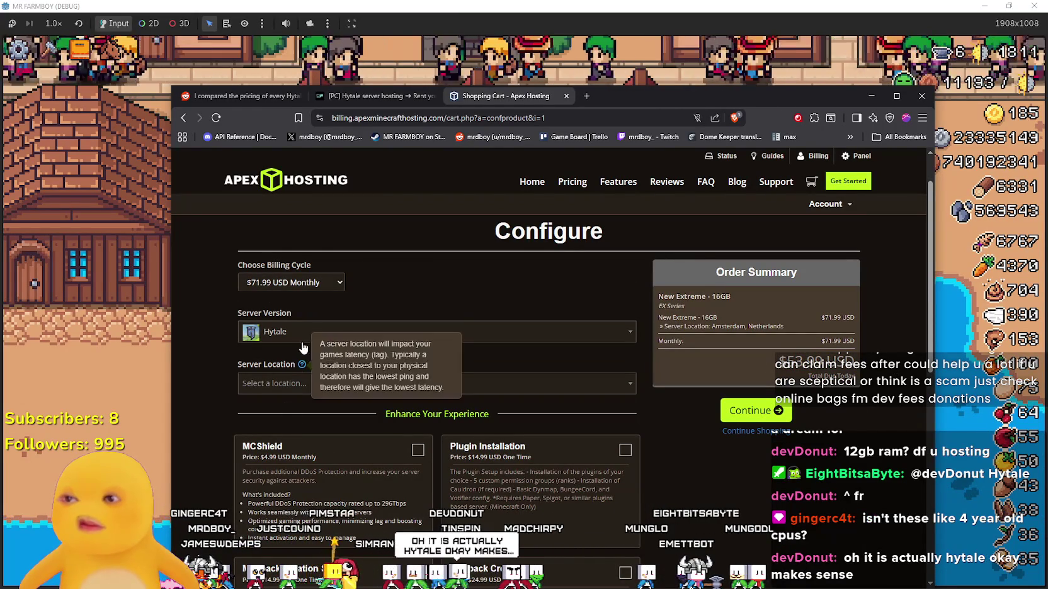
{"action": "left_click", "coordinate": [251, 383]}
{"action": "scroll", "coordinate": [338, 210], "scroll_direction": "up", "scroll_amount": 3}
{"action": "scroll", "coordinate": [343, 378], "scroll_direction": "down", "scroll_amount": 3}
{"action": "scroll", "coordinate": [344, 403], "scroll_direction": "up", "scroll_amount": 2}
{"action": "scroll", "coordinate": [353, 378], "scroll_direction": "down", "scroll_amount": 2}
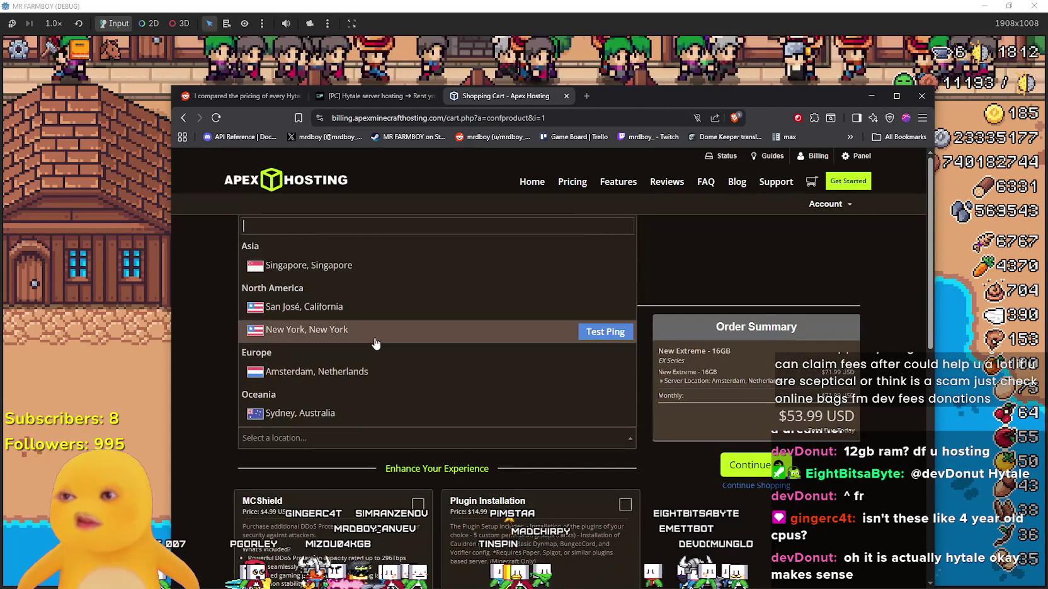
{"action": "left_click", "coordinate": [400, 329]}
Test the New York ping, close the location list, and return to the farm game.
{"action": "left_click", "coordinate": [503, 438]}
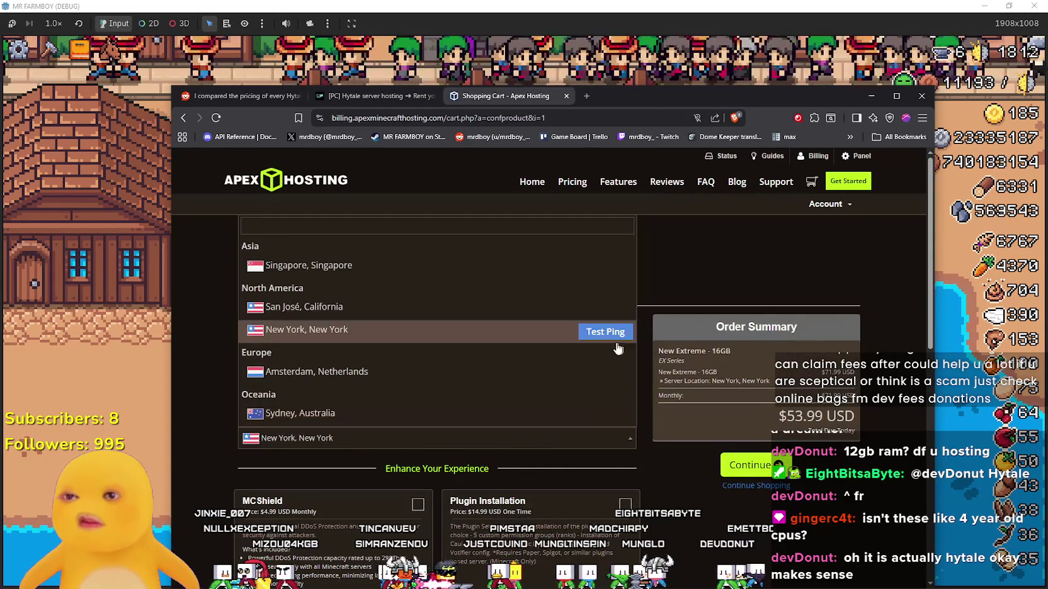
{"action": "left_click", "coordinate": [605, 331]}
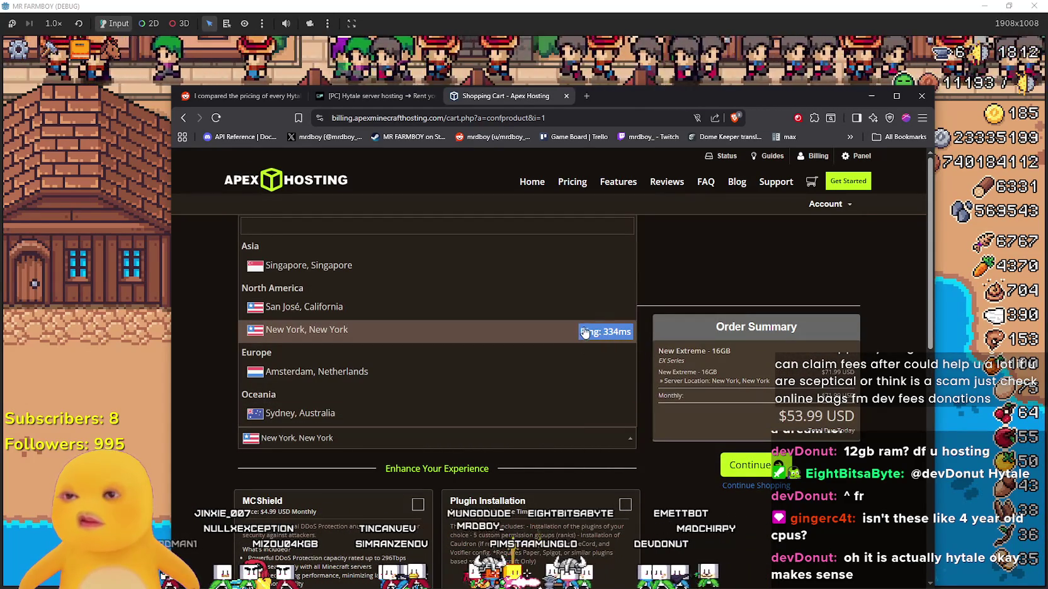
{"action": "left_click", "coordinate": [601, 339]}
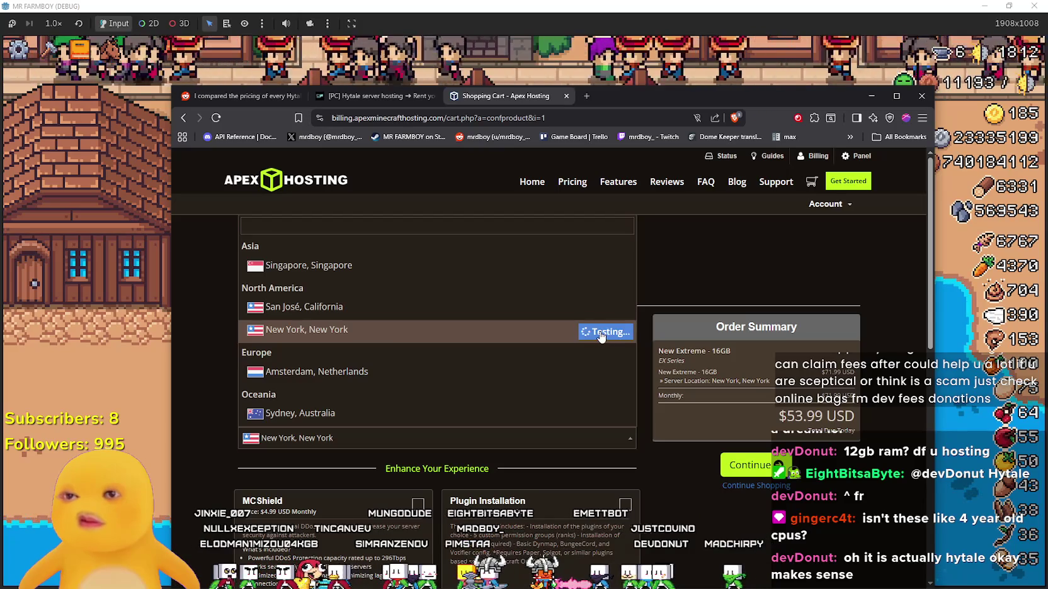
{"action": "left_click", "coordinate": [597, 337]}
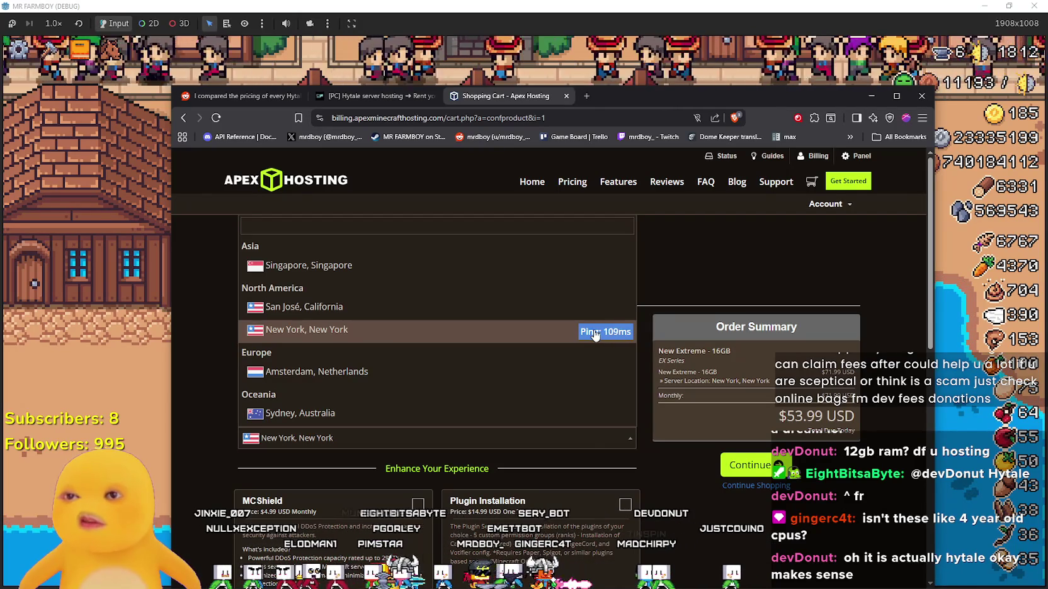
{"action": "left_click", "coordinate": [673, 498]}
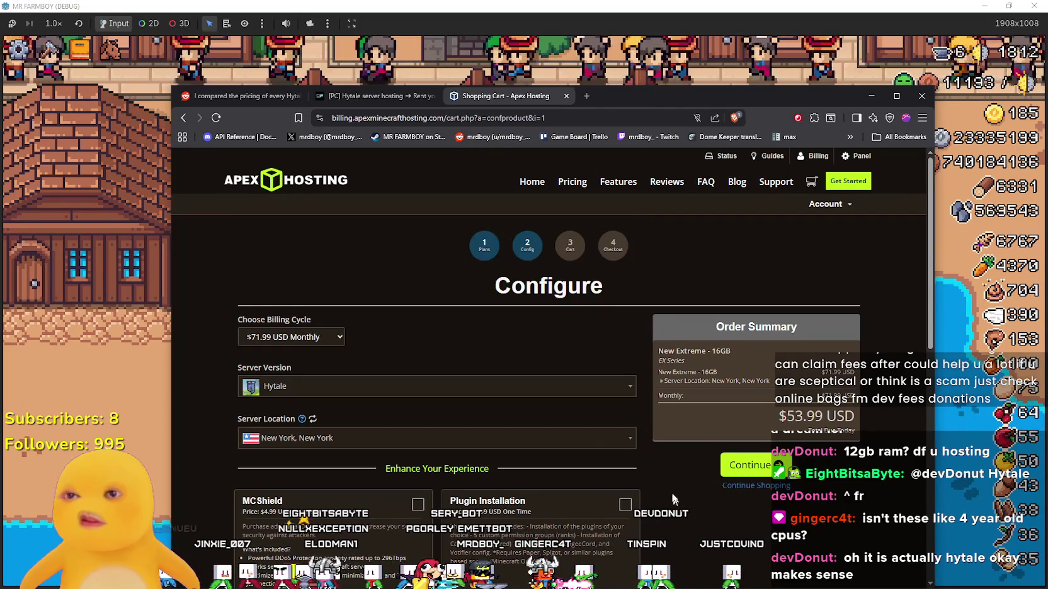
{"action": "scroll", "coordinate": [671, 473], "scroll_direction": "down", "scroll_amount": 3}
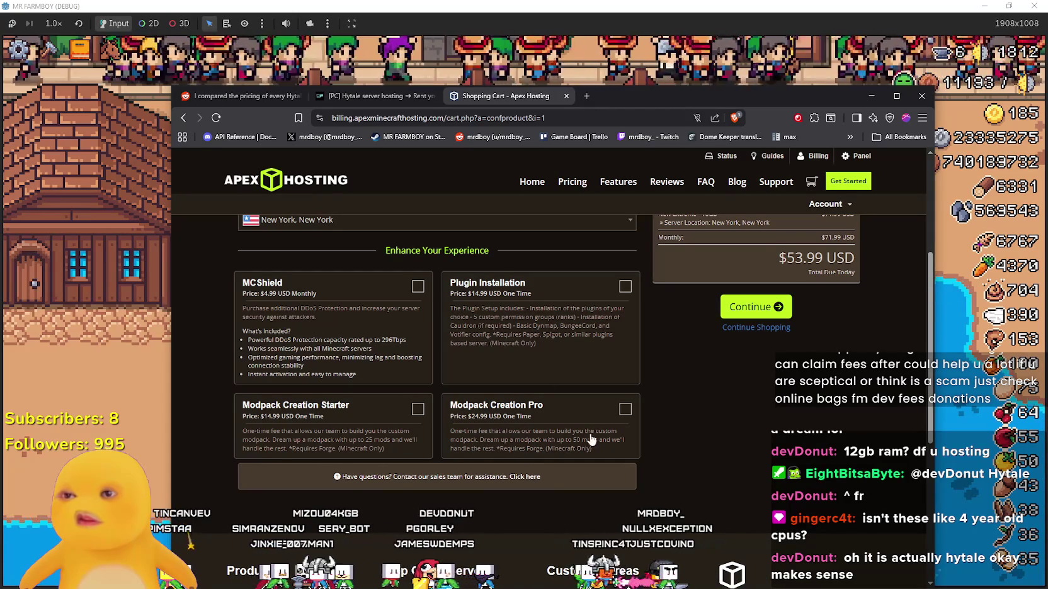
{"action": "scroll", "coordinate": [311, 415], "scroll_direction": "up", "scroll_amount": 5}
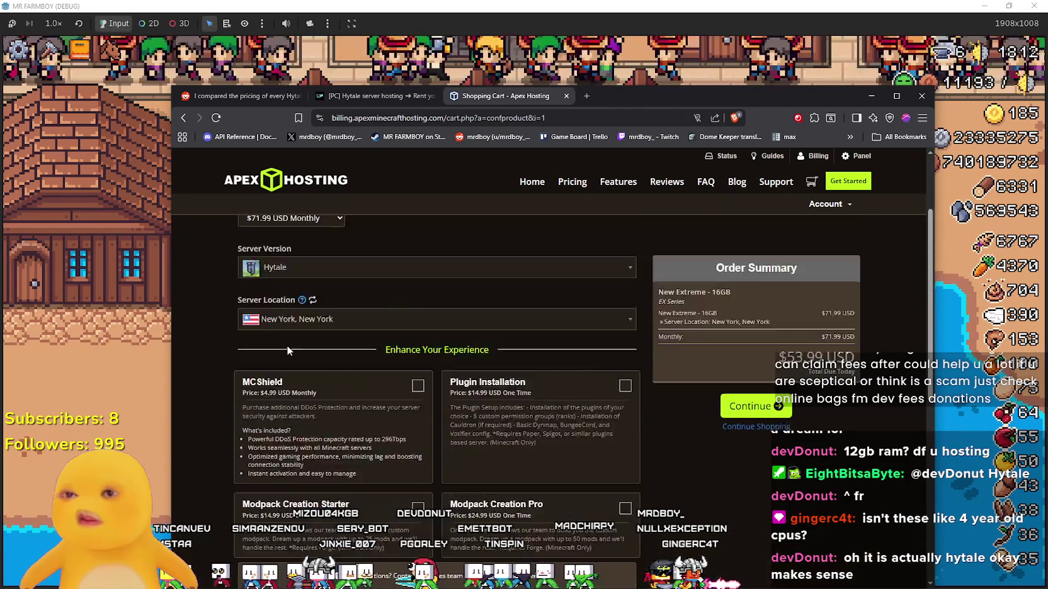
{"action": "left_click", "coordinate": [685, 6]}
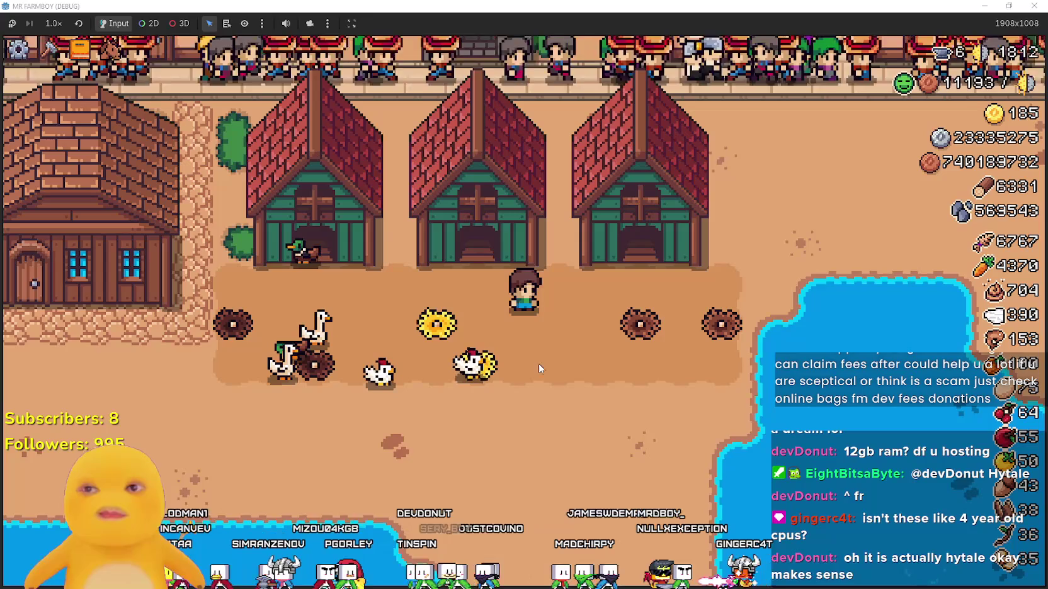
{"action": "scroll", "coordinate": [542, 353], "scroll_direction": "up", "scroll_amount": 2}
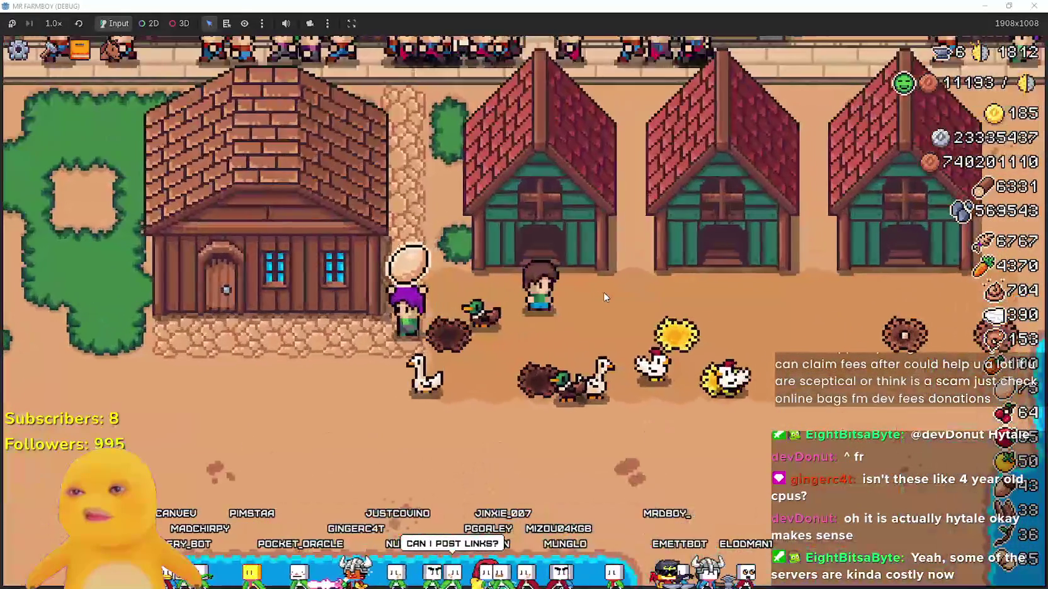
{"action": "left_click", "coordinate": [605, 293]}
{"action": "left_click", "coordinate": [710, 349]}
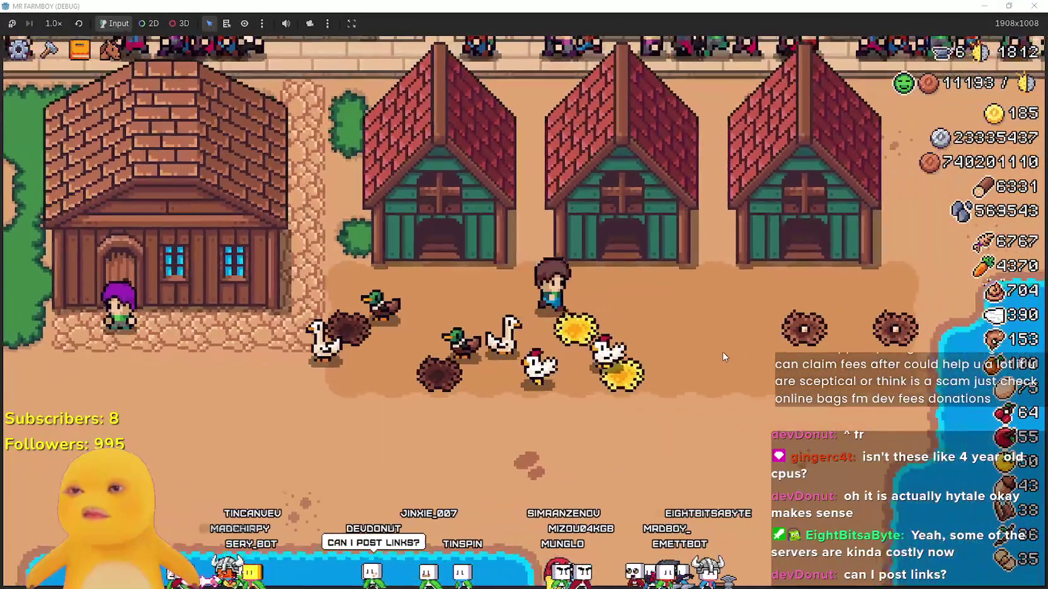
{"action": "left_click", "coordinate": [722, 352]}
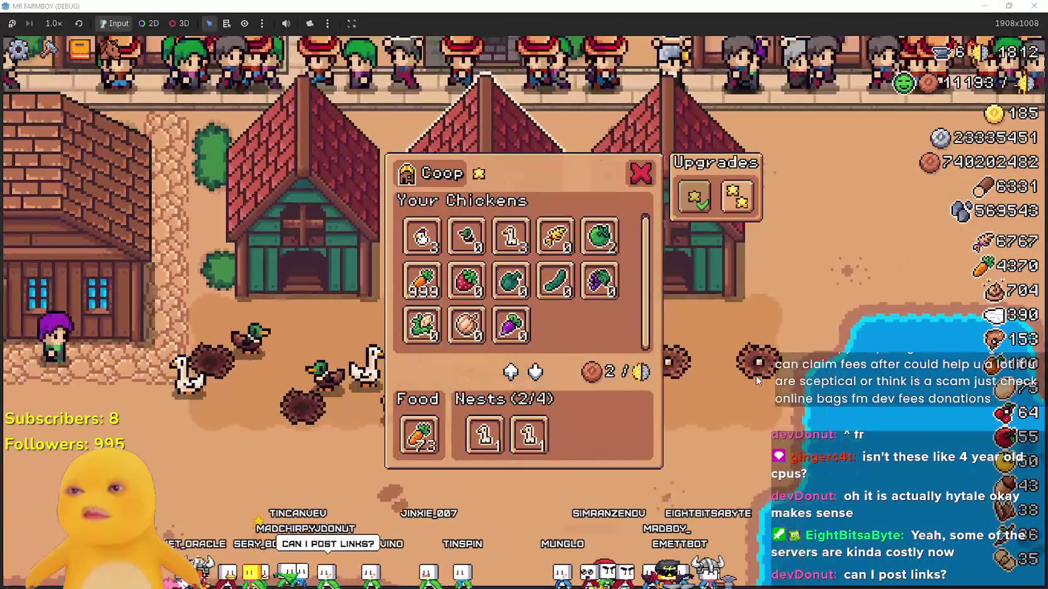
{"action": "left_click", "coordinate": [756, 376]}
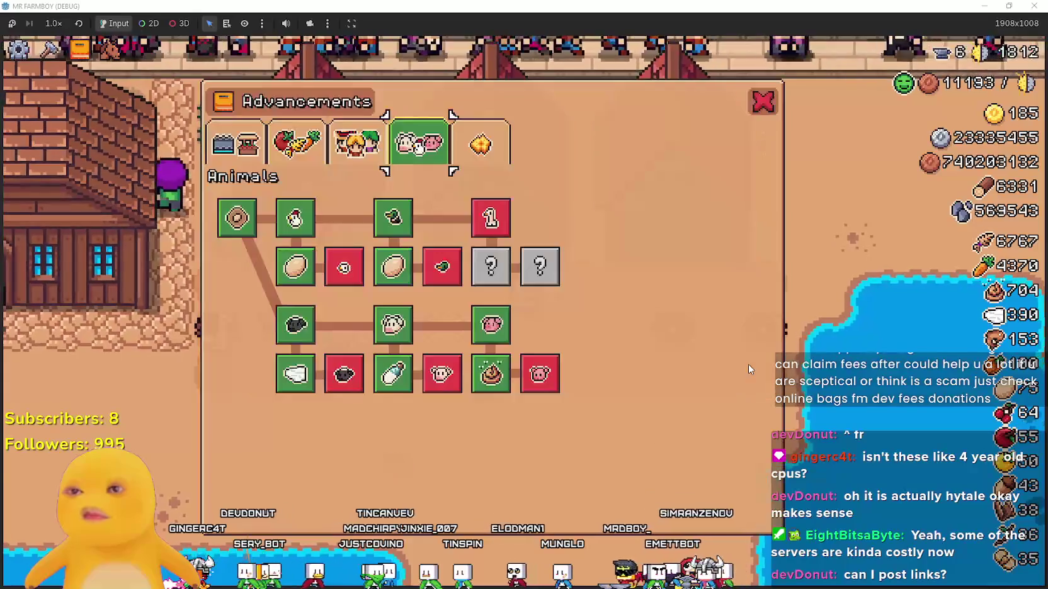